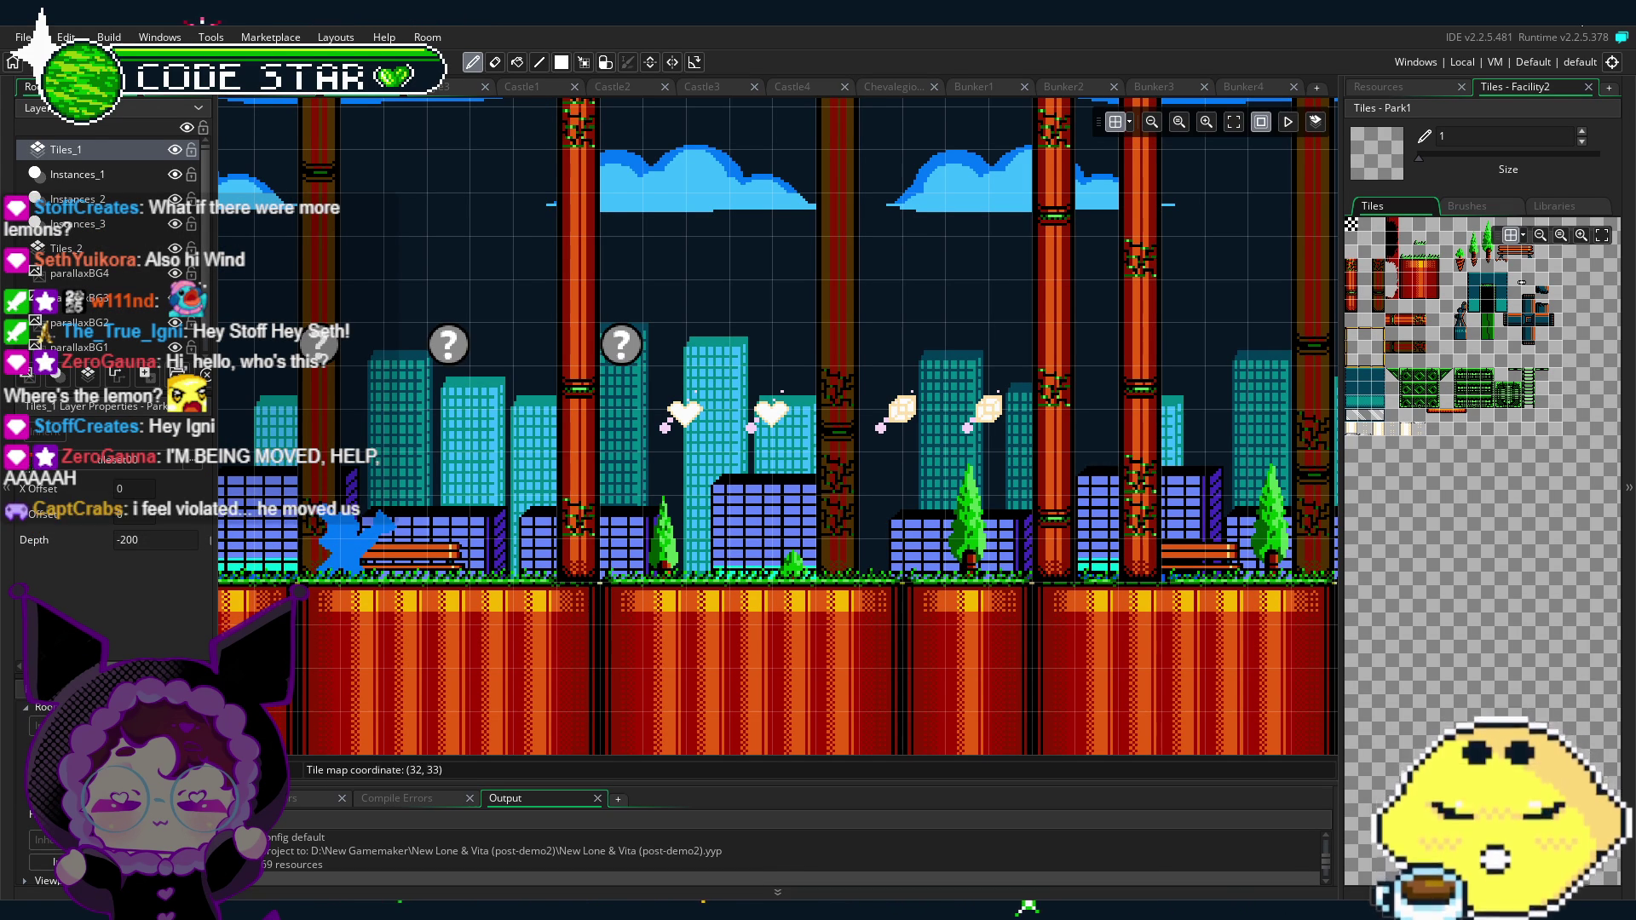
# Step: Restore the GameMaker window from full screen and resize it taller and wider, about two-thirds of the screen
pyautogui.press('super+Down')
pyautogui.moveTo(426, 679); pyautogui.dragTo(426, 892)
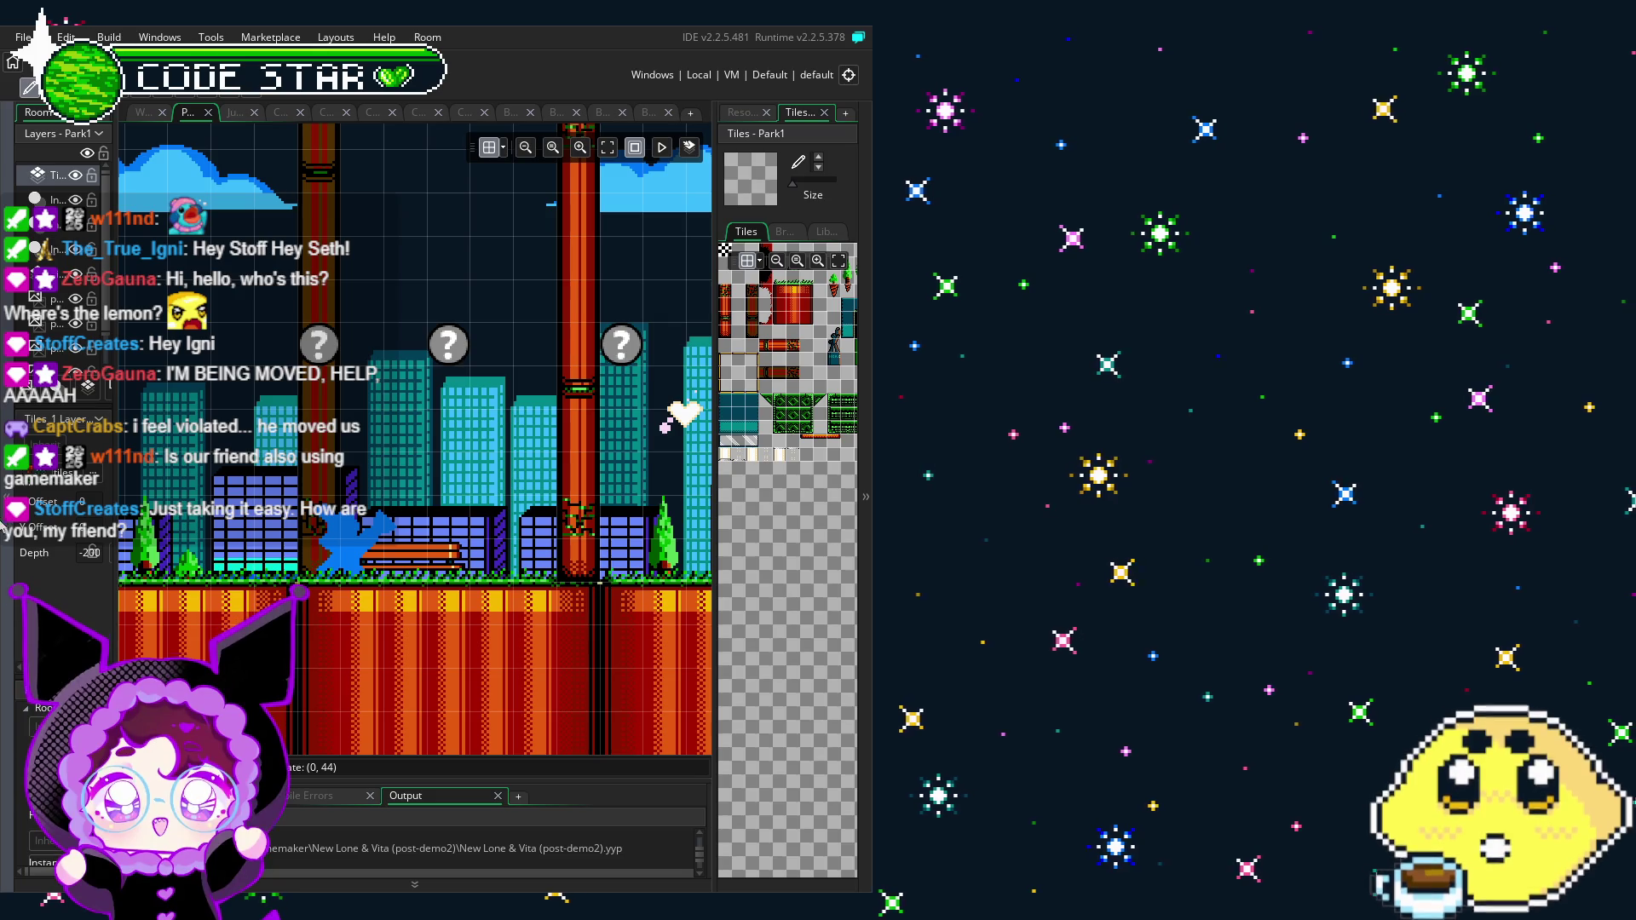
pyautogui.moveTo(873, 512); pyautogui.dragTo(1334, 511)
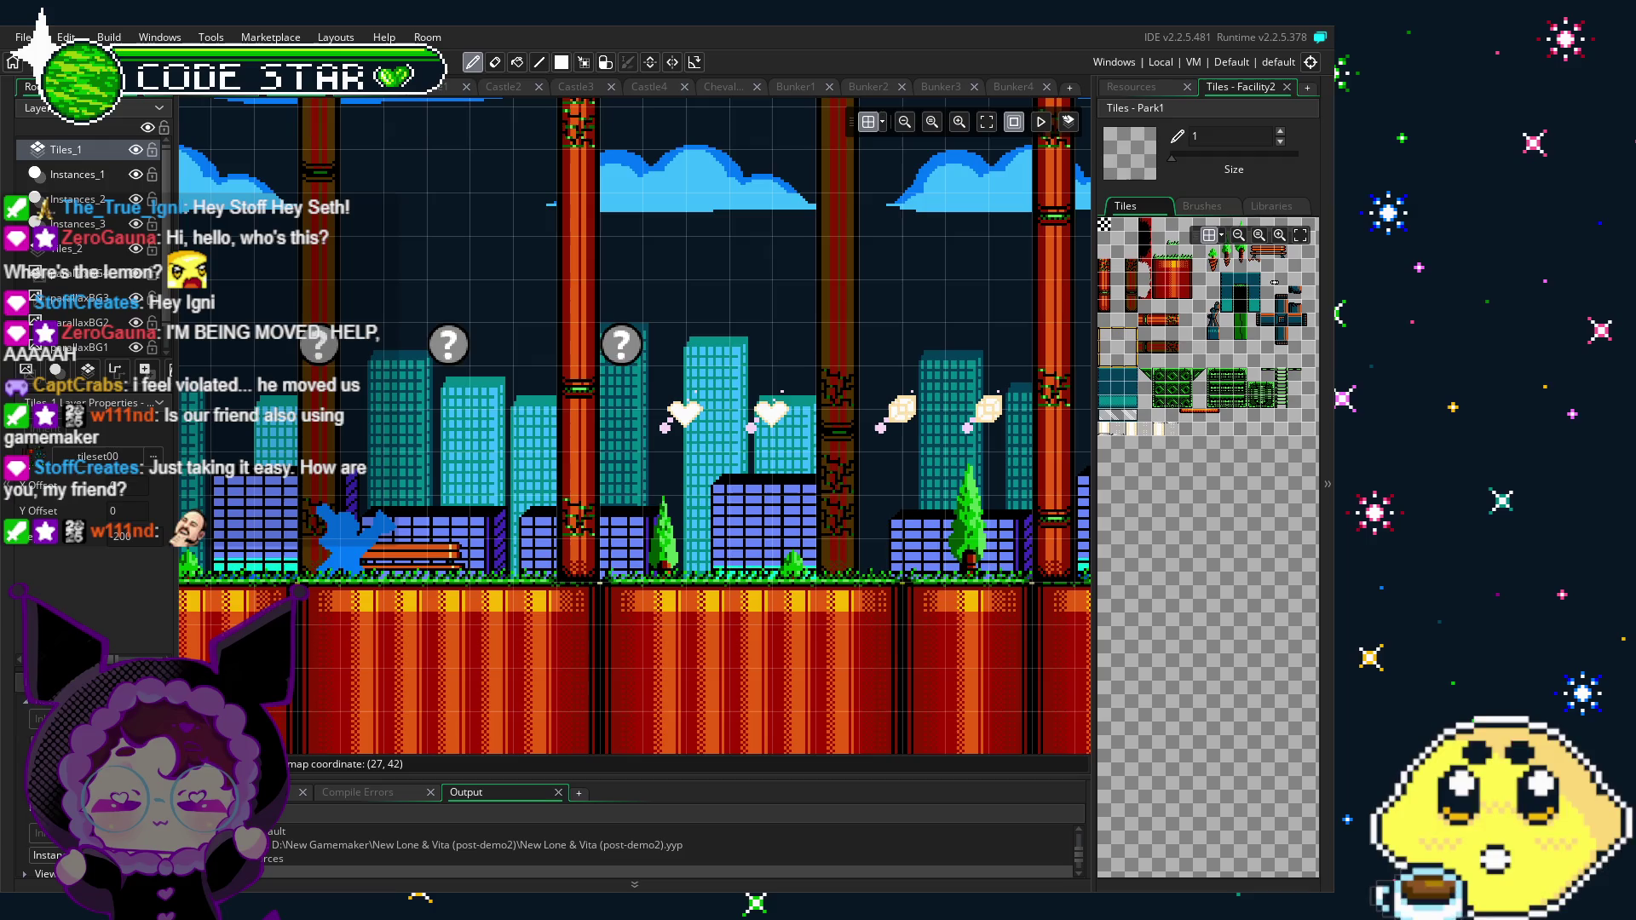
pyautogui.scroll(2, 514, 599)
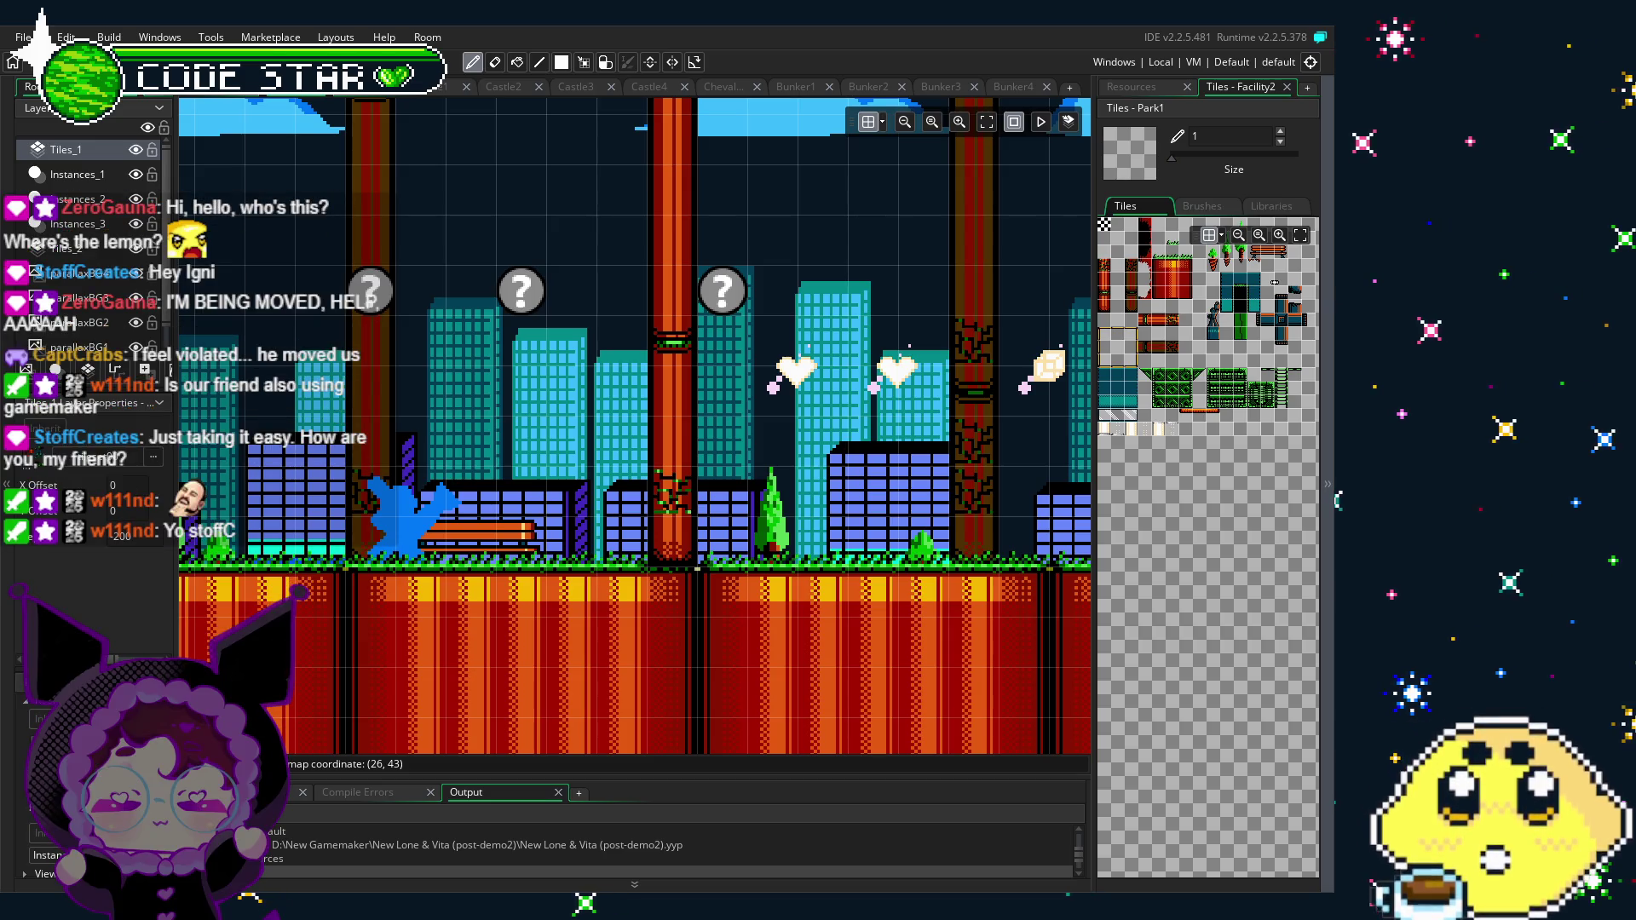
pyautogui.scroll(-3, 529, 420)
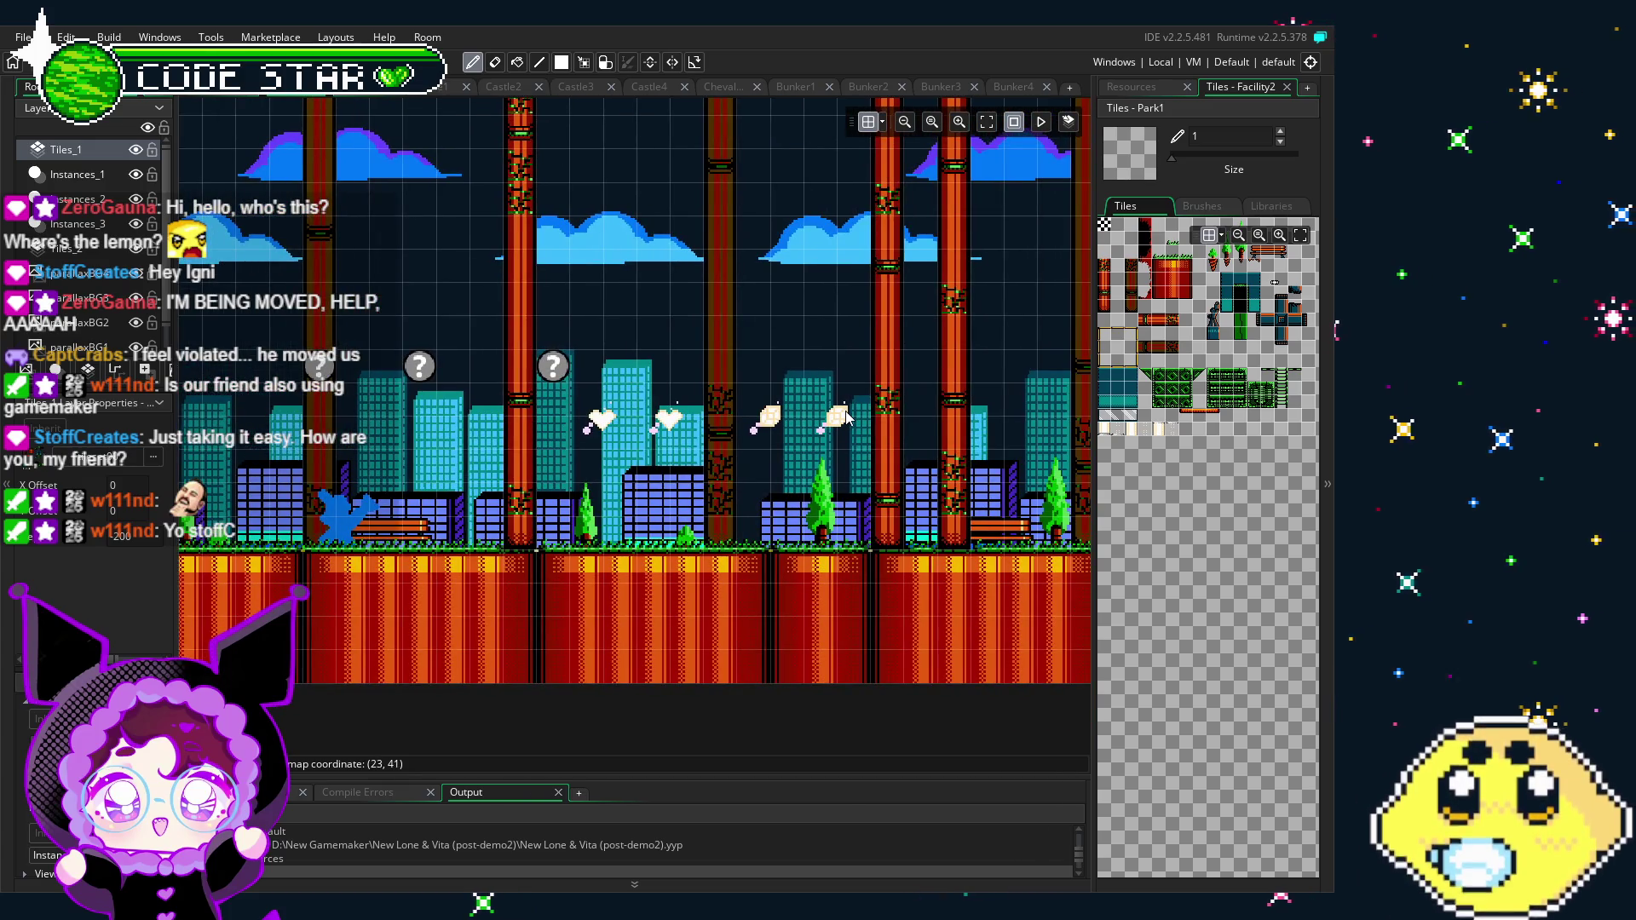
# Step: Show the Resources panel in the right dock and select the Instances_1 layer, scrolling around the park room
pyautogui.click(1131, 86)
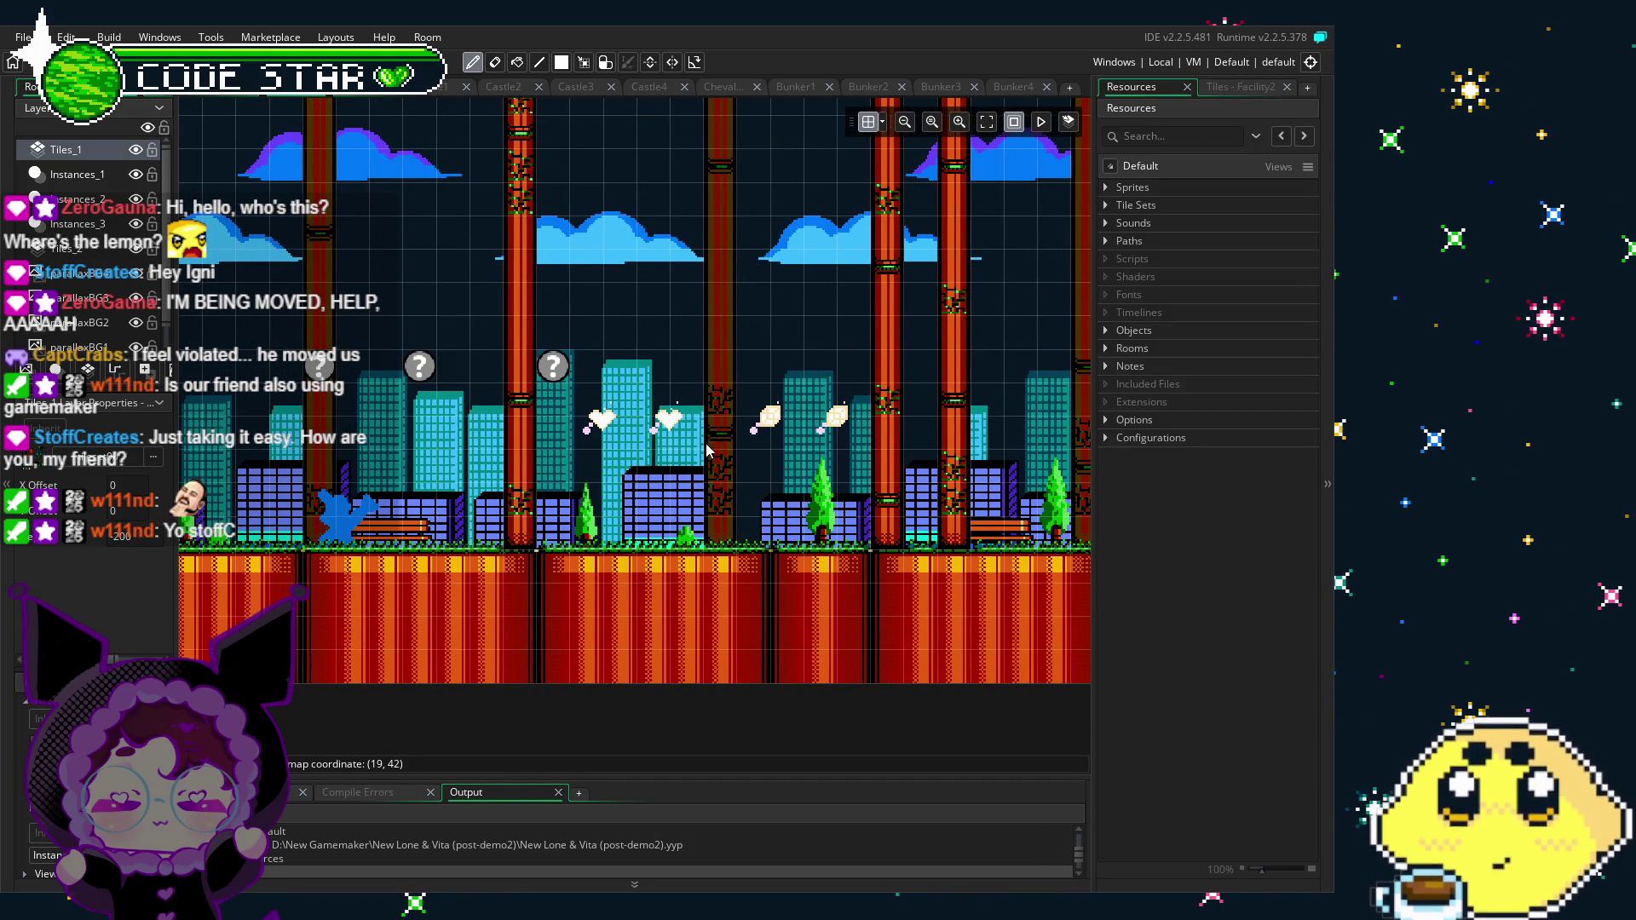
pyautogui.hscroll(2, 518, 460)
pyautogui.click(76, 174)
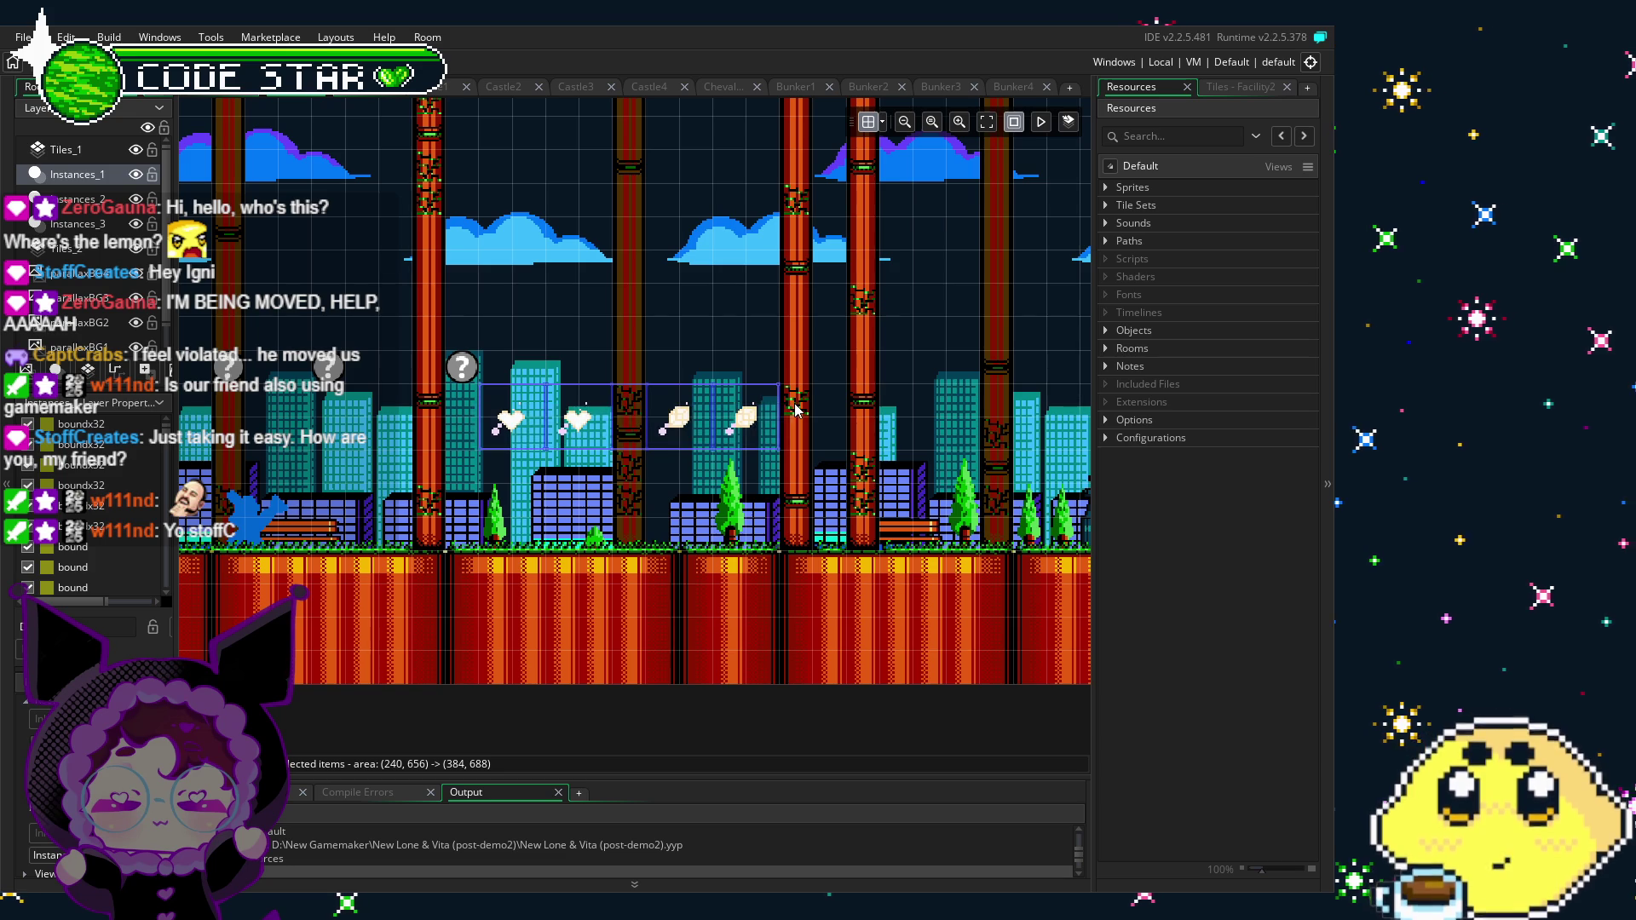
pyautogui.hscroll(-8, 777, 486)
pyautogui.hscroll(8, 777, 486)
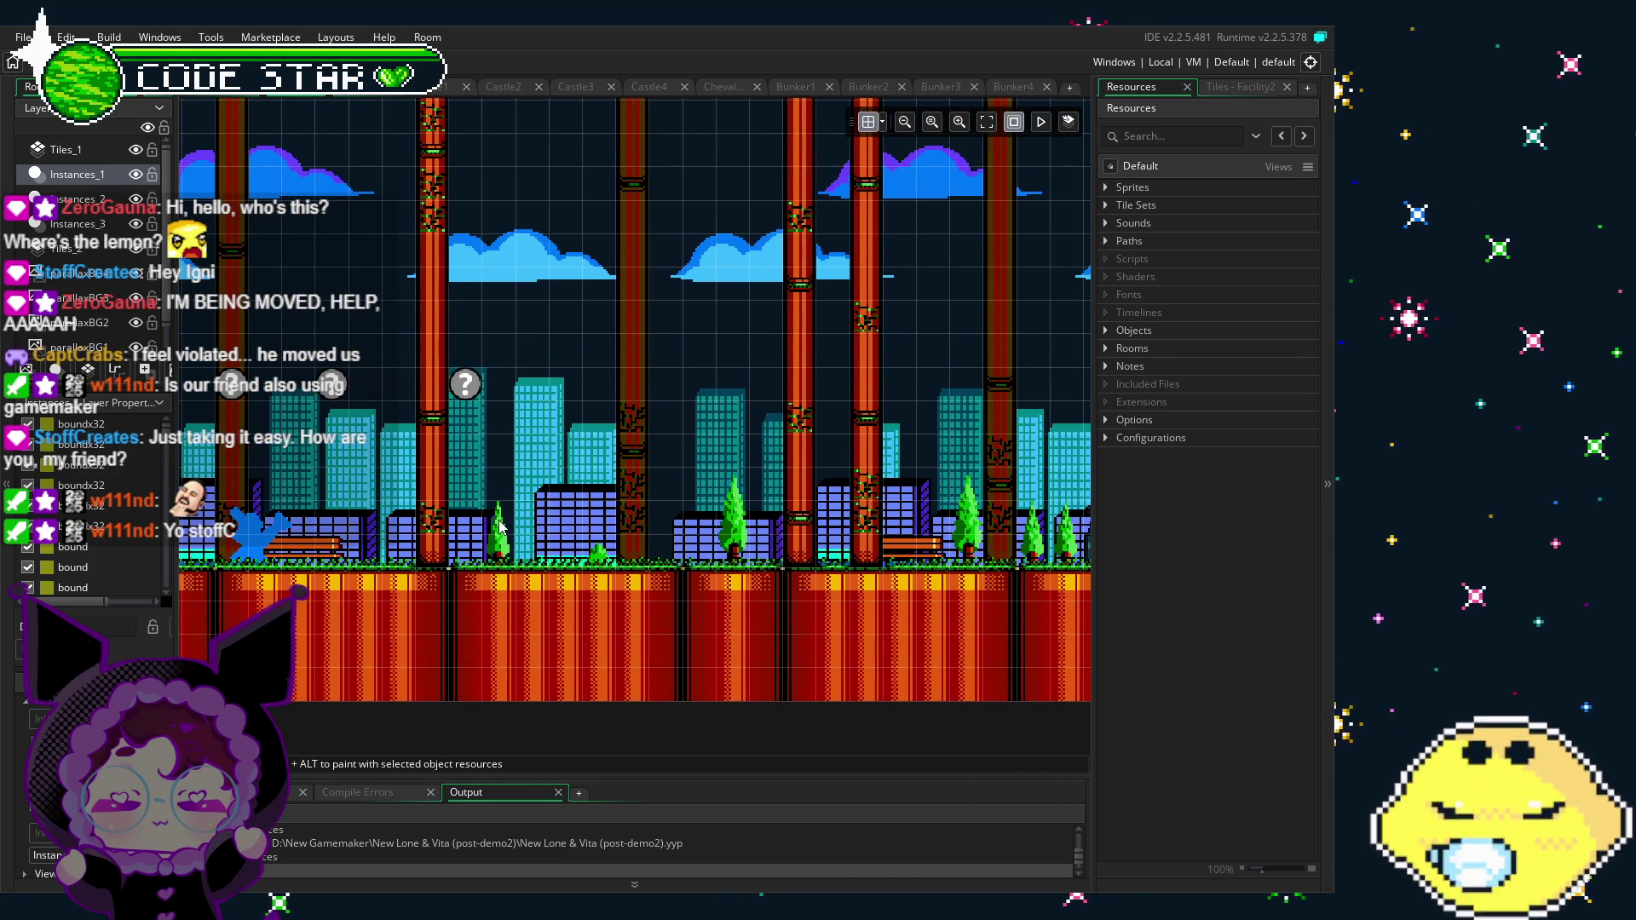
pyautogui.hscroll(2, 426, 511)
pyautogui.scroll(-1, 635, 485)
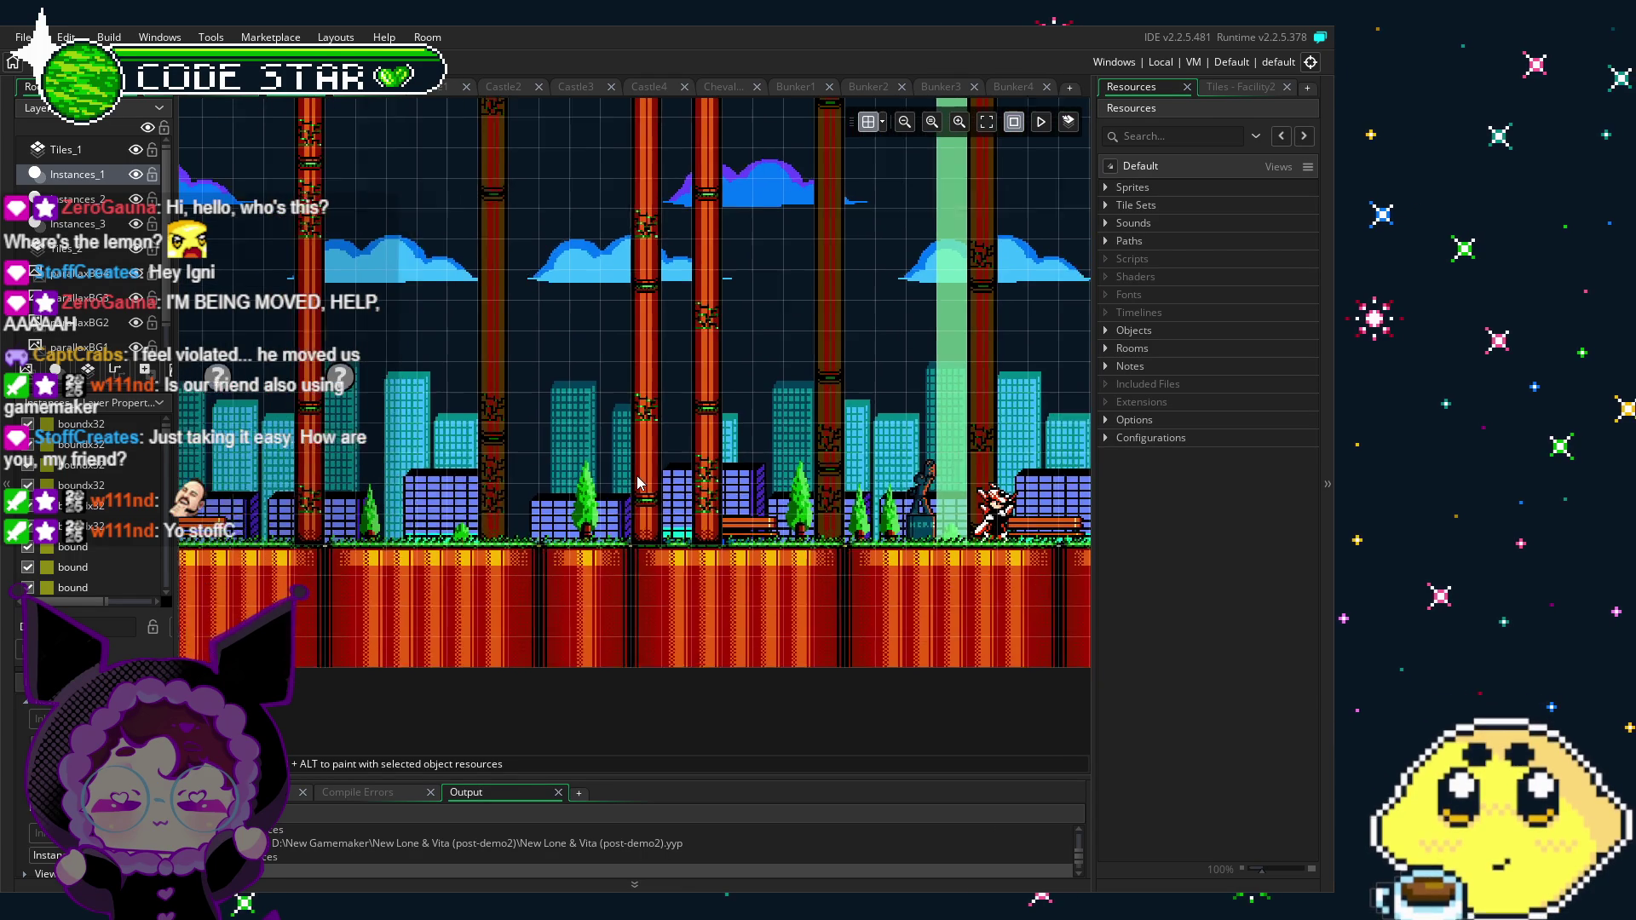
pyautogui.scroll(2, 579, 528)
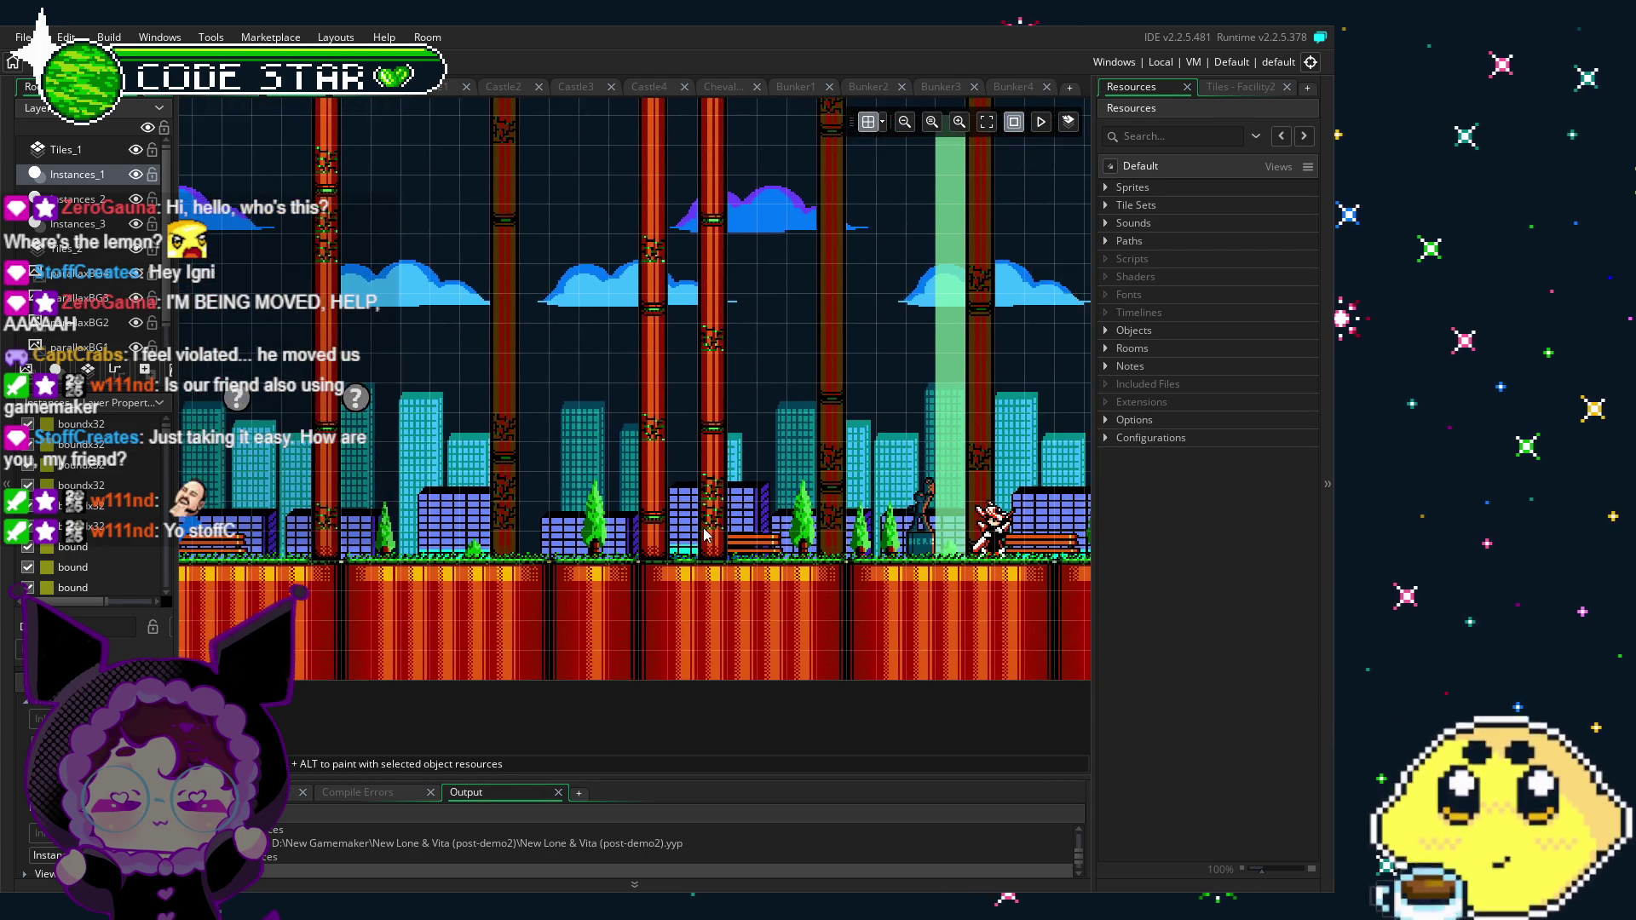
pyautogui.scroll(1, 745, 558)
pyautogui.scroll(-2, 495, 550)
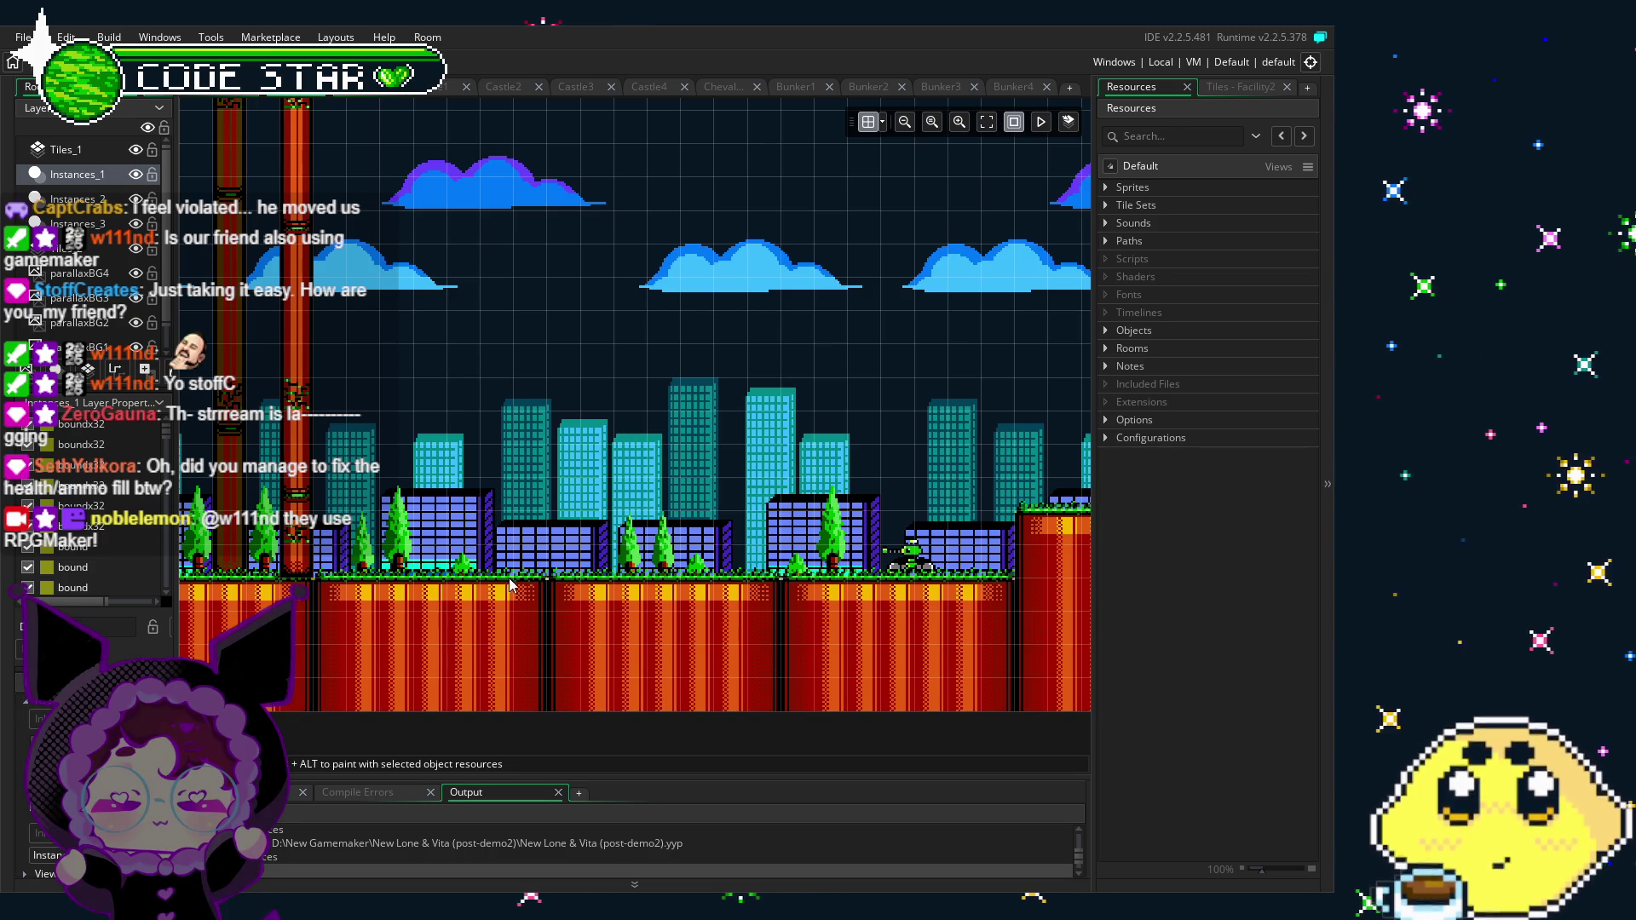
pyautogui.hscroll(5, 474, 624)
pyautogui.scroll(1, 445, 601)
pyautogui.hscroll(5, 768, 648)
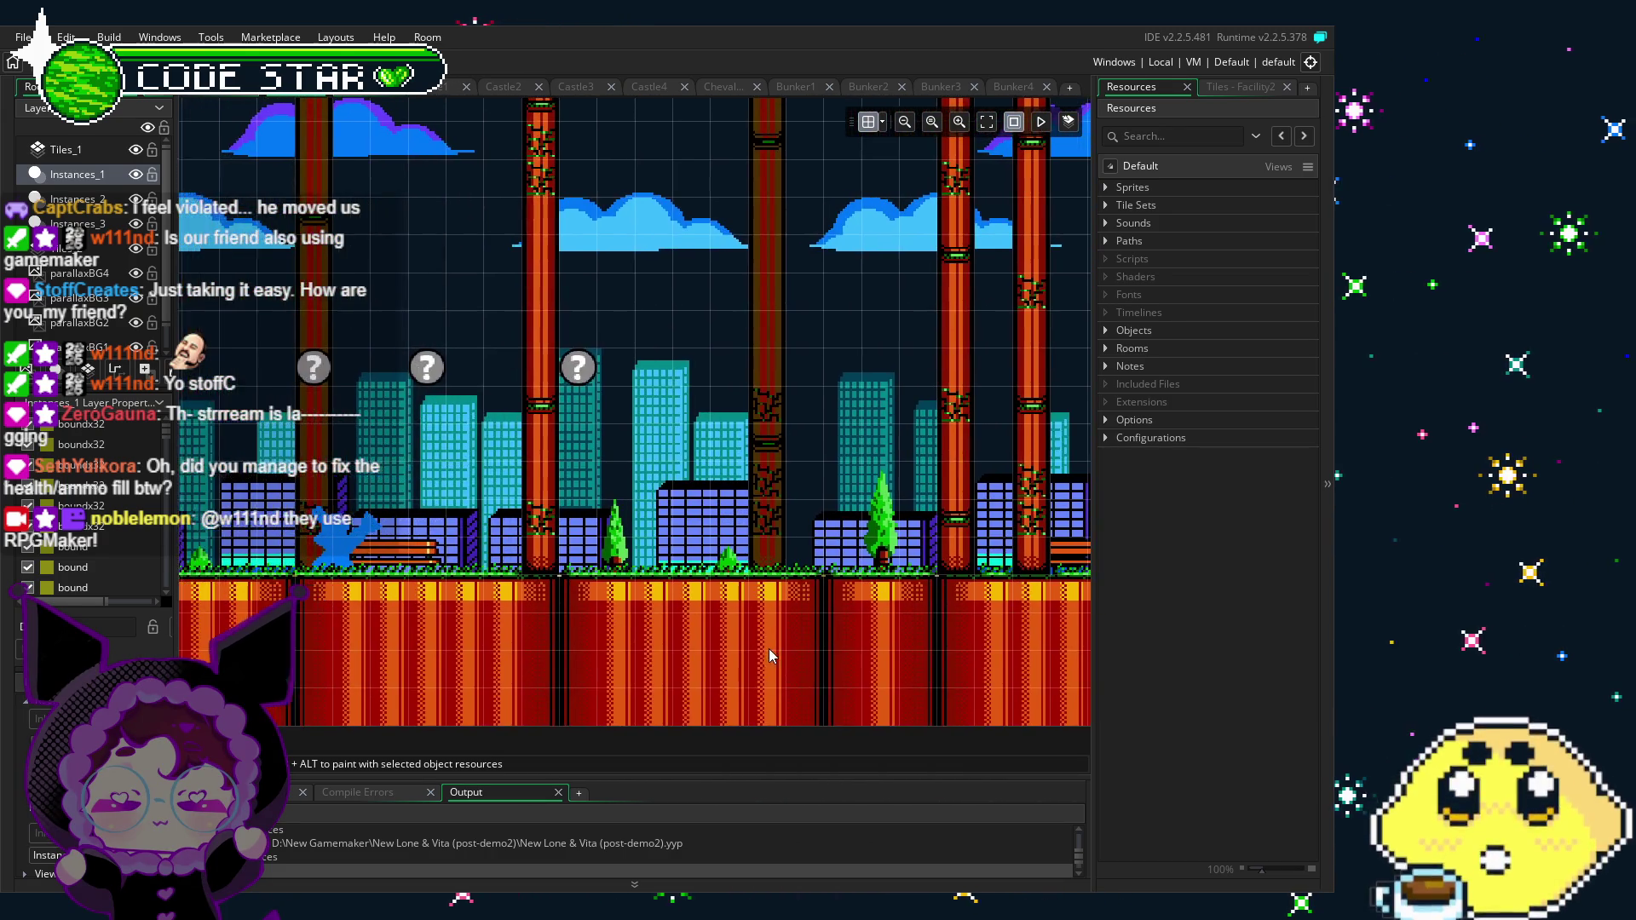
pyautogui.moveTo(756, 656); pyautogui.dragTo(674, 669)
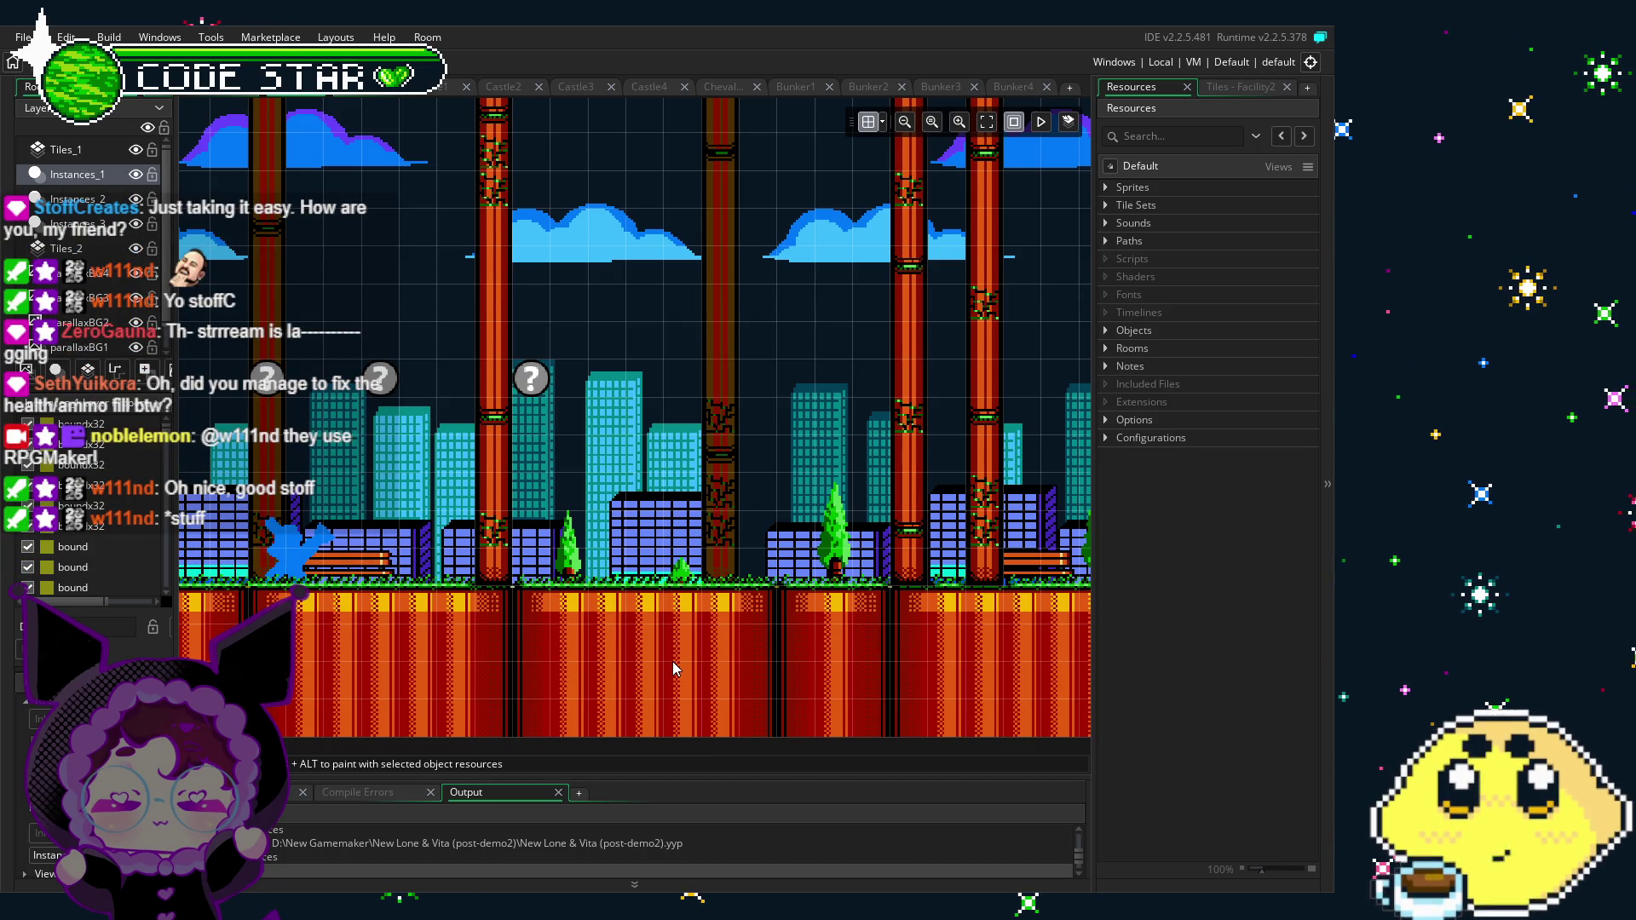
pyautogui.moveTo(937, 511)
pyautogui.mouseDown()
pyautogui.moveTo(764, 575)
pyautogui.moveTo(439, 541)
pyautogui.moveTo(167, 546)
pyautogui.mouseUp()
pyautogui.moveTo(632, 560); pyautogui.dragTo(220, 582)
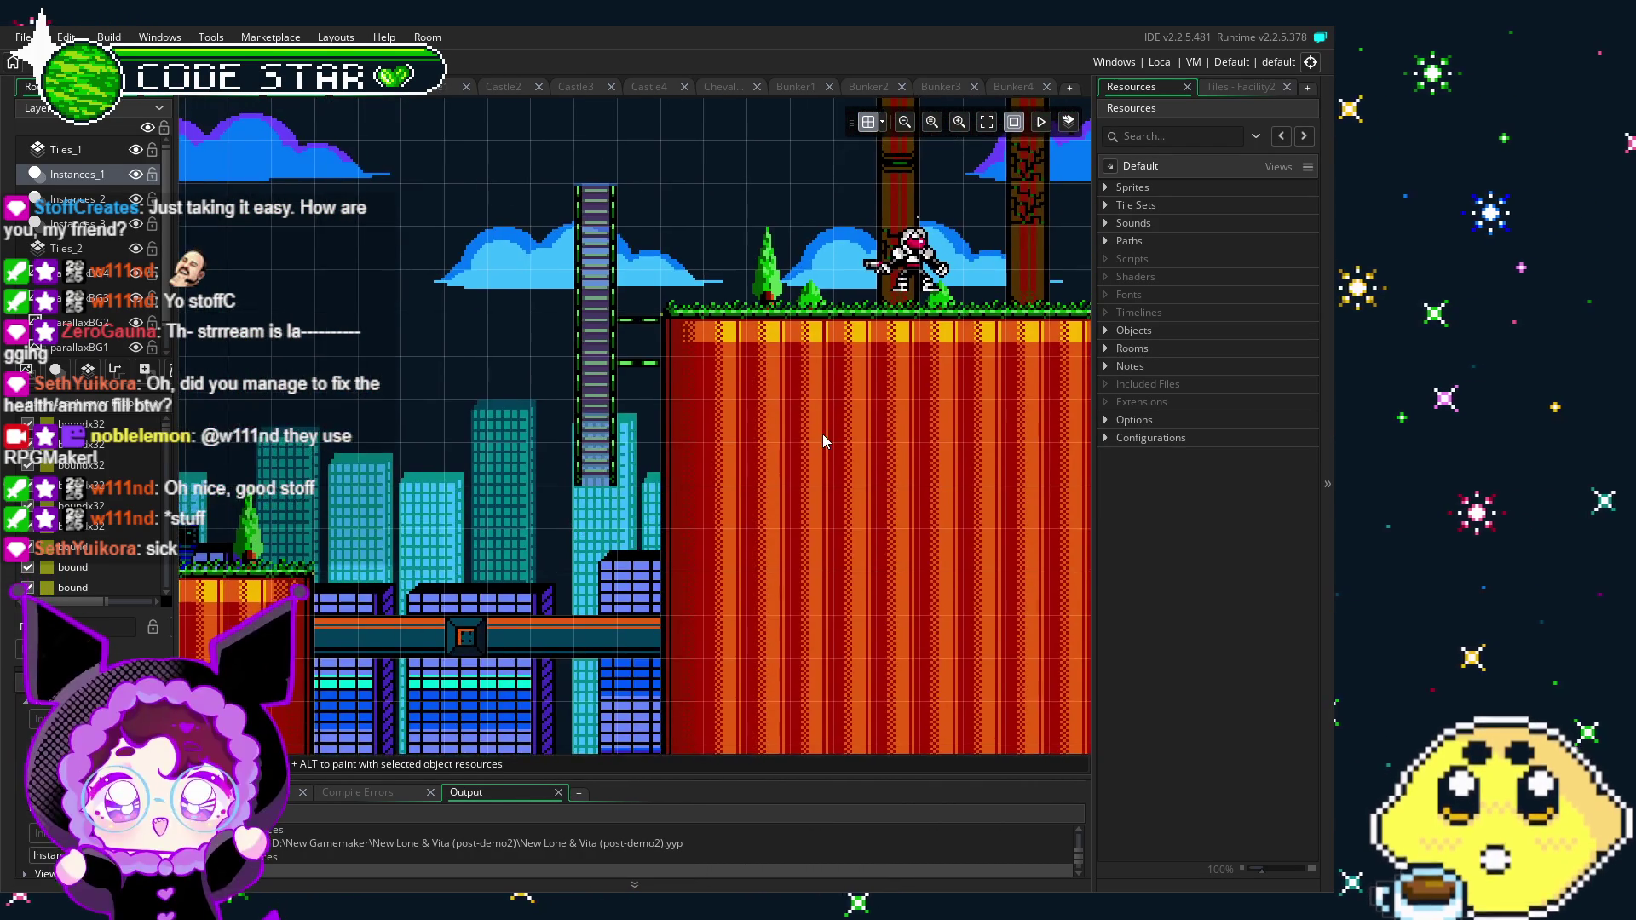
pyautogui.moveTo(821, 432); pyautogui.dragTo(564, 544)
pyautogui.moveTo(800, 582)
pyautogui.mouseDown()
pyautogui.moveTo(770, 577)
pyautogui.moveTo(1005, 443)
pyautogui.moveTo(660, 541)
pyautogui.moveTo(451, 473)
pyautogui.mouseUp()
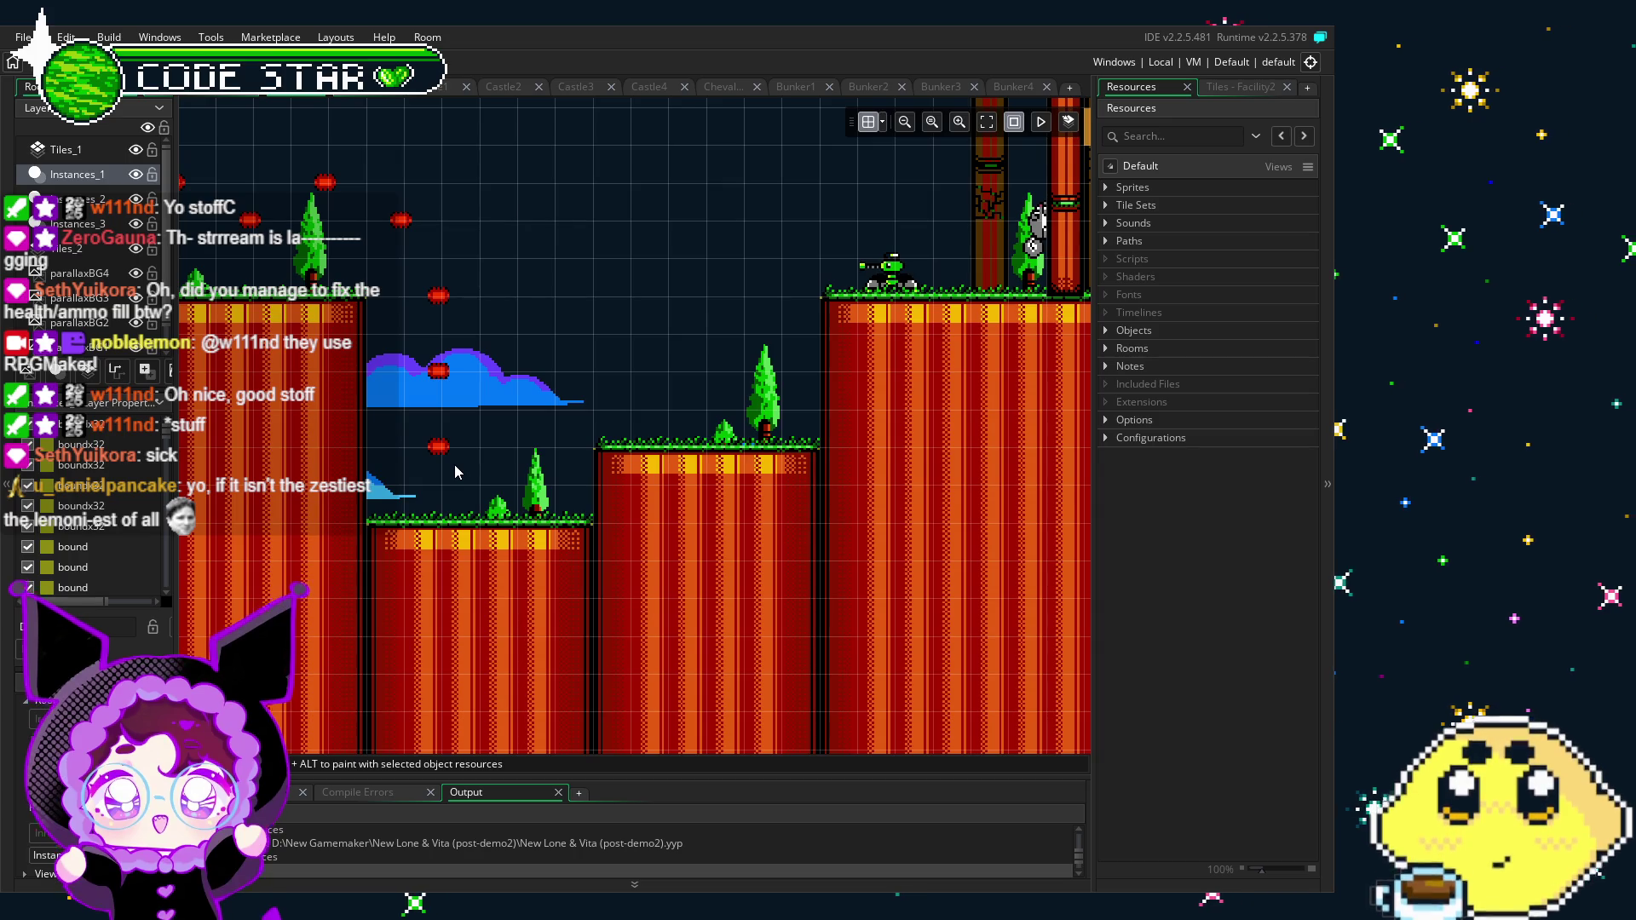
pyautogui.hscroll(-5, 645, 506)
pyautogui.scroll(-1, 645, 506)
pyautogui.hscroll(4, 617, 511)
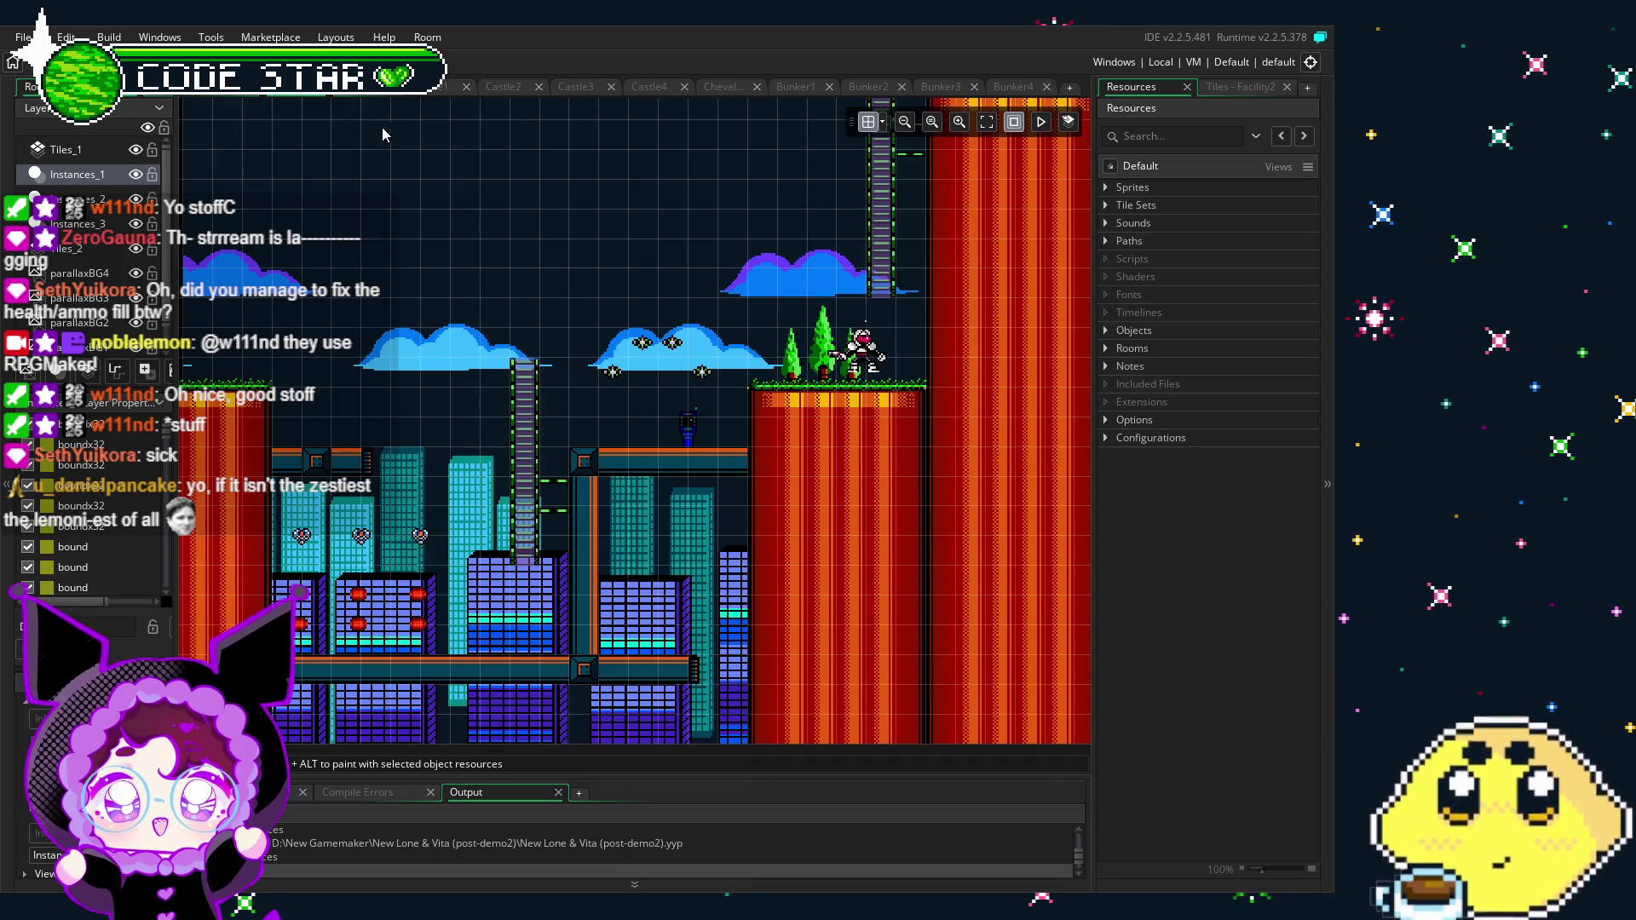
pyautogui.click(394, 87)
# Step: Close the Castle1–4, Chevalegion and Bunker1–4 room tabs, then expand the Objects folder in Resources
pyautogui.click(412, 87)
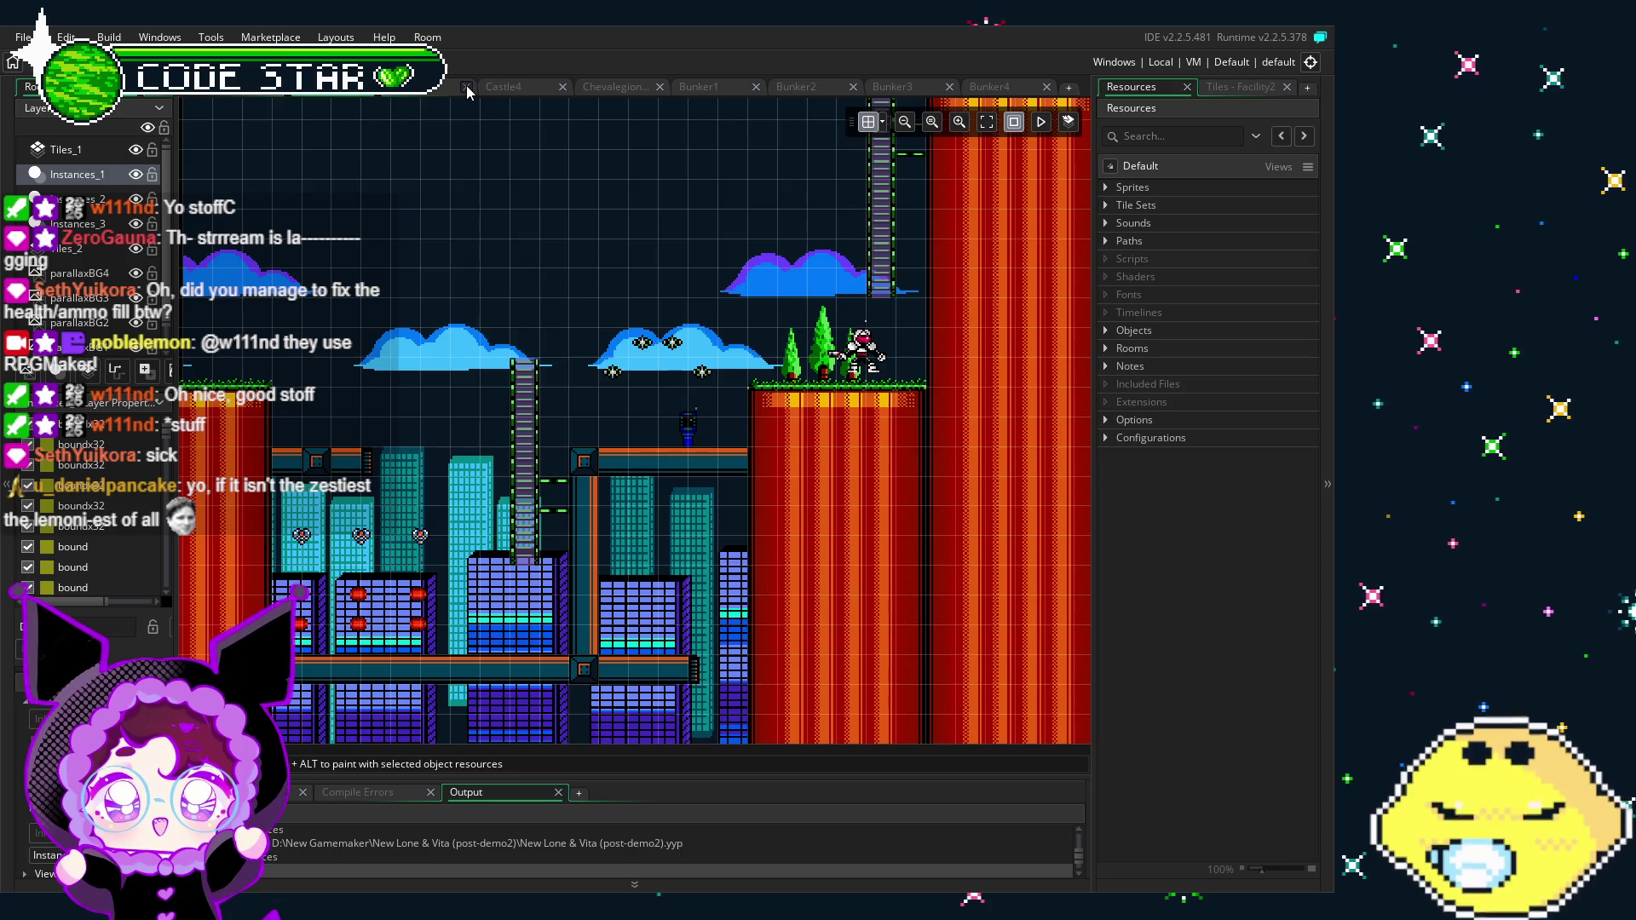
pyautogui.click(492, 87)
pyautogui.click(492, 87)
pyautogui.click(487, 87)
pyautogui.click(486, 87)
pyautogui.click(484, 87)
pyautogui.click(484, 87)
pyautogui.click(484, 87)
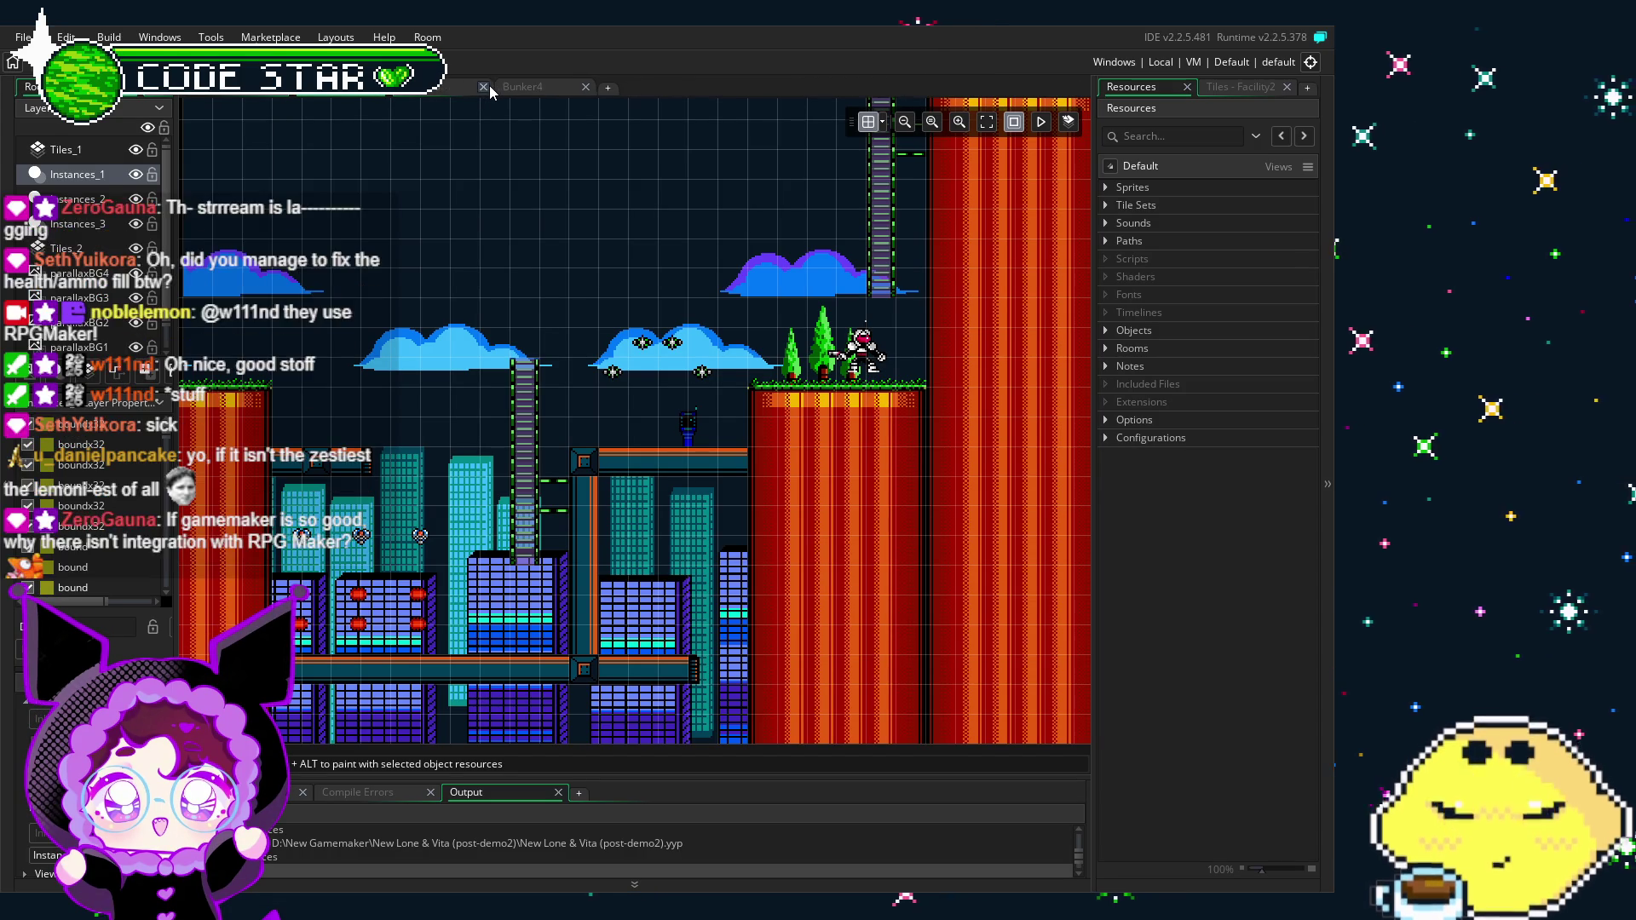
pyautogui.click(484, 87)
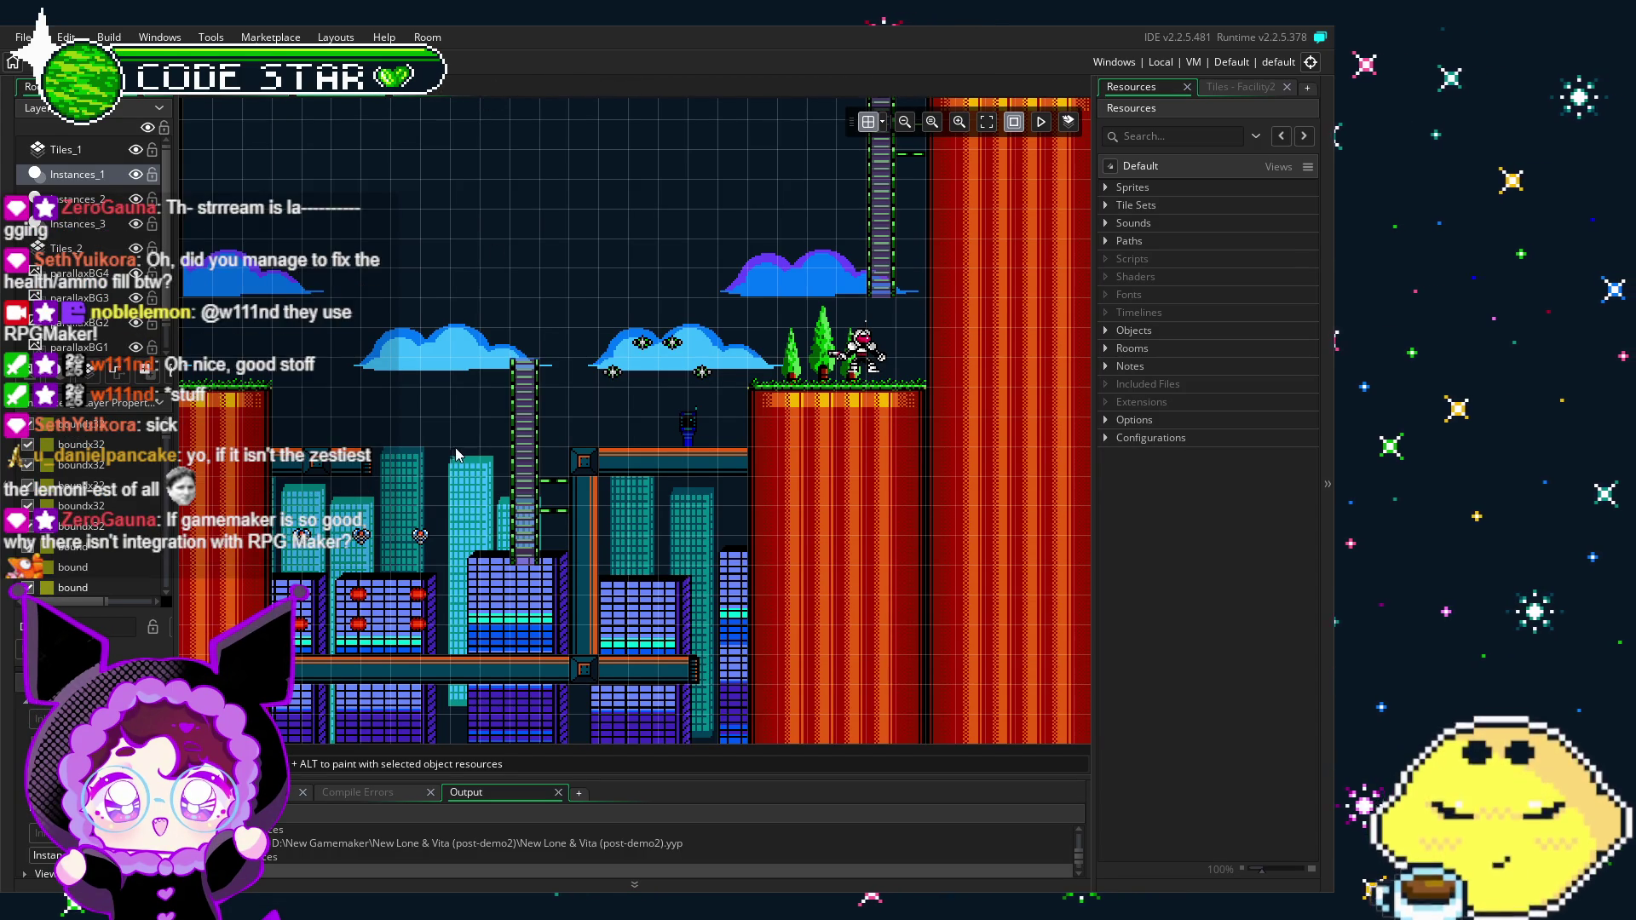
pyautogui.moveTo(521, 420); pyautogui.dragTo(694, 430)
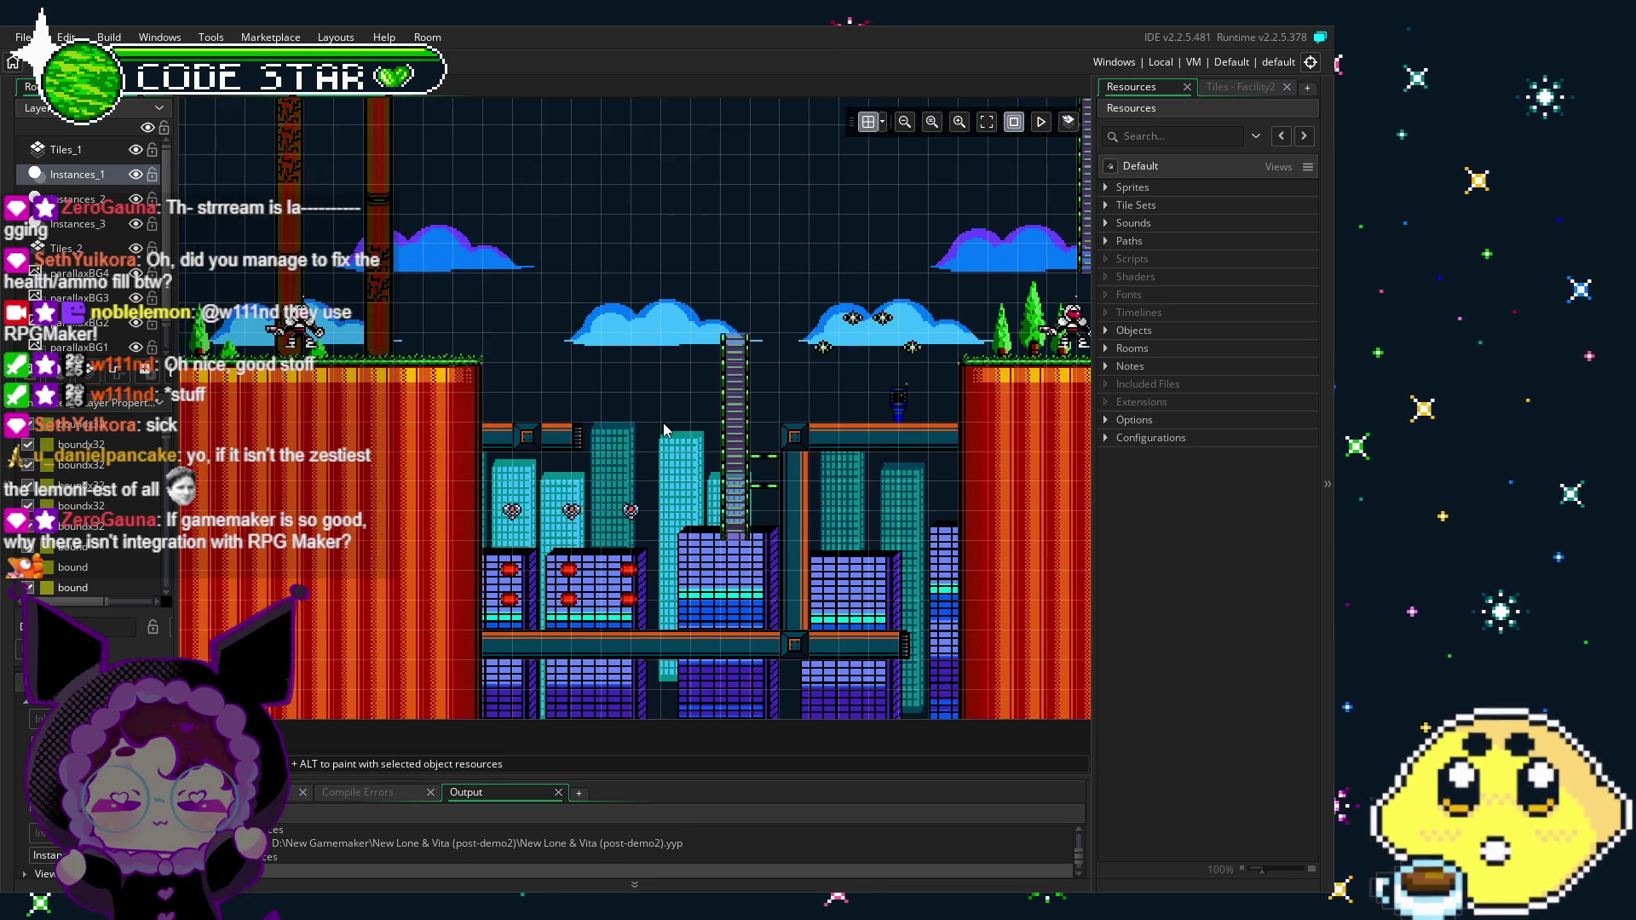
pyautogui.click(1111, 331)
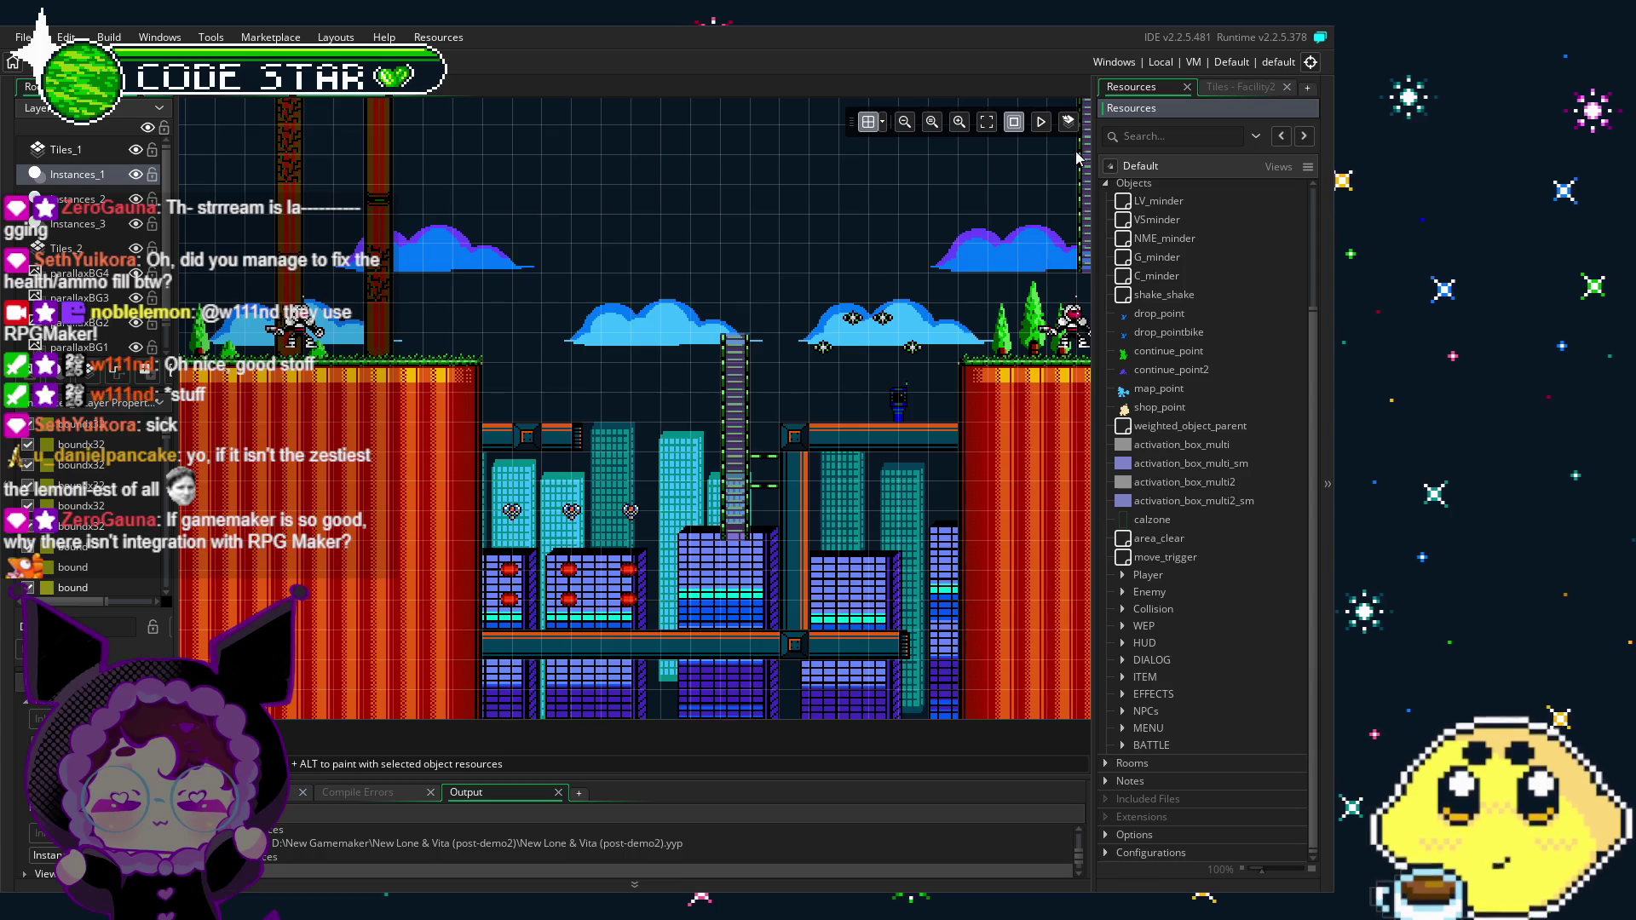
pyautogui.hscroll(-5, 553, 603)
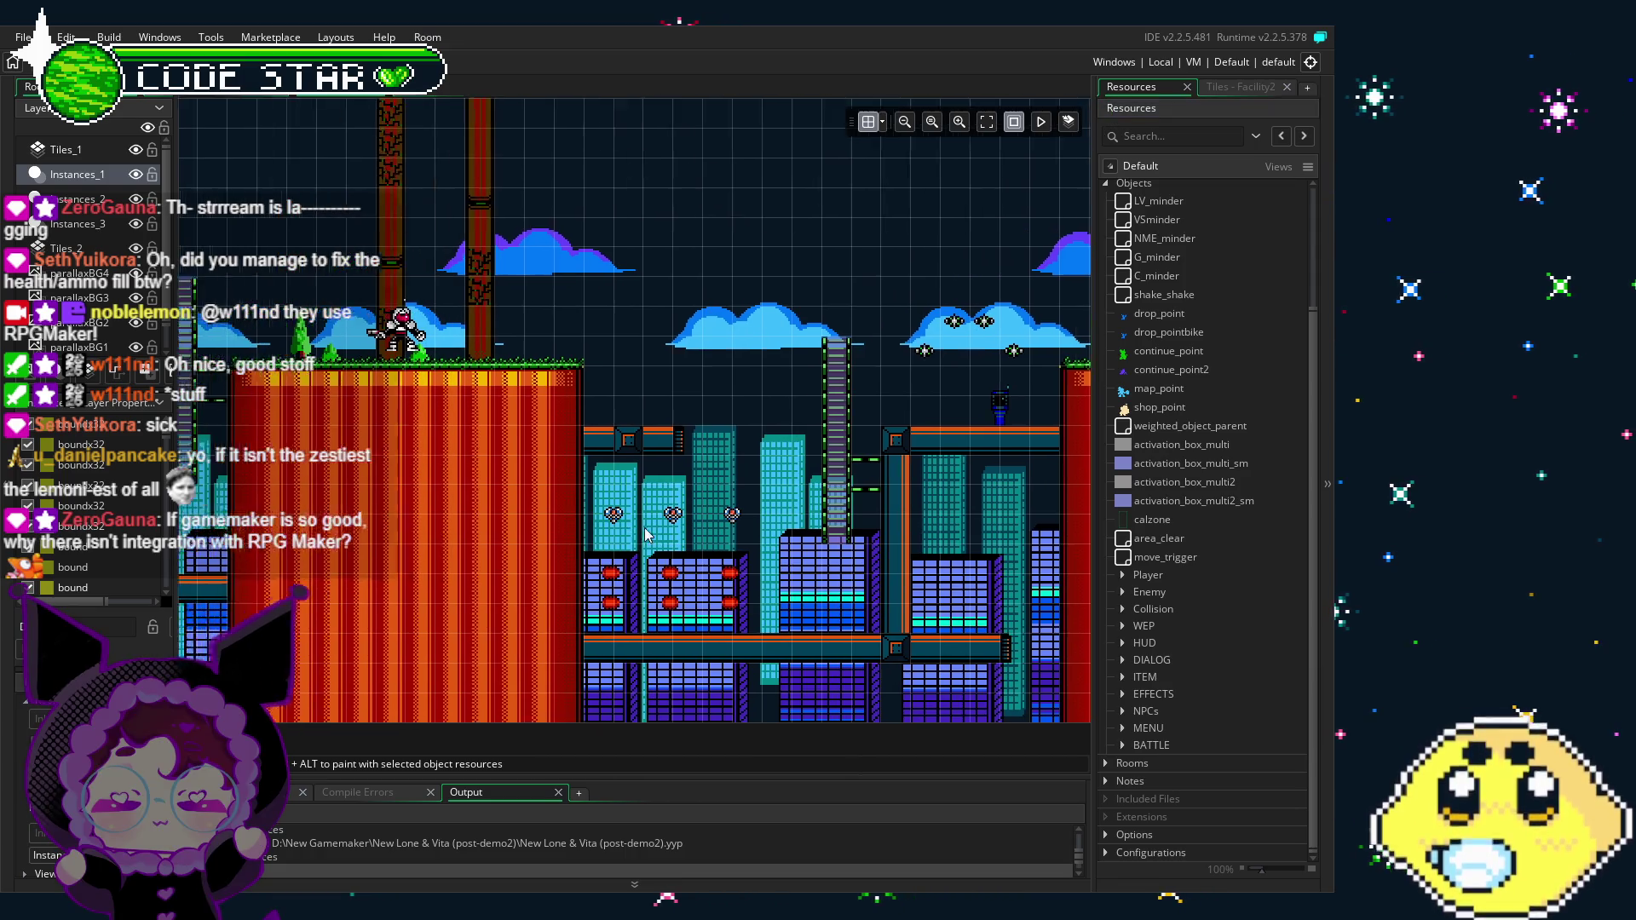
pyautogui.hscroll(-1, 554, 604)
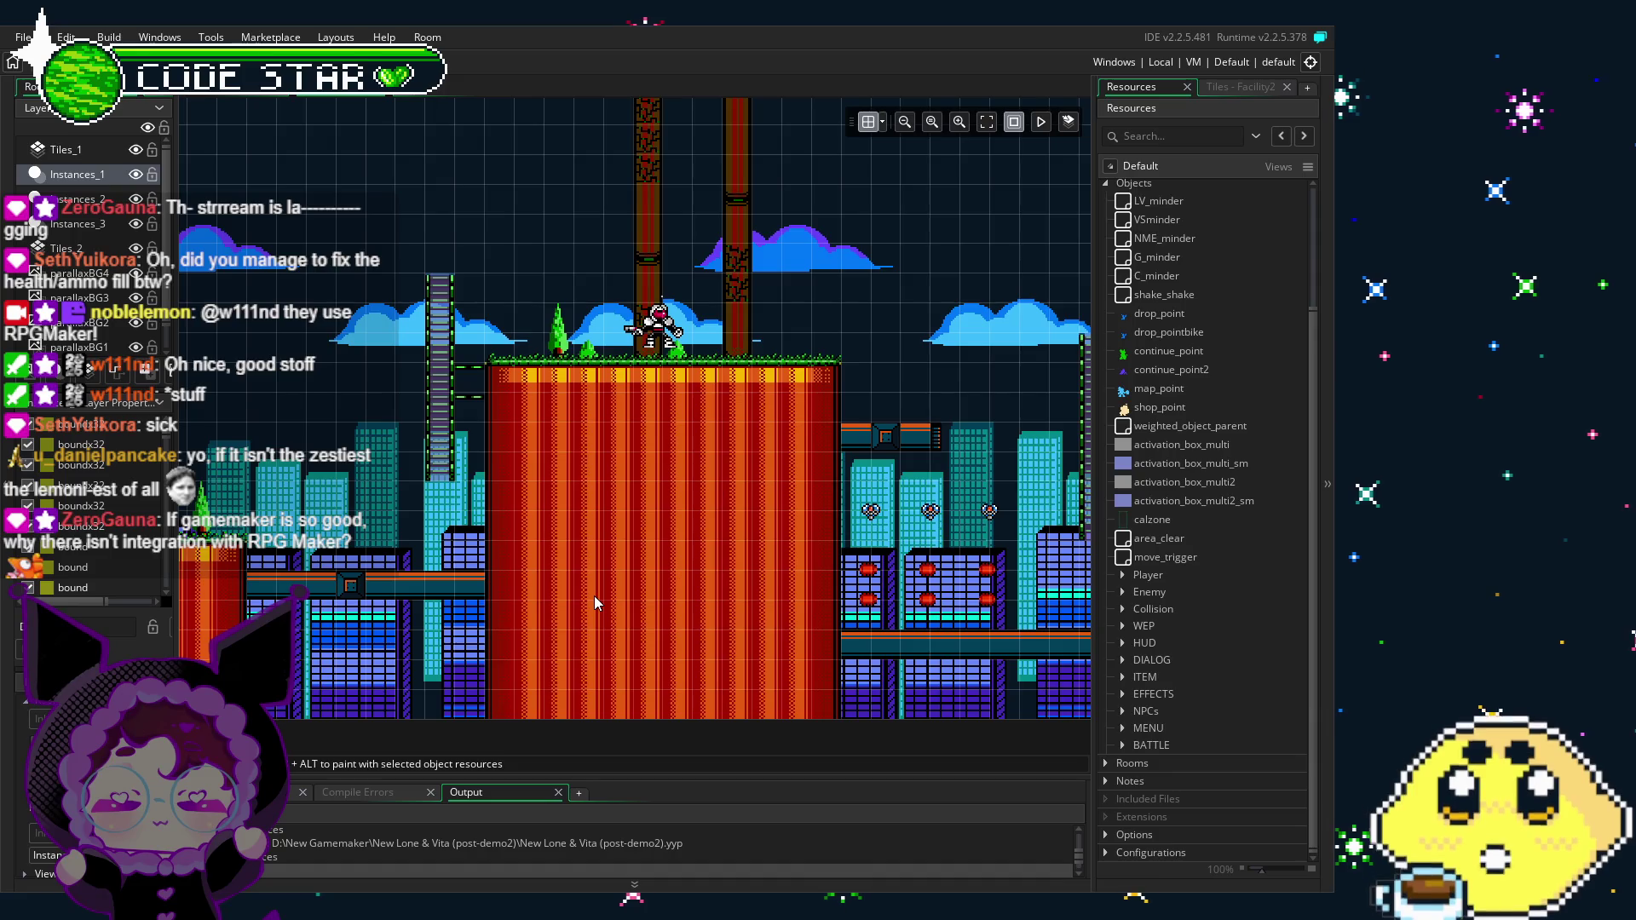
pyautogui.hscroll(-1, 383, 654)
pyautogui.hscroll(-3, 443, 654)
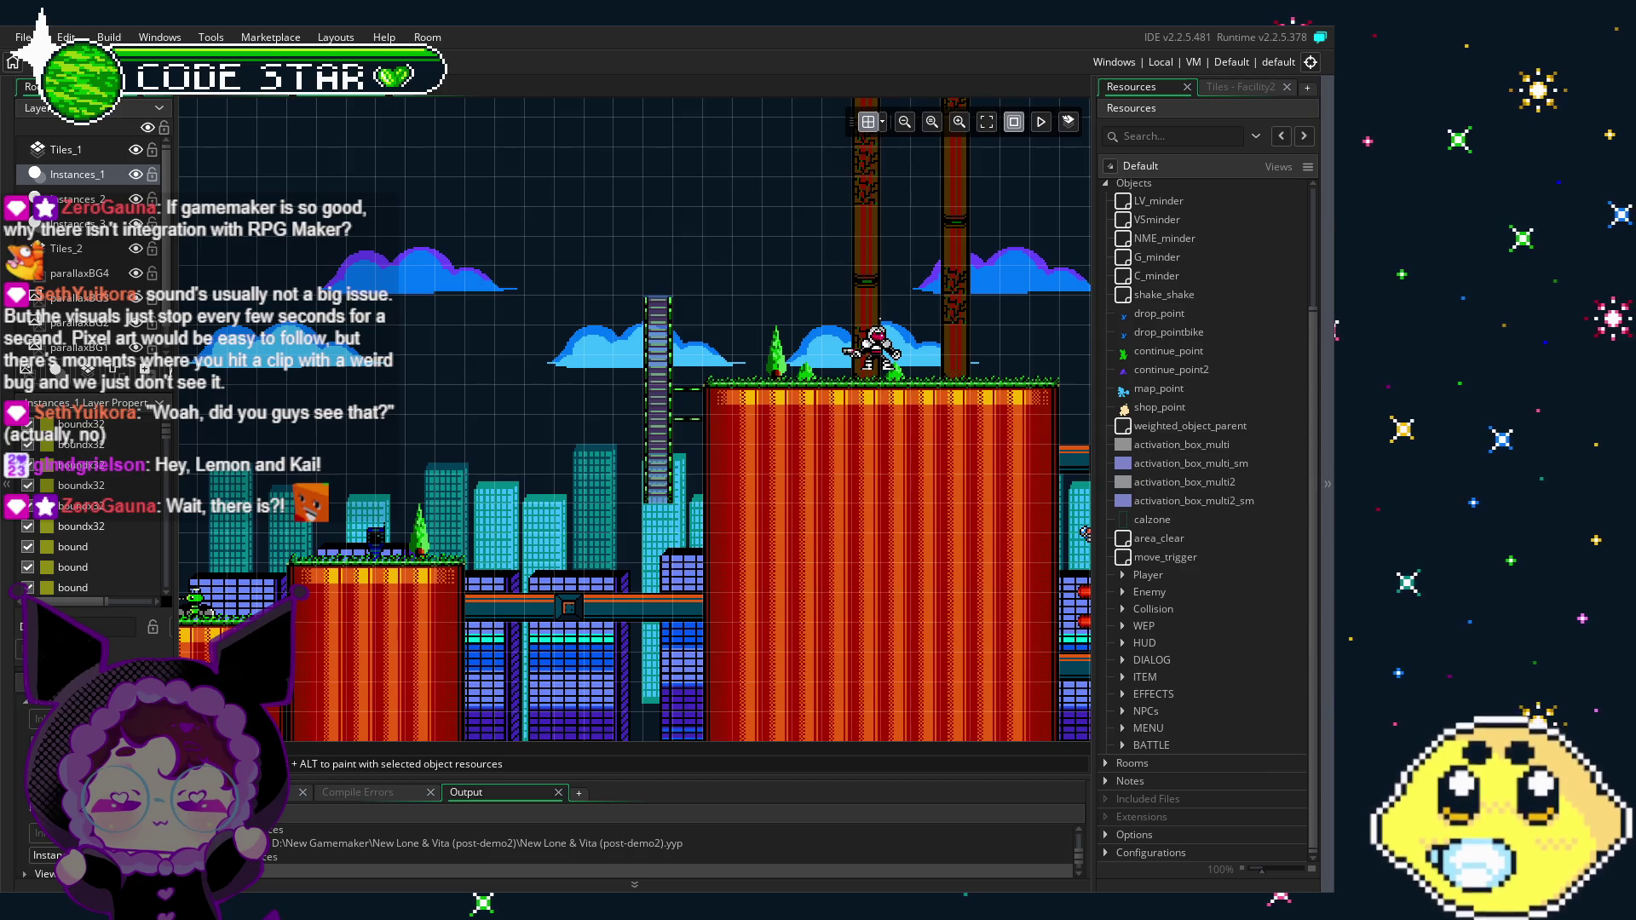
pyautogui.moveTo(906, 548); pyautogui.dragTo(582, 550)
pyautogui.hscroll(15, 582, 550)
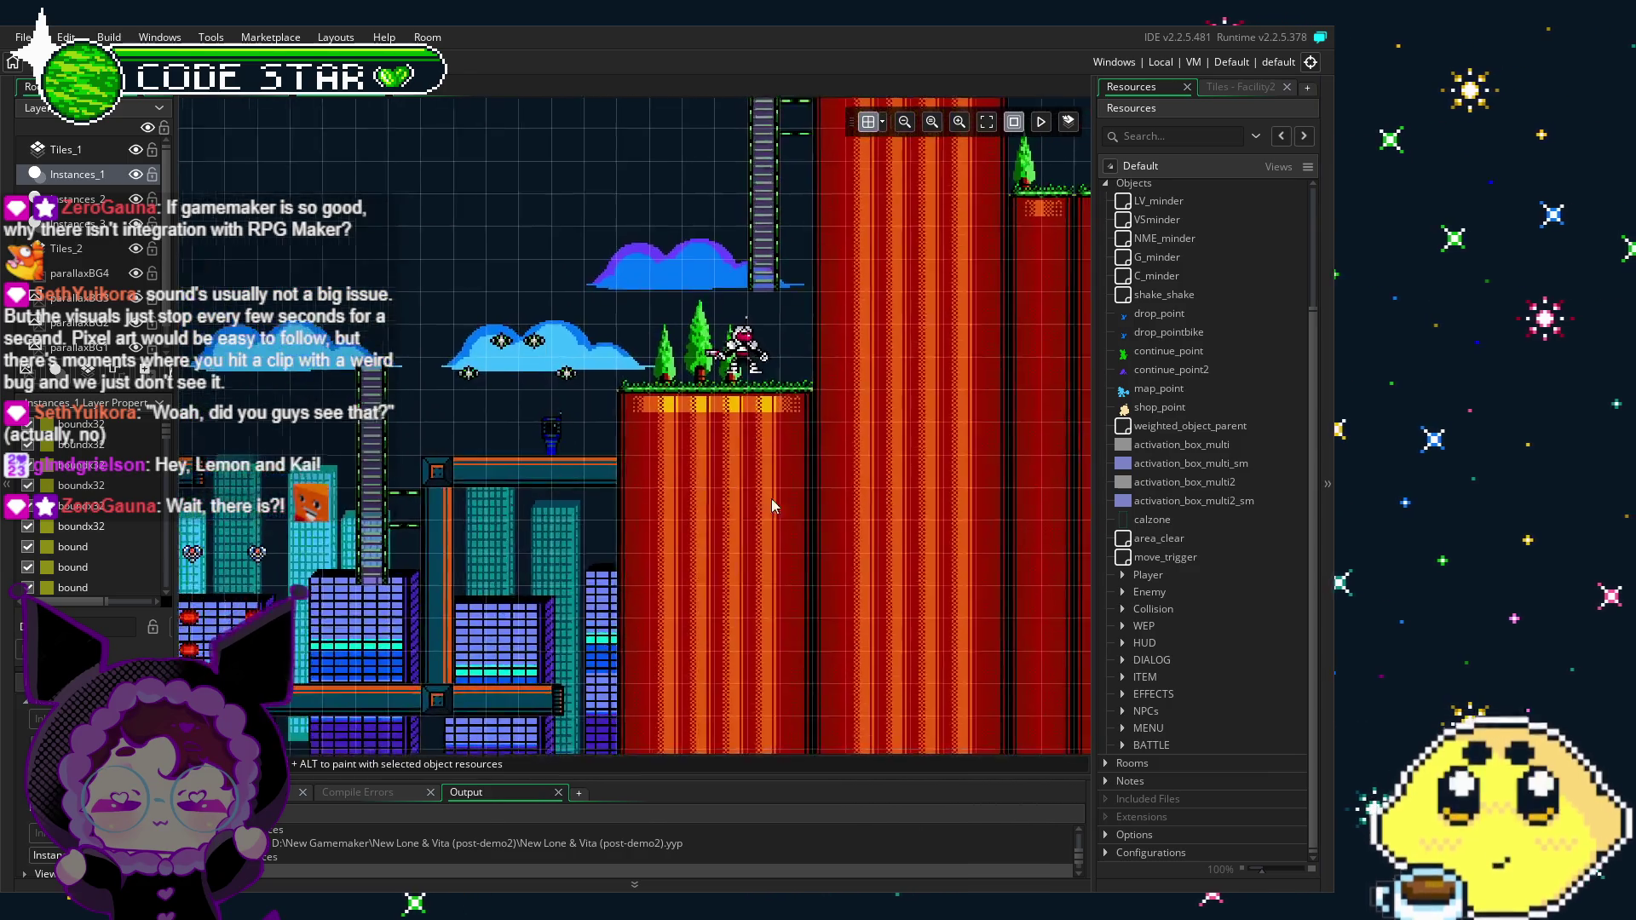
pyautogui.moveTo(594, 564)
pyautogui.mouseDown()
pyautogui.moveTo(622, 554)
pyautogui.moveTo(436, 558)
pyautogui.mouseUp()
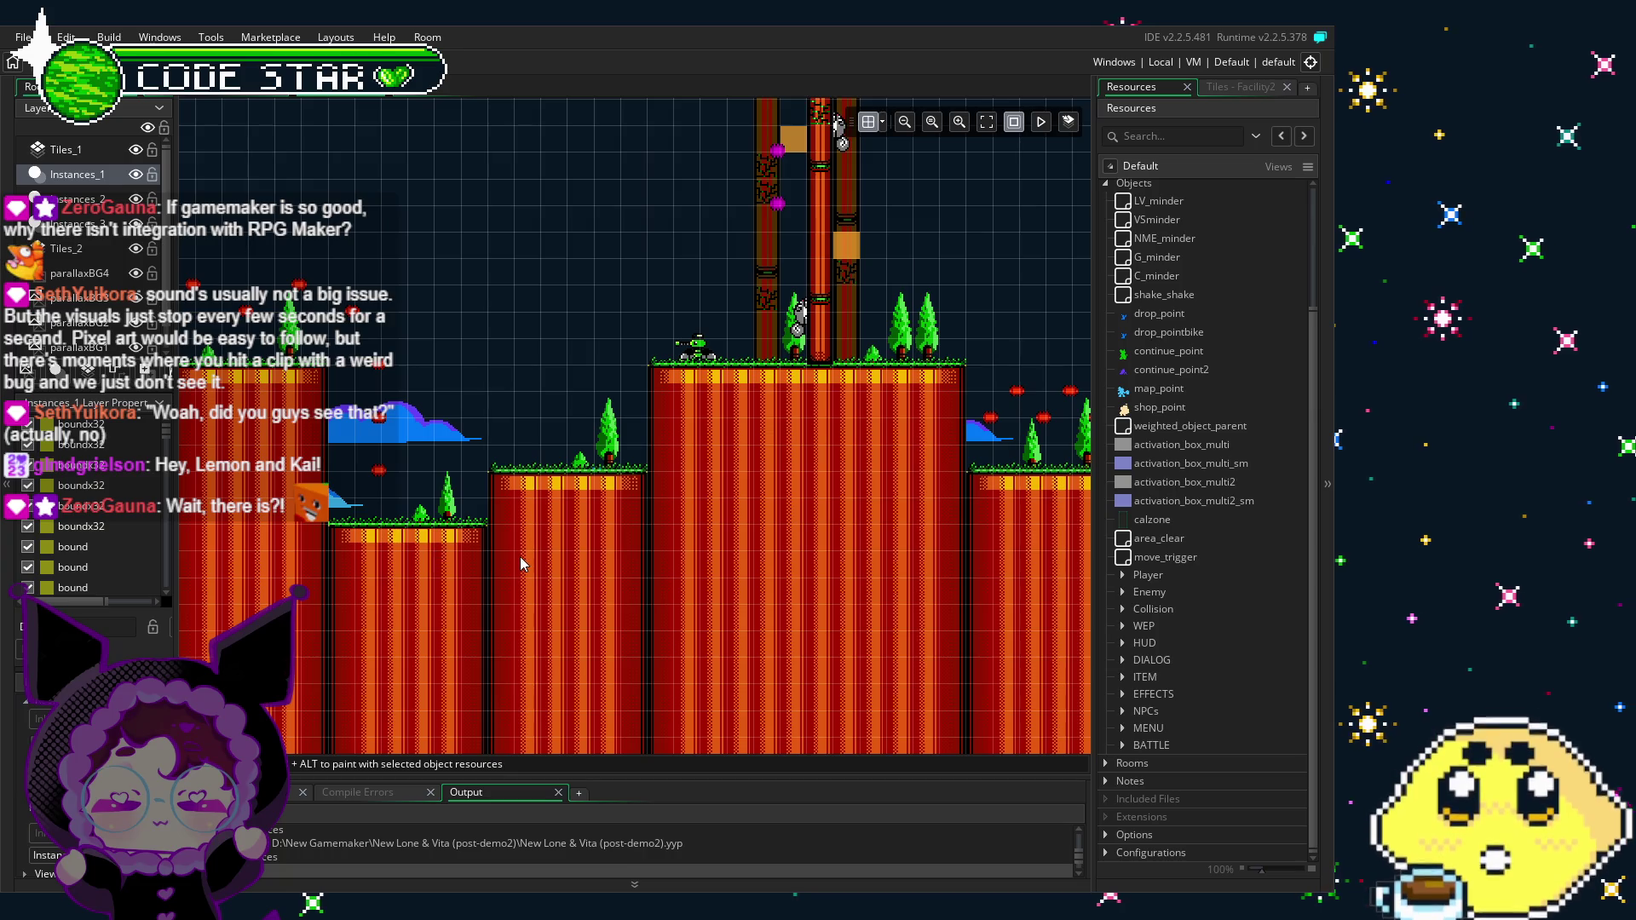
pyautogui.moveTo(521, 564)
pyautogui.mouseDown()
pyautogui.moveTo(585, 591)
pyautogui.moveTo(566, 584)
pyautogui.moveTo(566, 647)
pyautogui.moveTo(438, 625)
pyautogui.mouseUp()
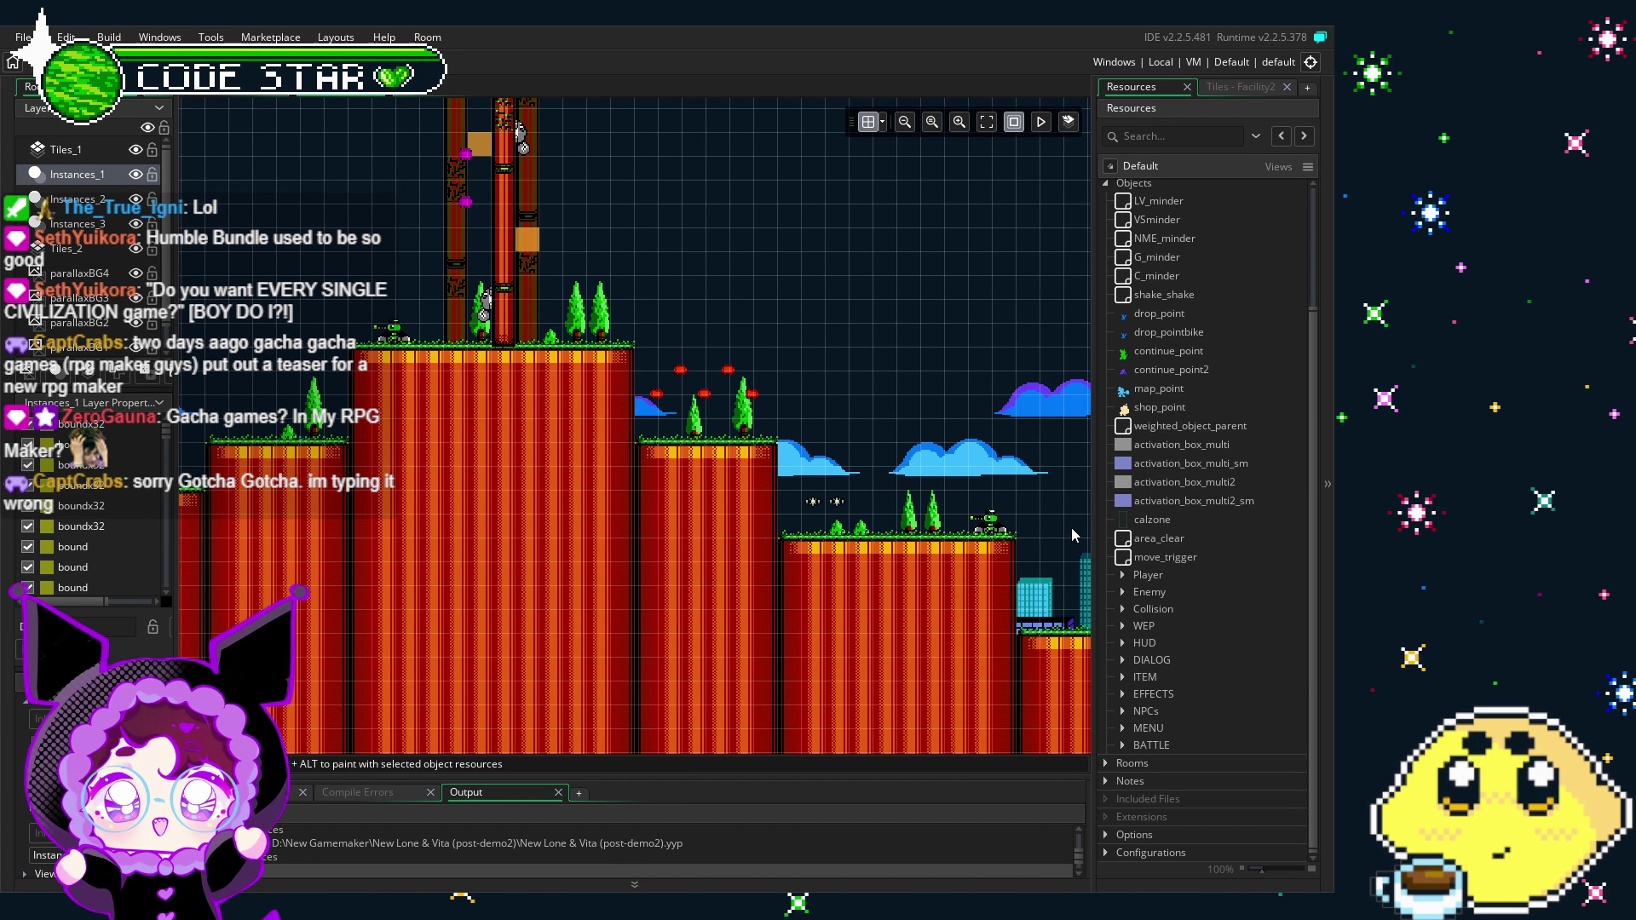
pyautogui.scroll(1, 789, 527)
pyautogui.scroll(-2, 789, 527)
pyautogui.hscroll(-3, 789, 528)
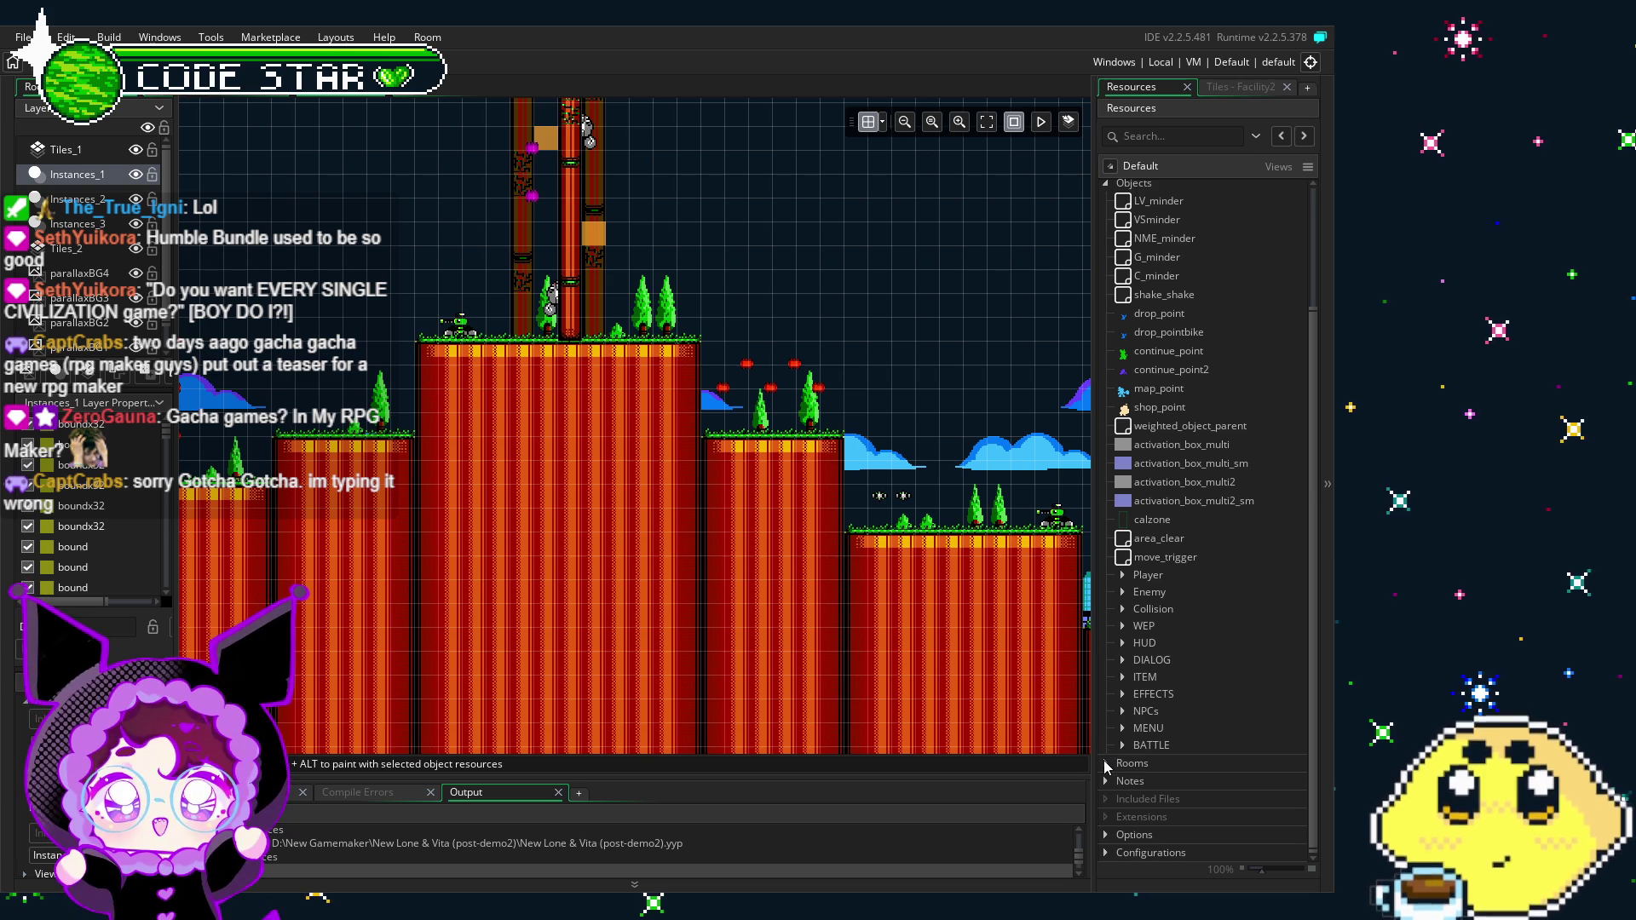
# Step: Expand the Rooms folder in Resources and scroll down to Shop01
pyautogui.click(1105, 762)
pyautogui.scroll(-5, 1152, 625)
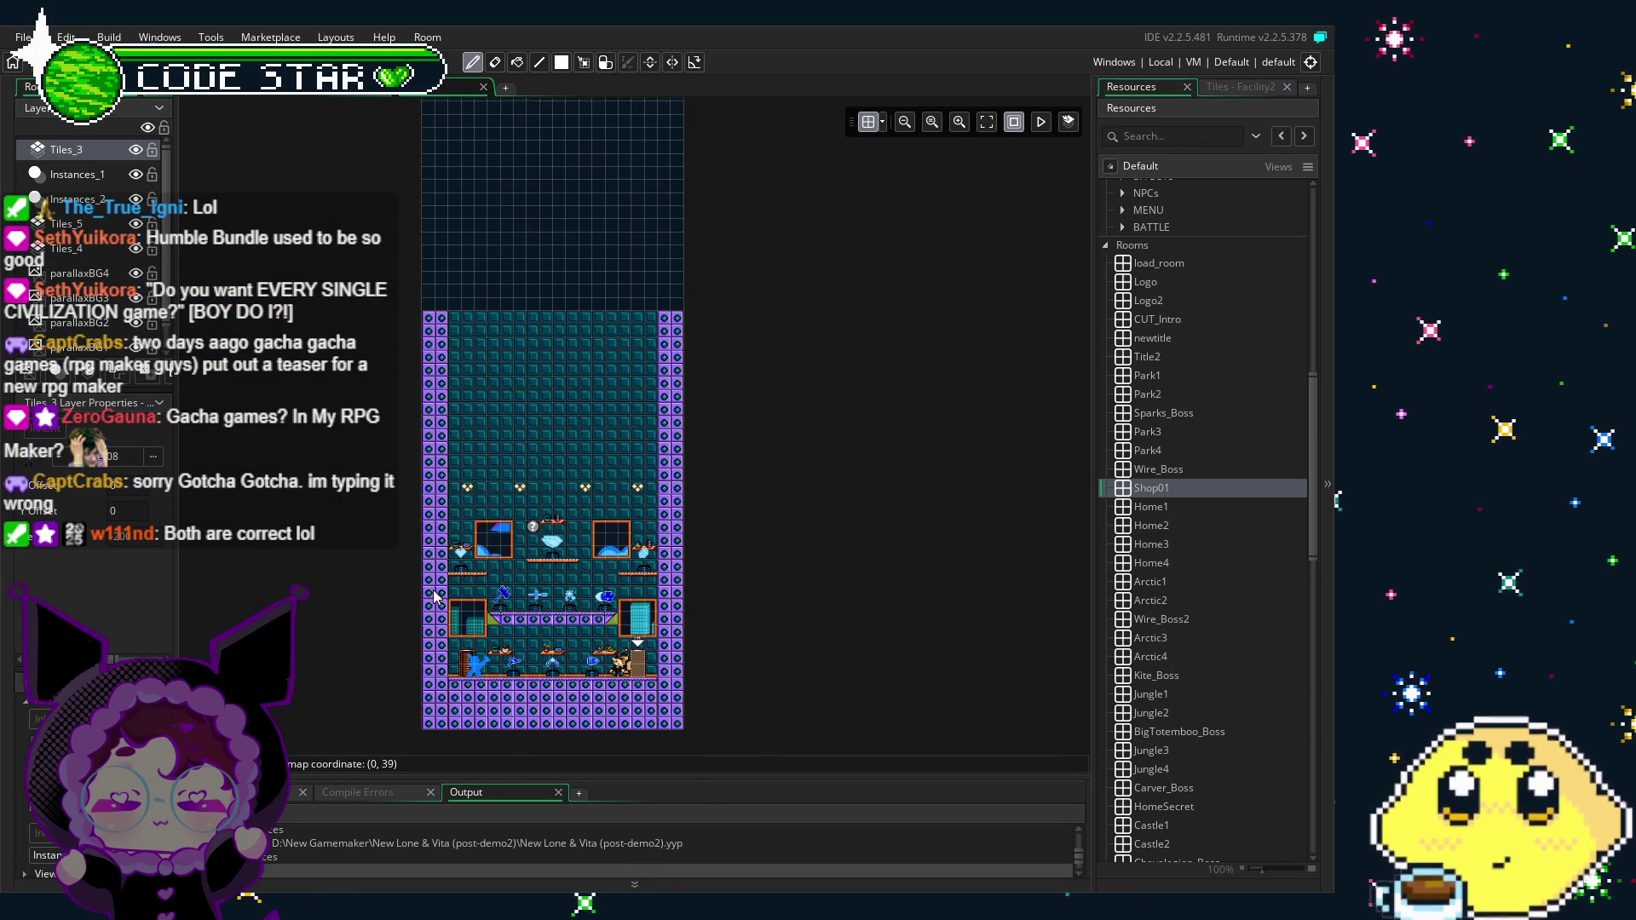
# Step: Zoom in on Shop01's floor and IN door, then open the doorway instance's object editor
pyautogui.scroll(3, 434, 596)
pyautogui.scroll(-3, 433, 596)
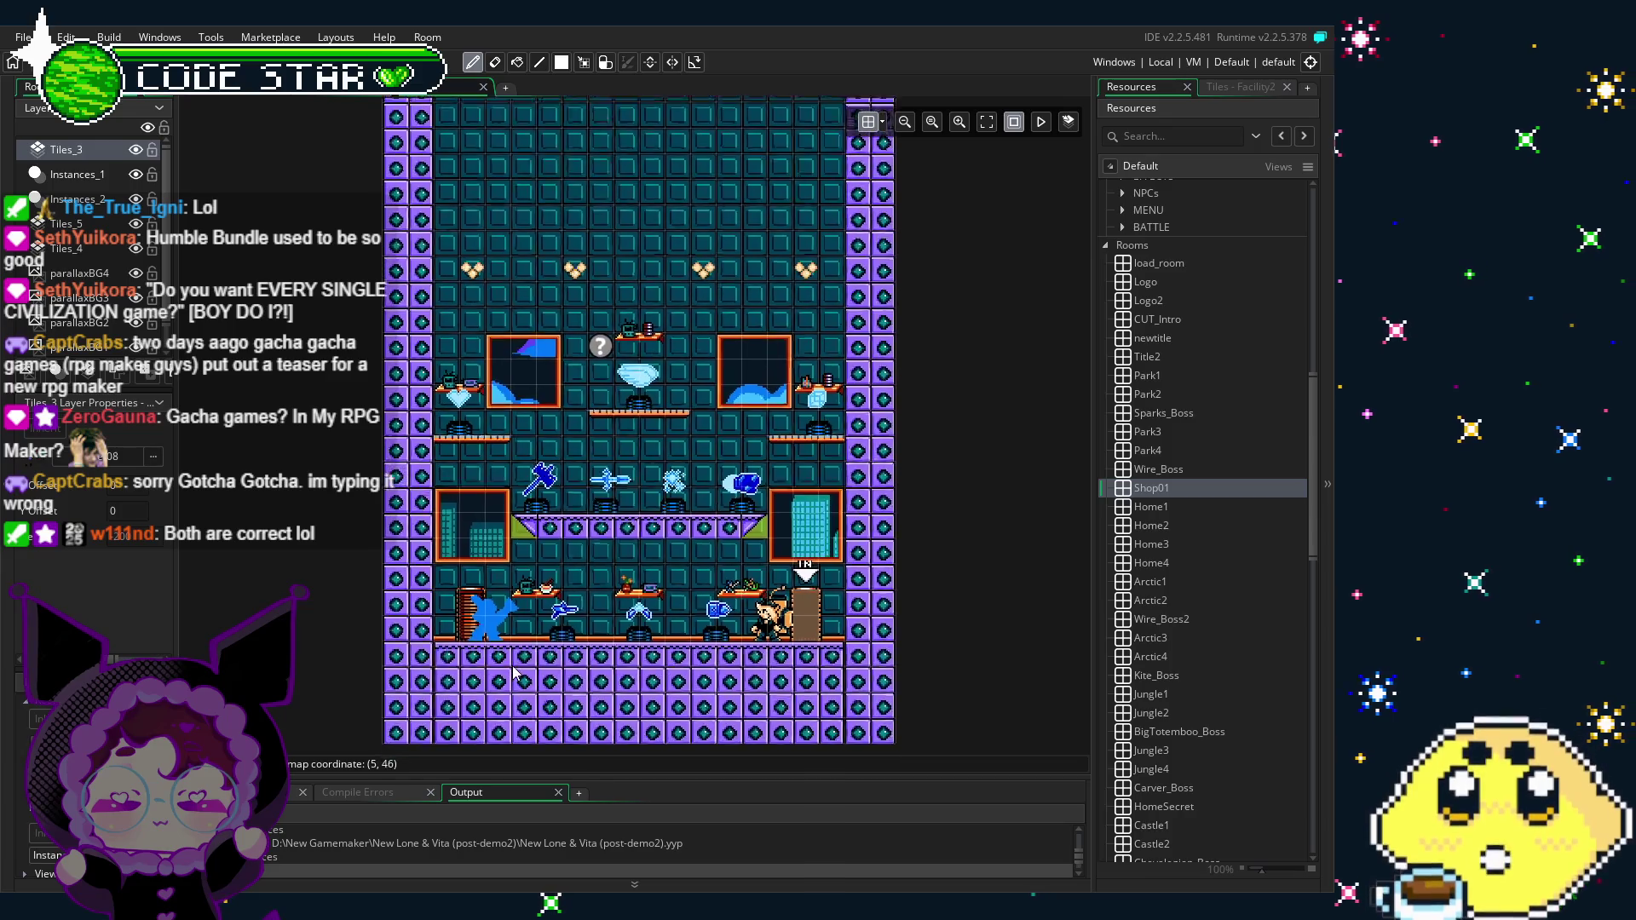
pyautogui.scroll(1, 514, 673)
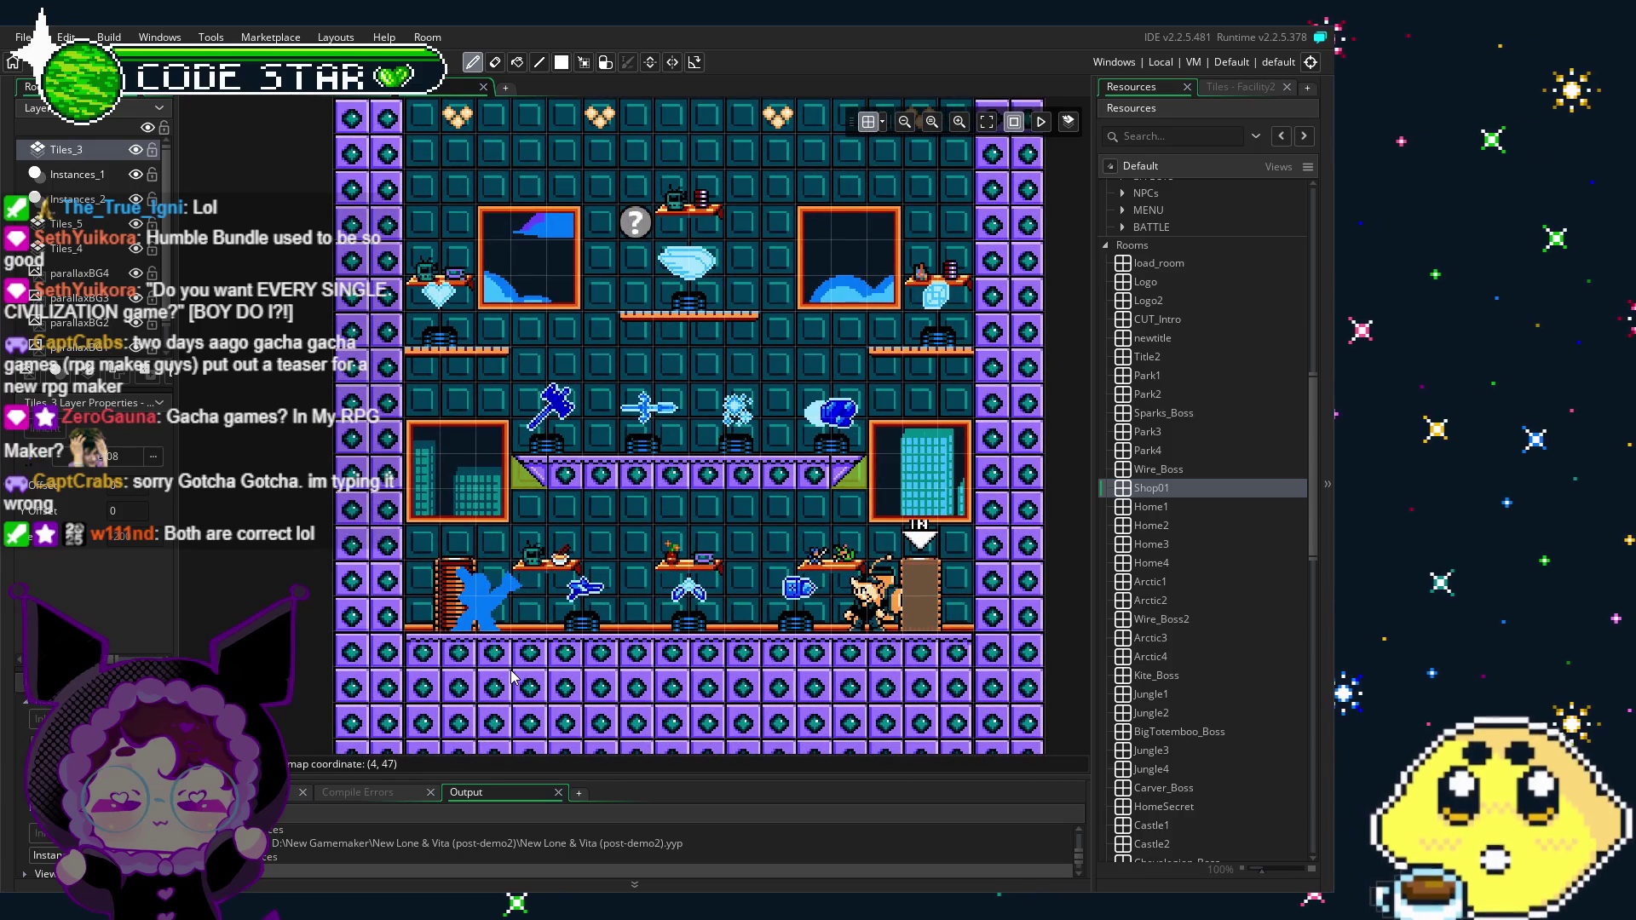
pyautogui.moveTo(514, 667); pyautogui.dragTo(466, 618)
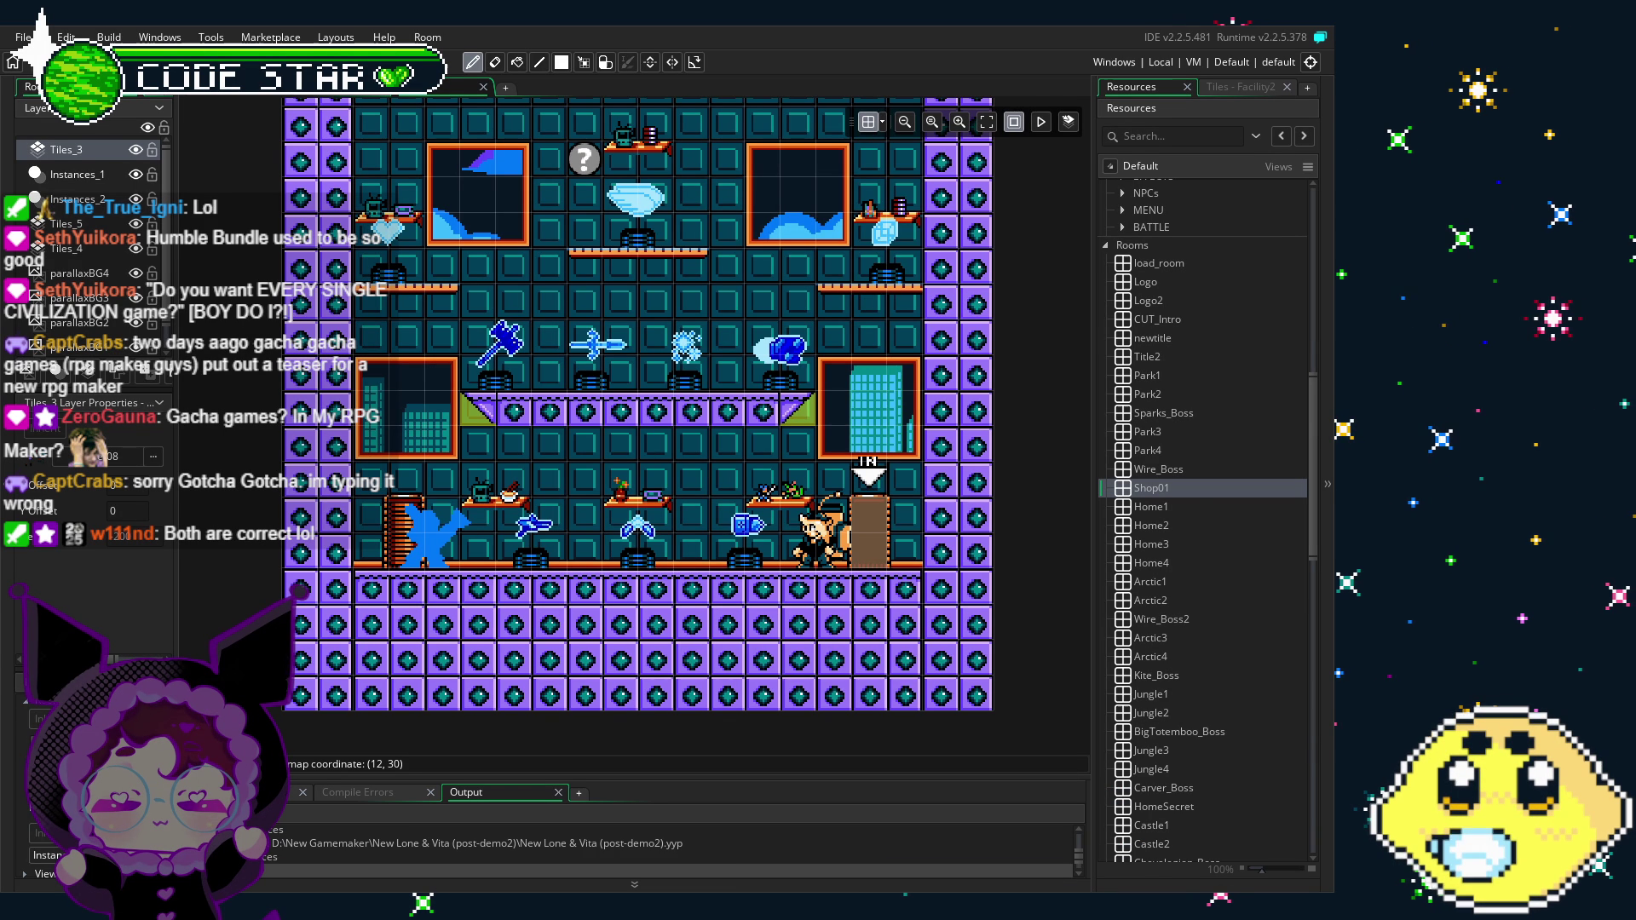
pyautogui.moveTo(521, 779); pyautogui.dragTo(521, 861)
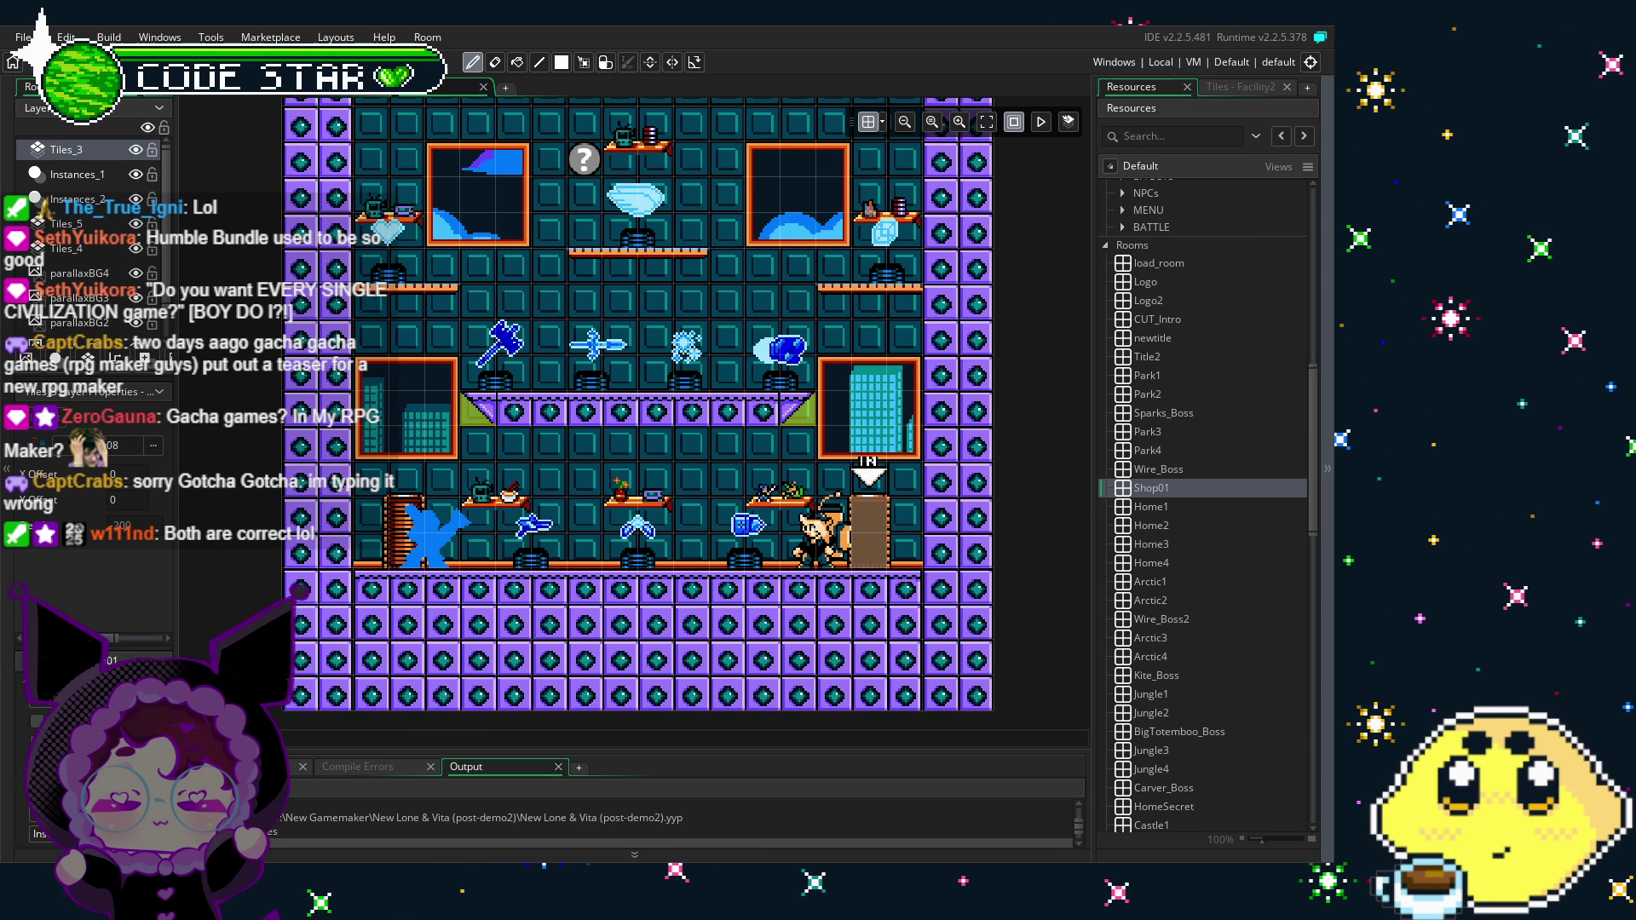
pyautogui.scroll(1, 679, 608)
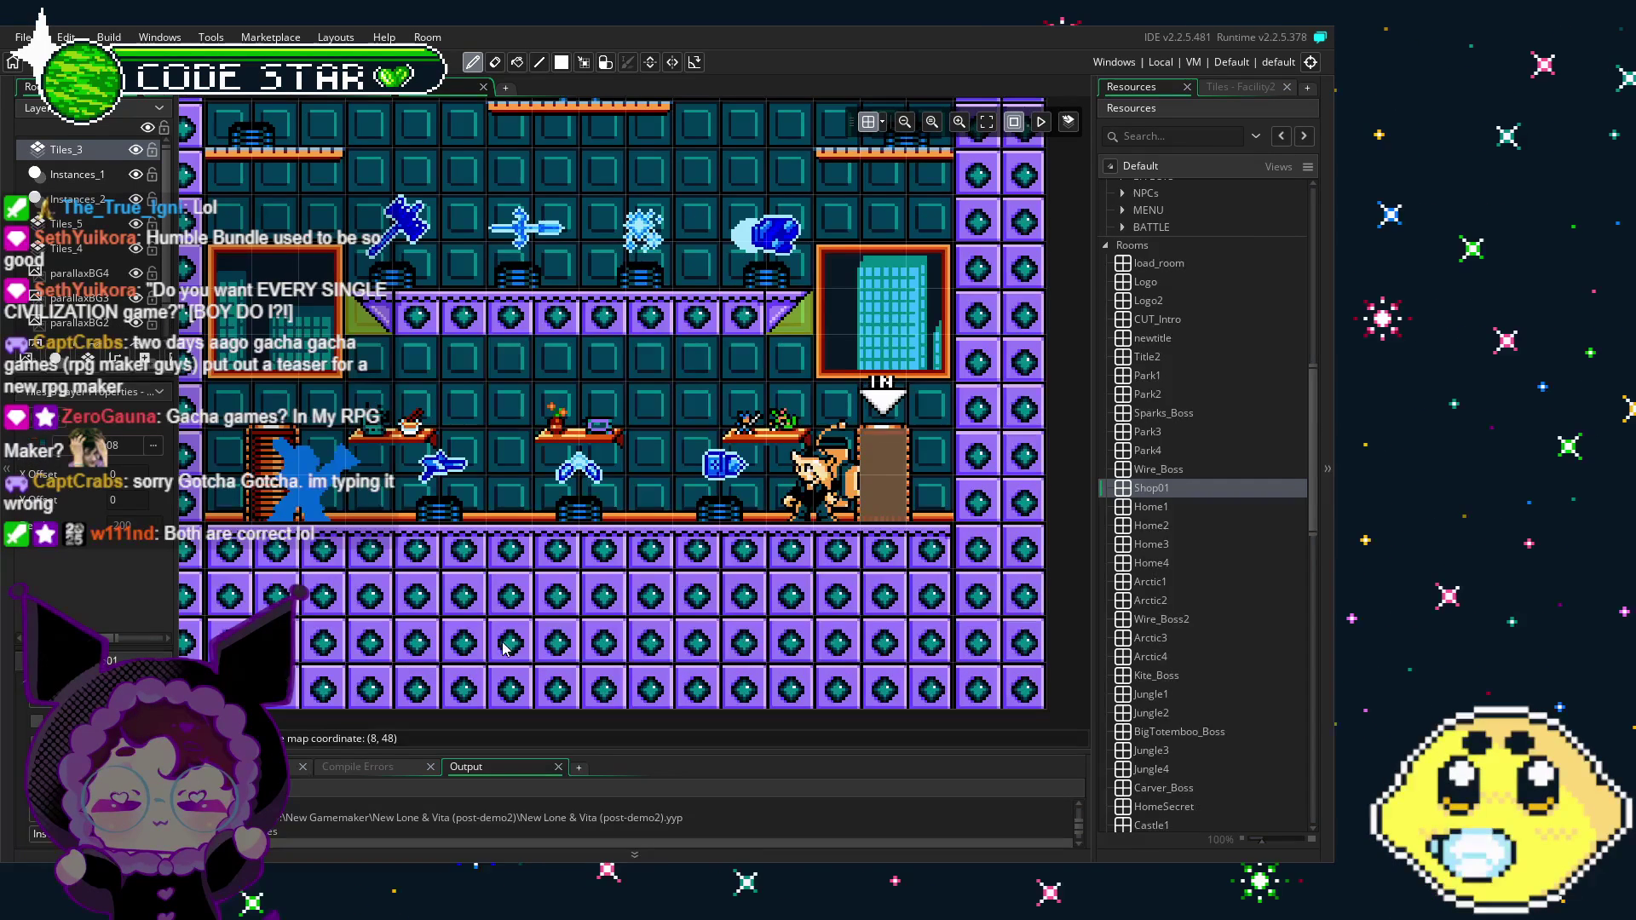
pyautogui.click(56, 175)
pyautogui.doubleClick(883, 473)
pyautogui.click(1048, 386)
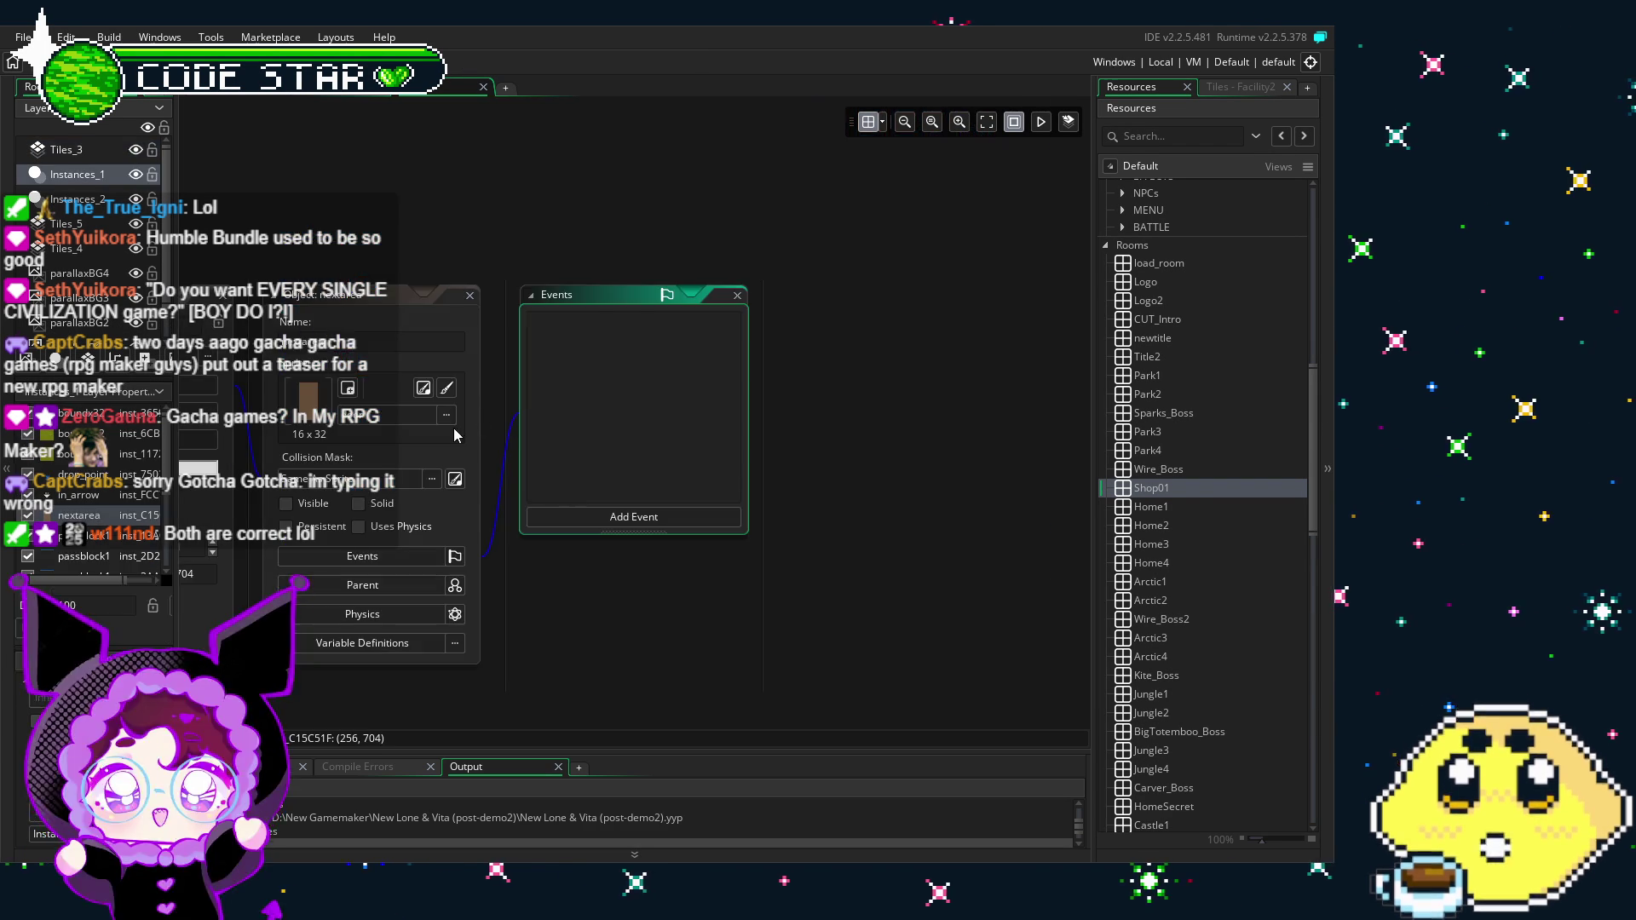
pyautogui.click(720, 249)
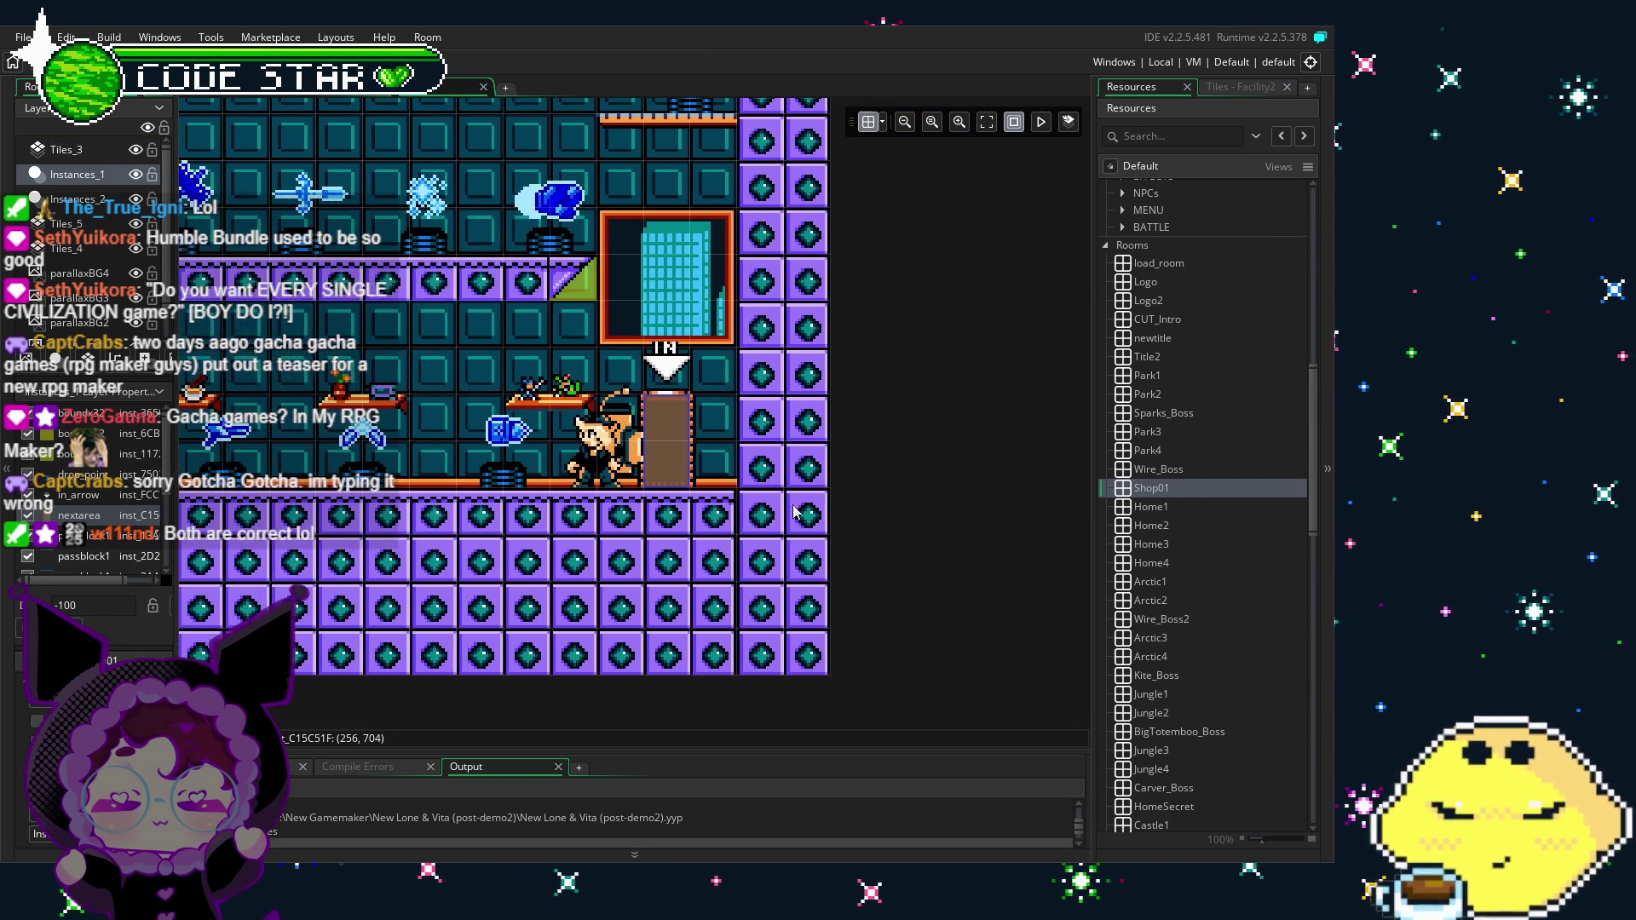
pyautogui.click(1142, 495)
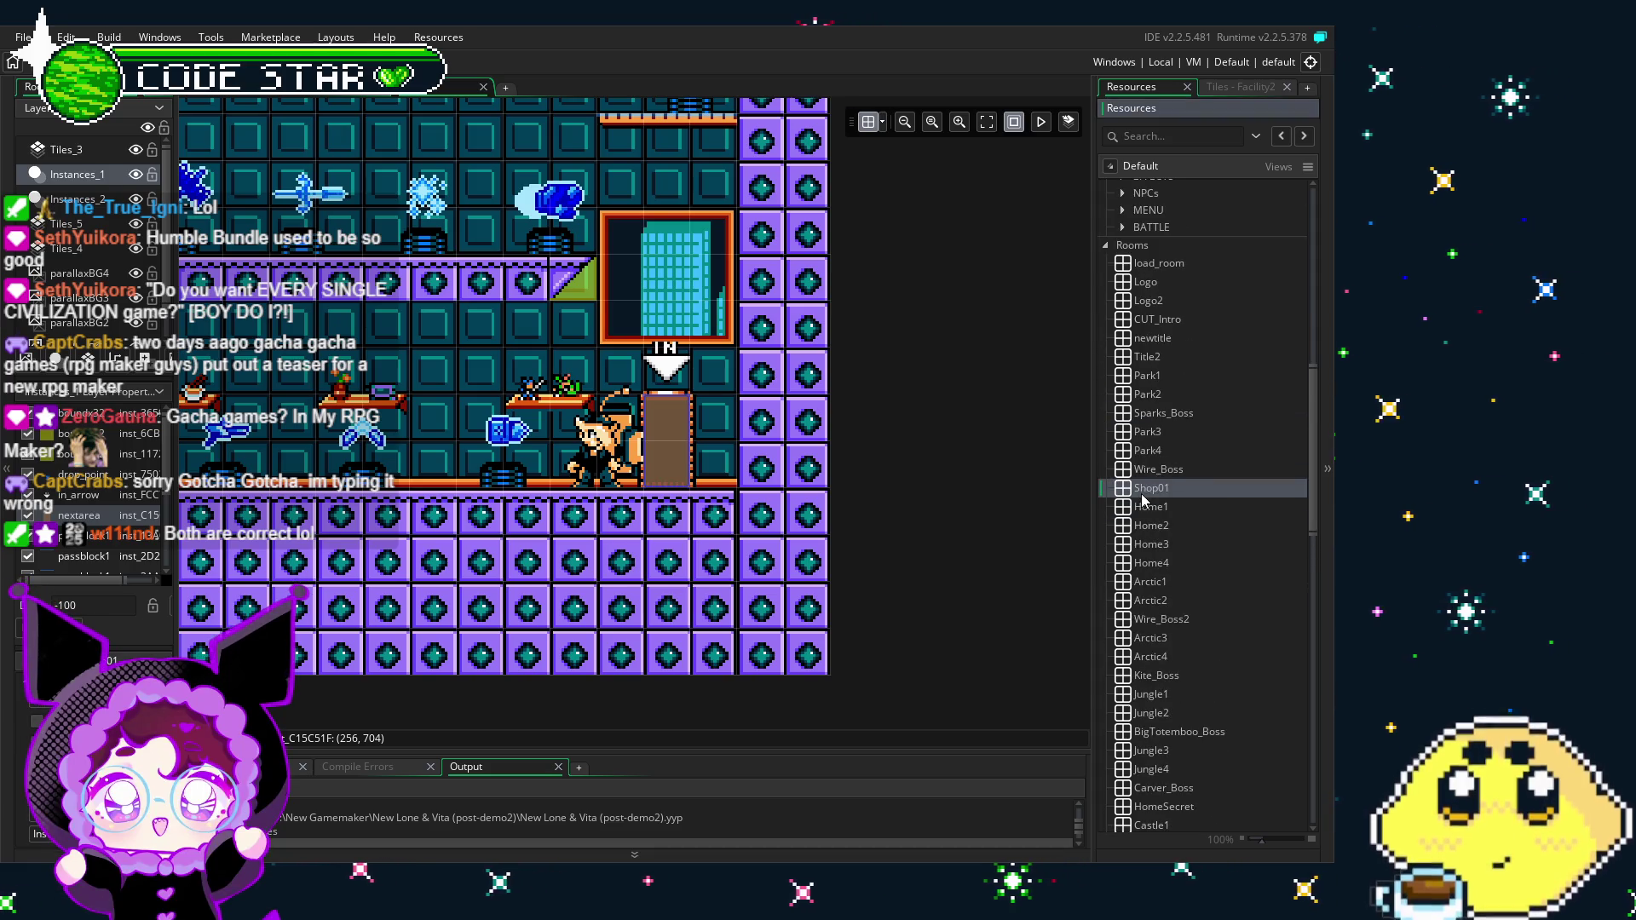
pyautogui.moveTo(508, 524)
pyautogui.mouseDown()
pyautogui.moveTo(806, 526)
pyautogui.moveTo(686, 528)
pyautogui.moveTo(687, 622)
pyautogui.mouseUp()
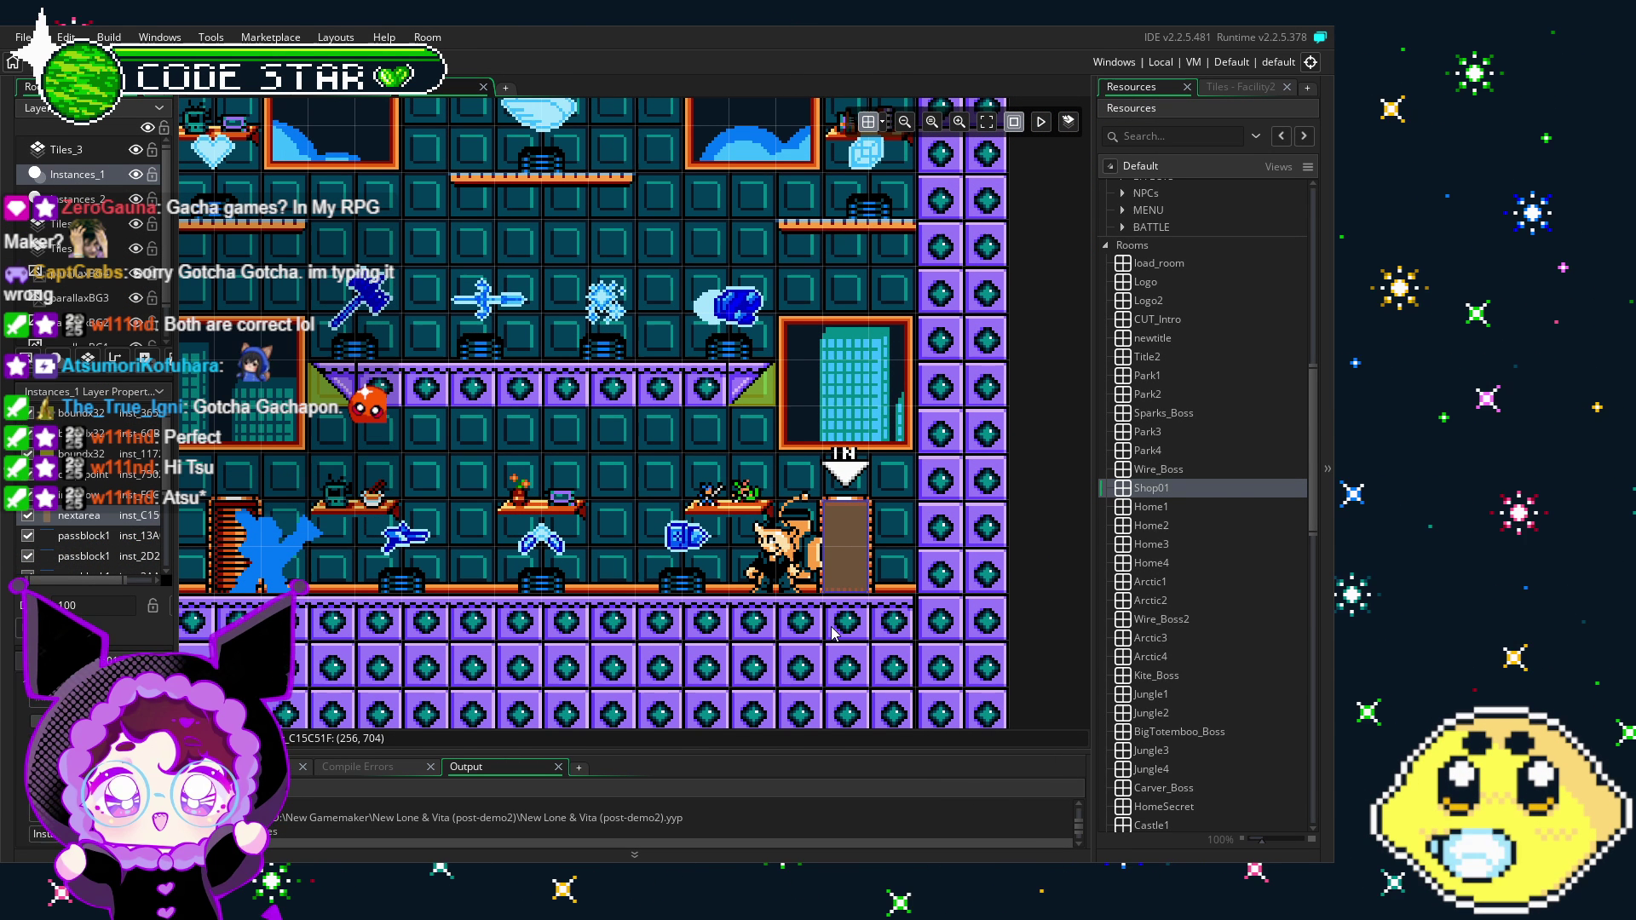
pyautogui.moveTo(728, 489); pyautogui.dragTo(825, 498)
pyautogui.scroll(10, 1226, 519)
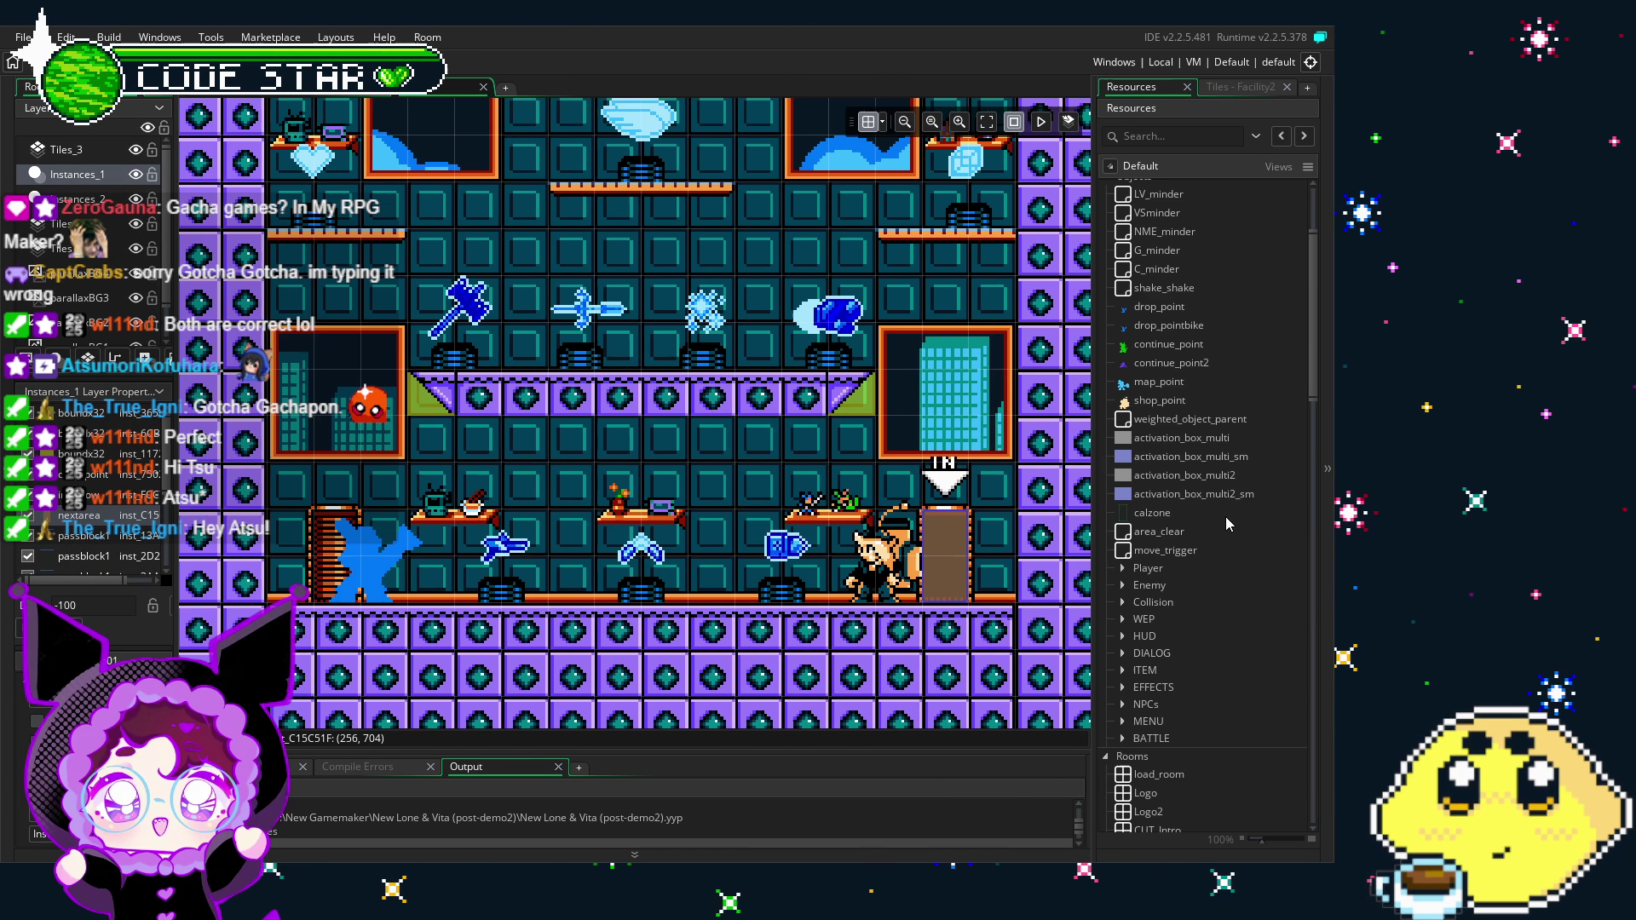
pyautogui.hscroll(2, 735, 546)
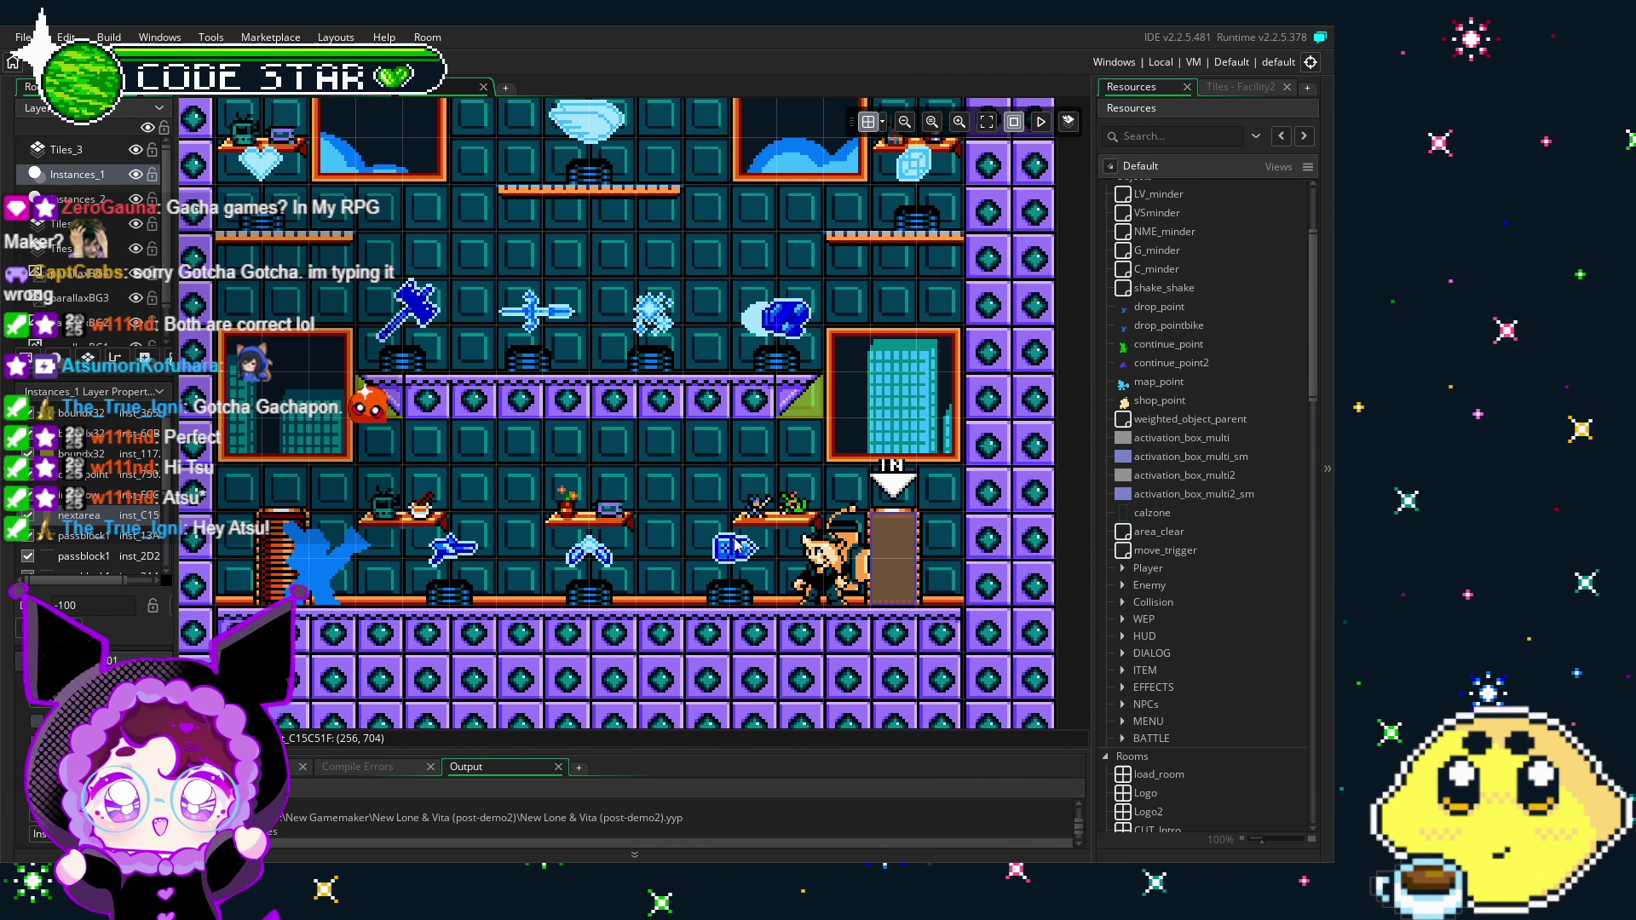
pyautogui.scroll(2, 1176, 325)
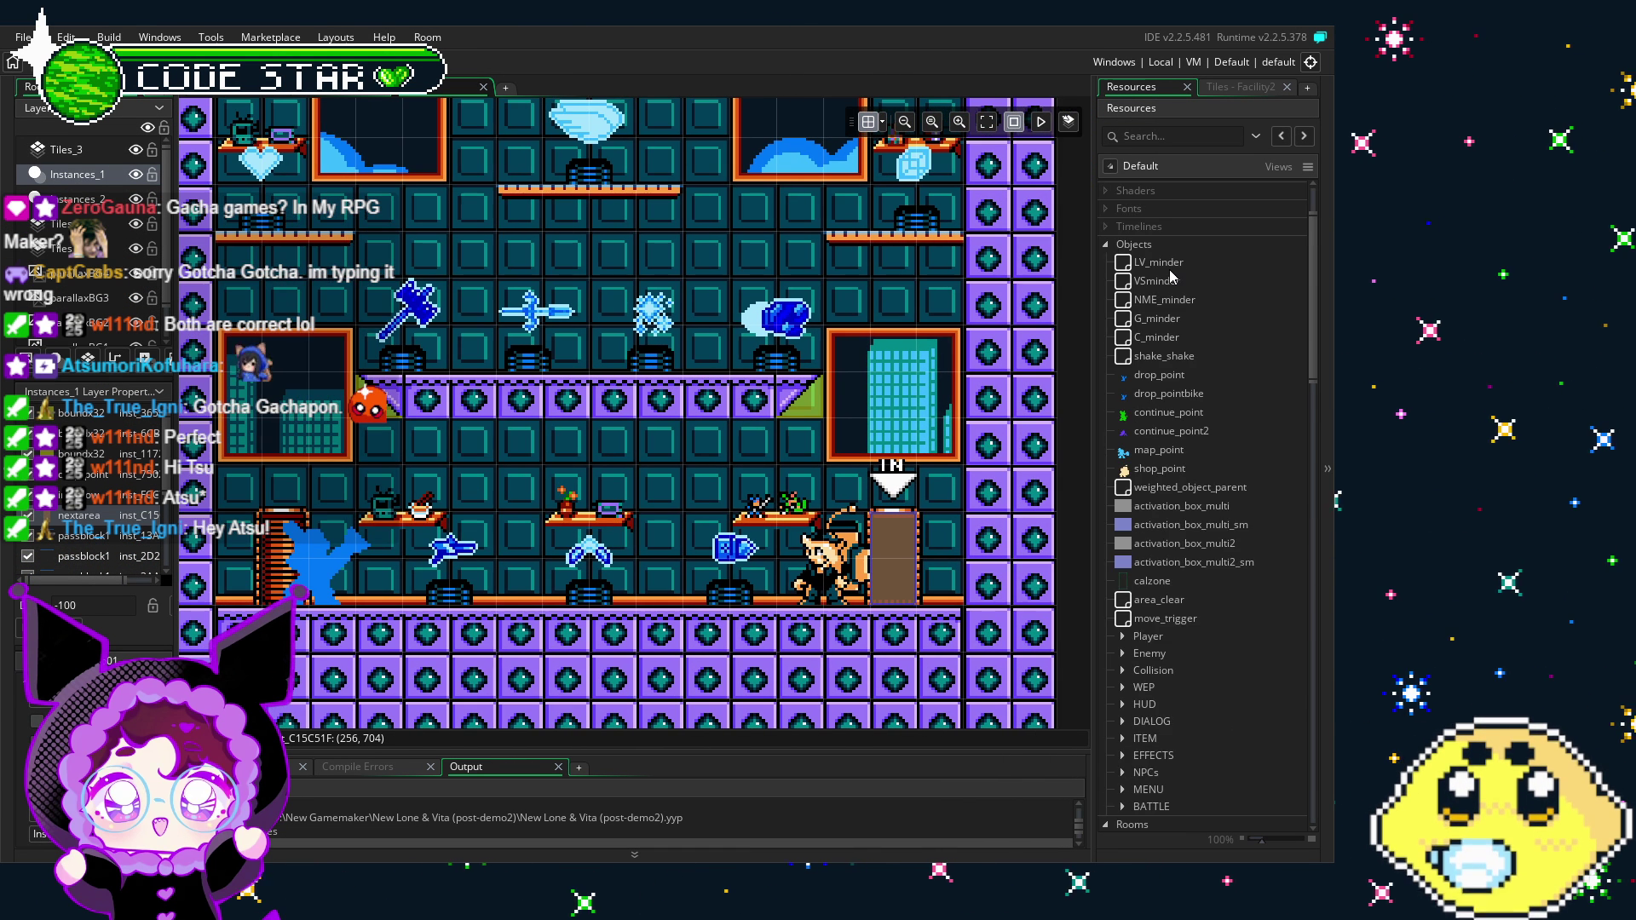
# Step: Open the LV_minder object editor and bring its Alarm 1 code fully into view
pyautogui.click(1170, 269)
pyautogui.doubleClick(1170, 271)
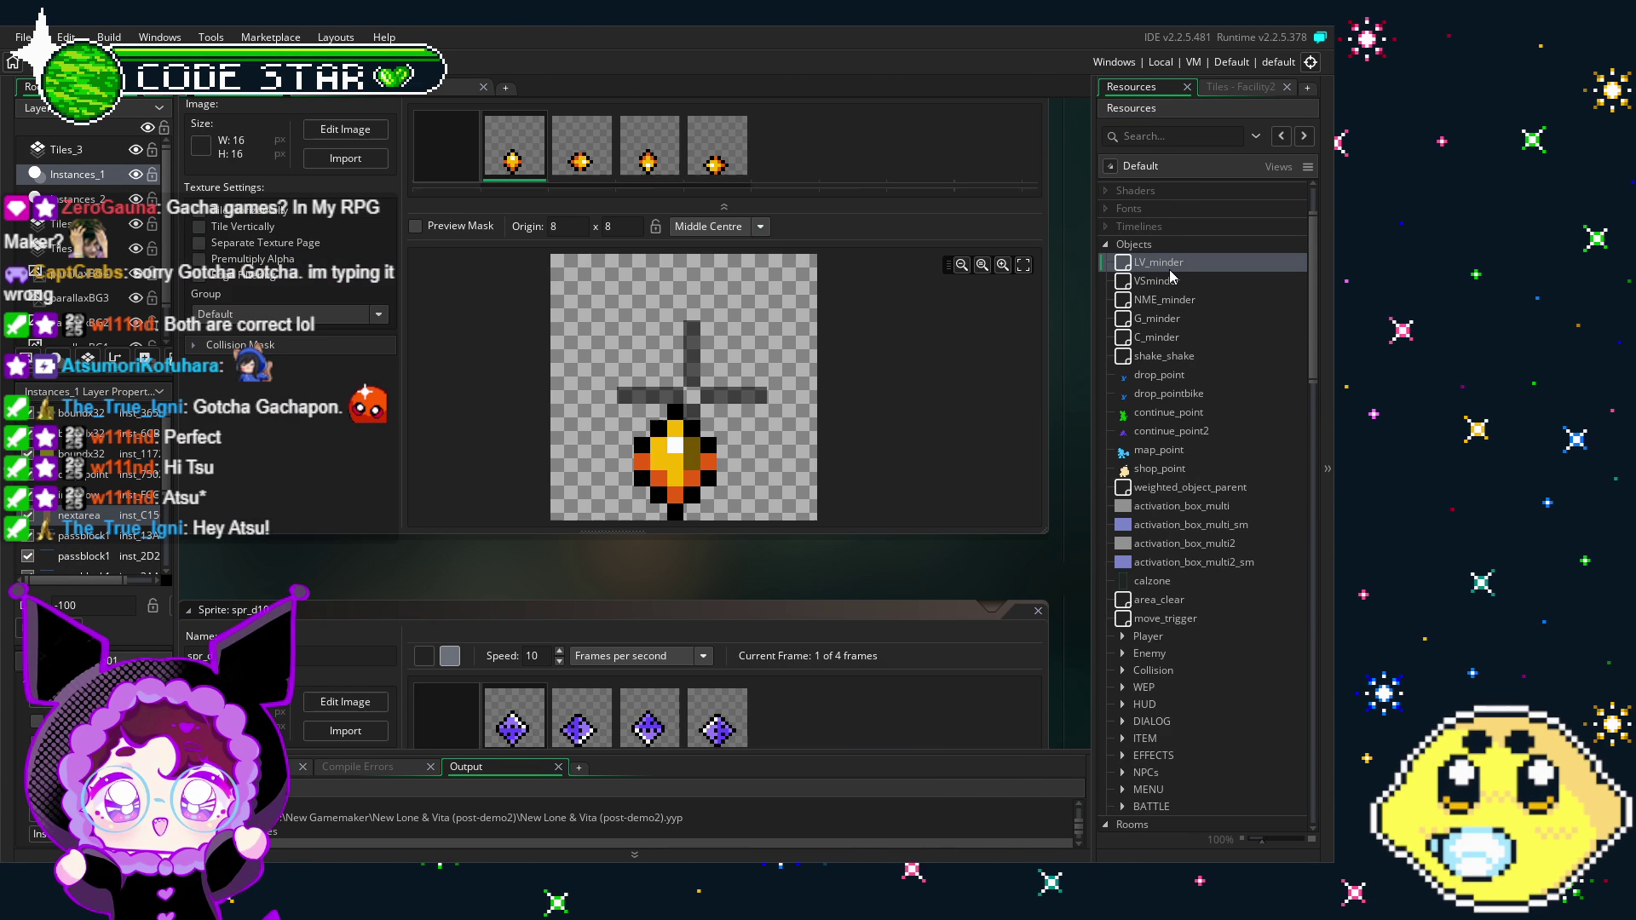
pyautogui.scroll(-5, 1208, 649)
pyautogui.scroll(2, 1125, 639)
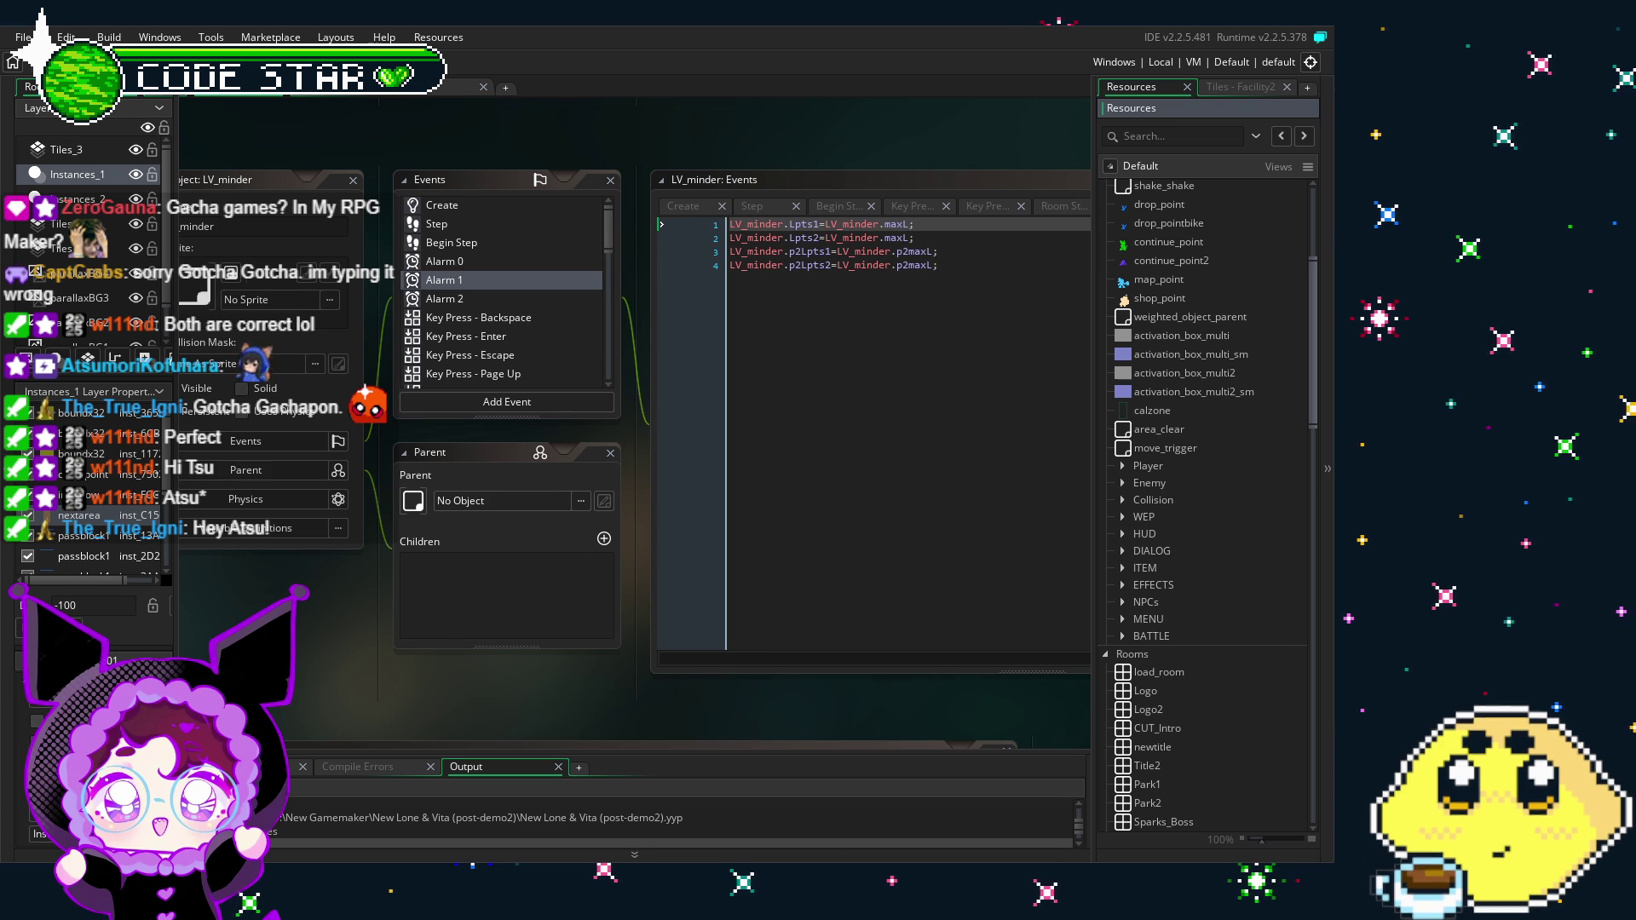
pyautogui.click(1231, 530)
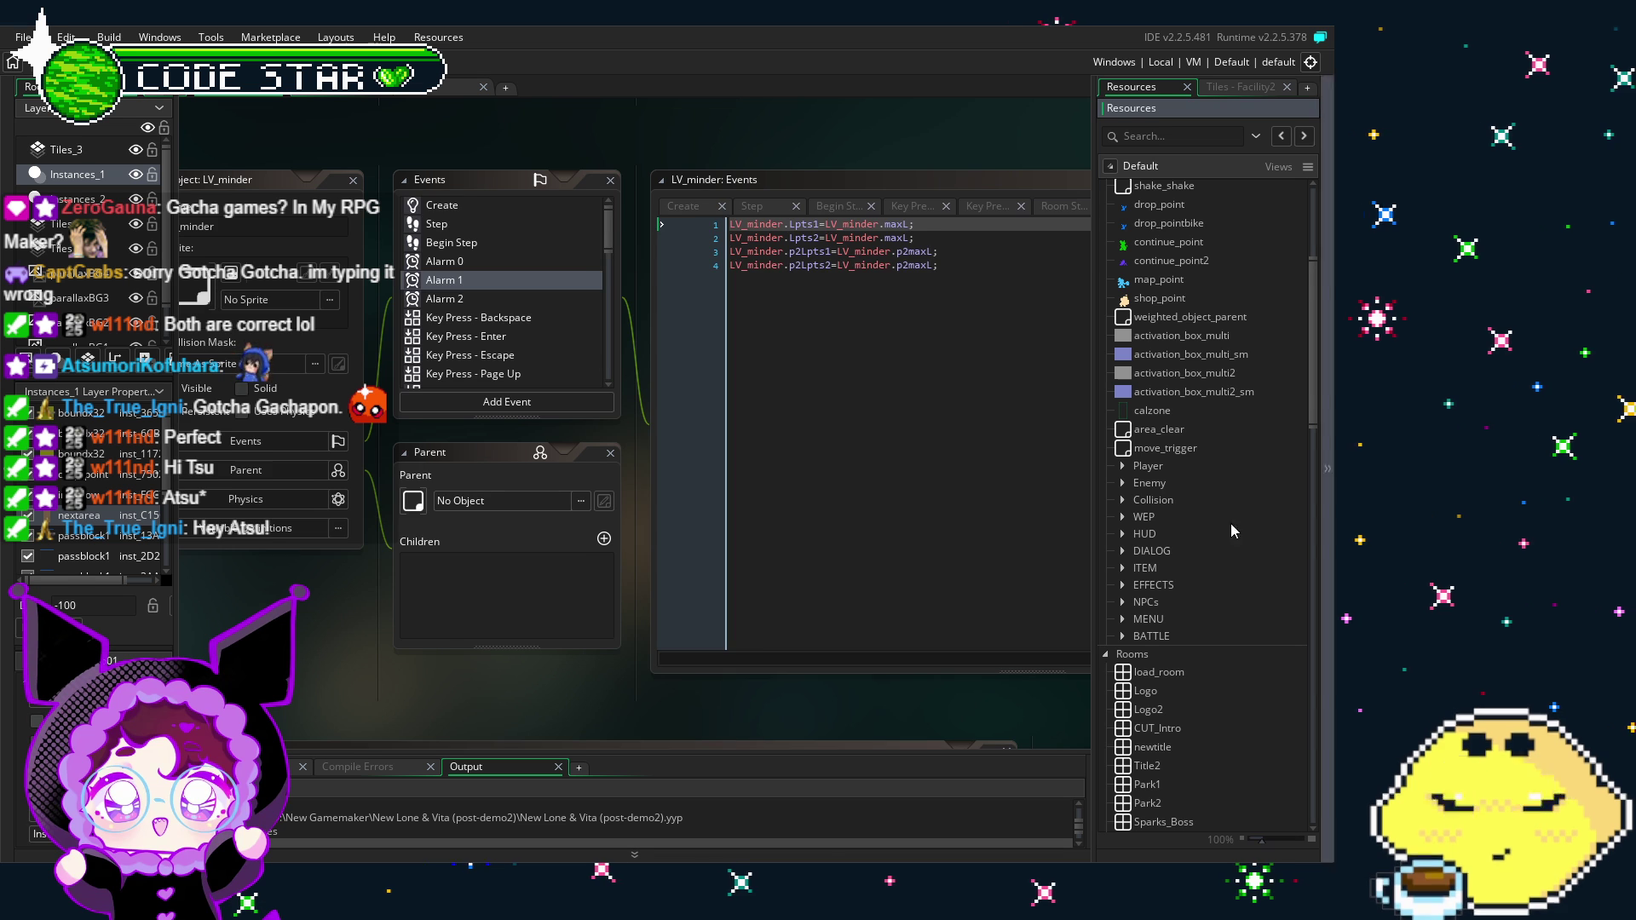
pyautogui.click(869, 581)
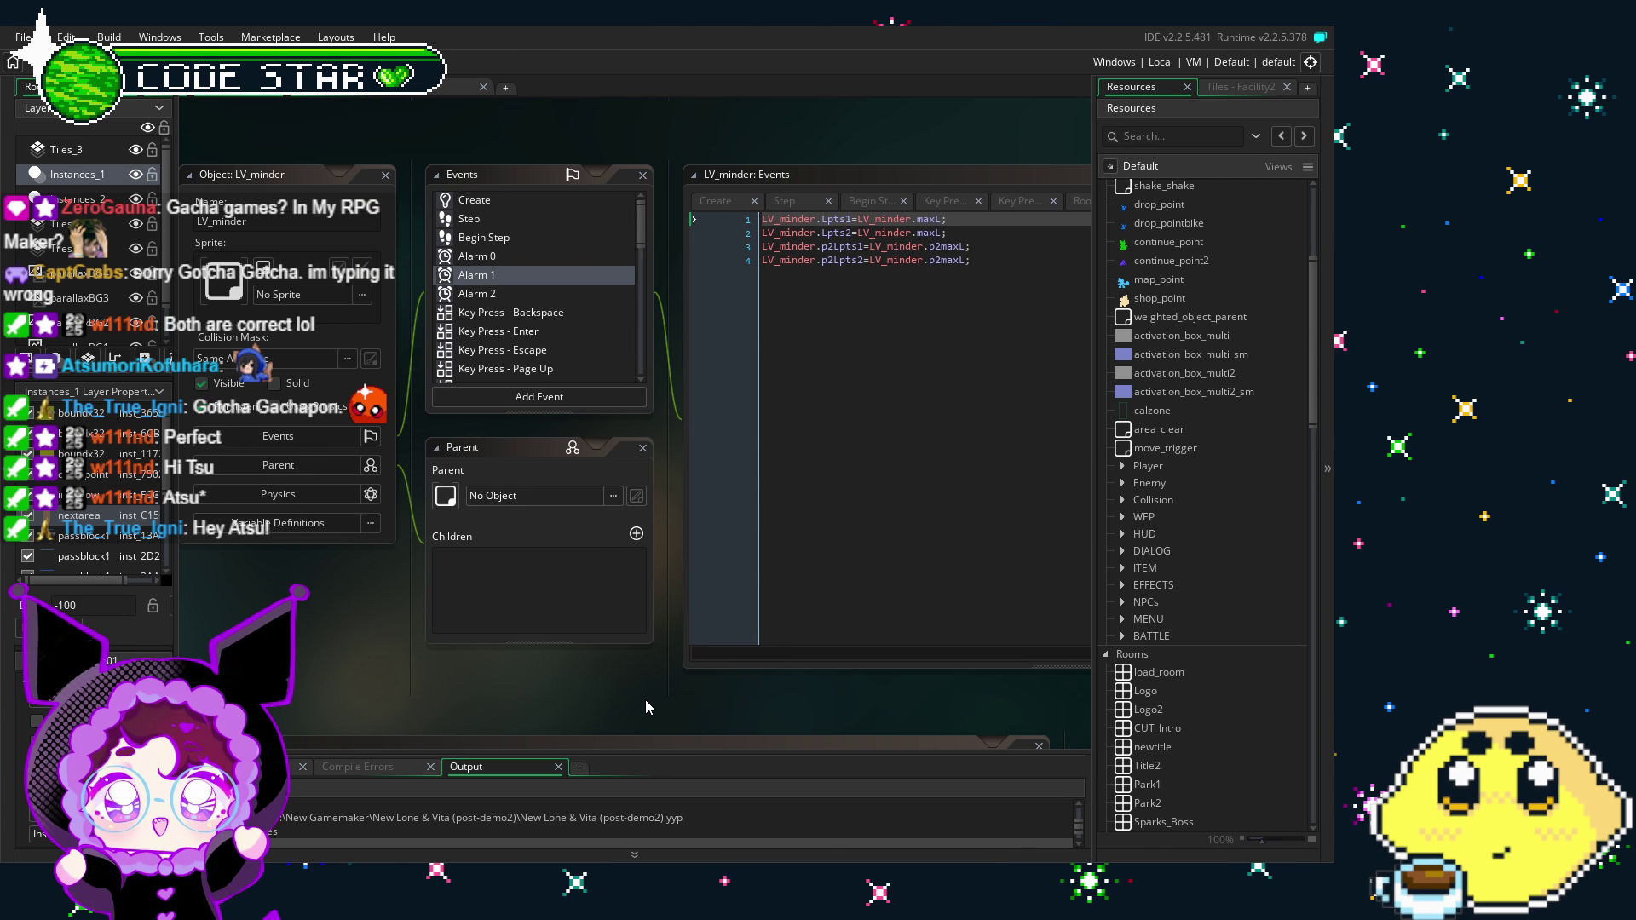
pyautogui.click(512, 295)
pyautogui.click(504, 201)
pyautogui.doubleClick(504, 205)
pyautogui.scroll(-10, 755, 497)
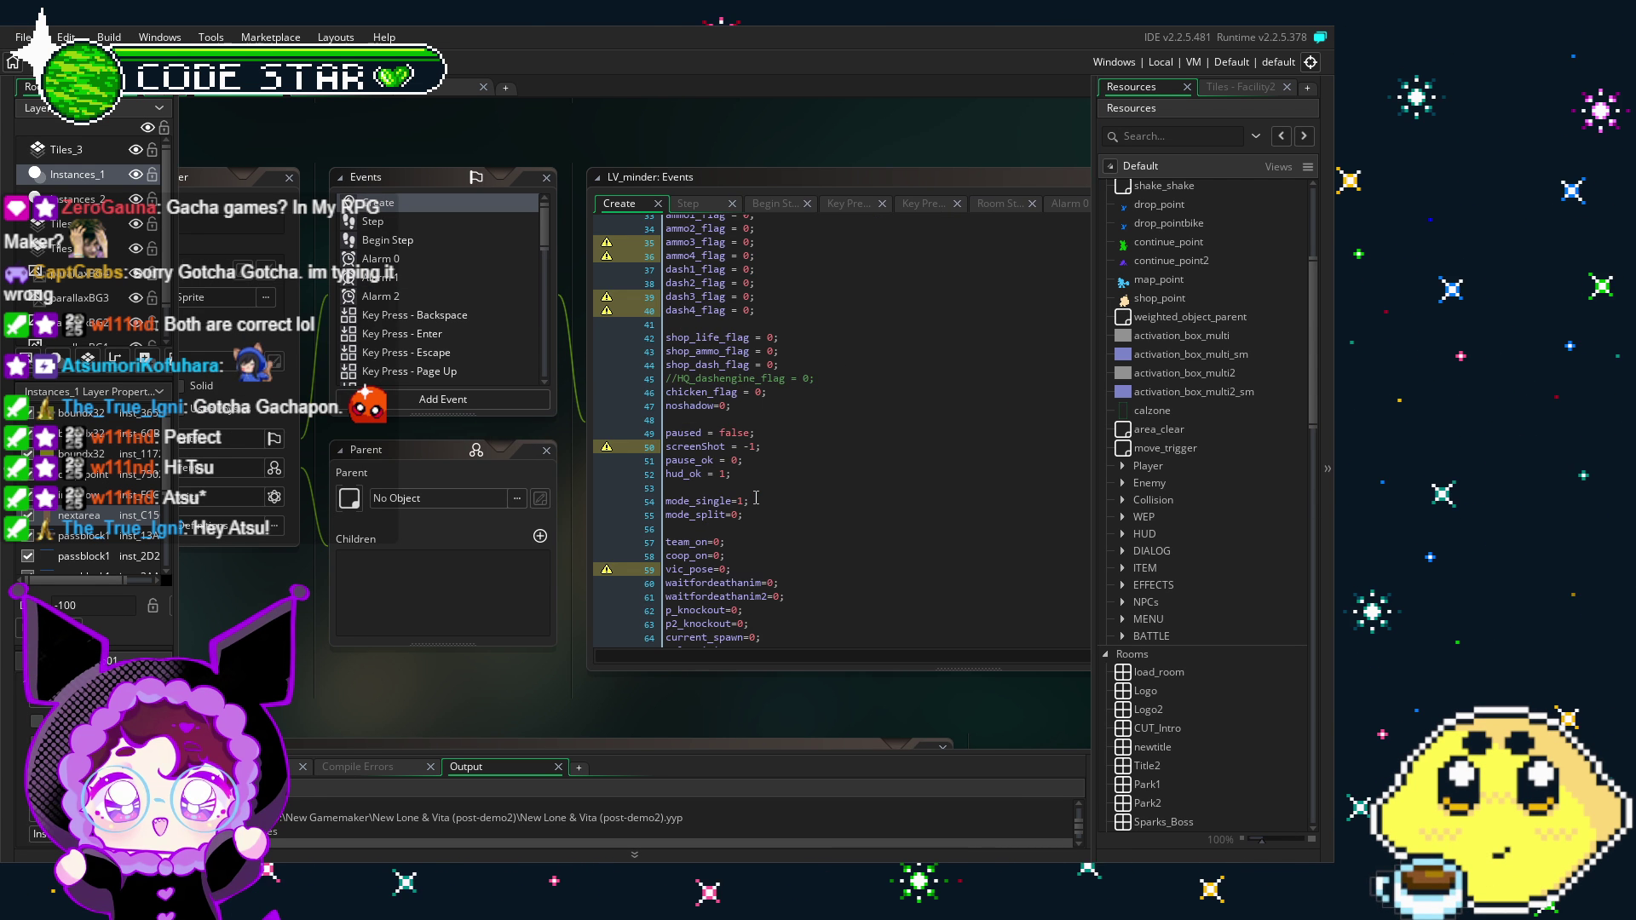
pyautogui.scroll(-6, 755, 497)
pyautogui.scroll(-6, 755, 498)
pyautogui.scroll(-10, 658, 546)
pyautogui.scroll(-8, 658, 546)
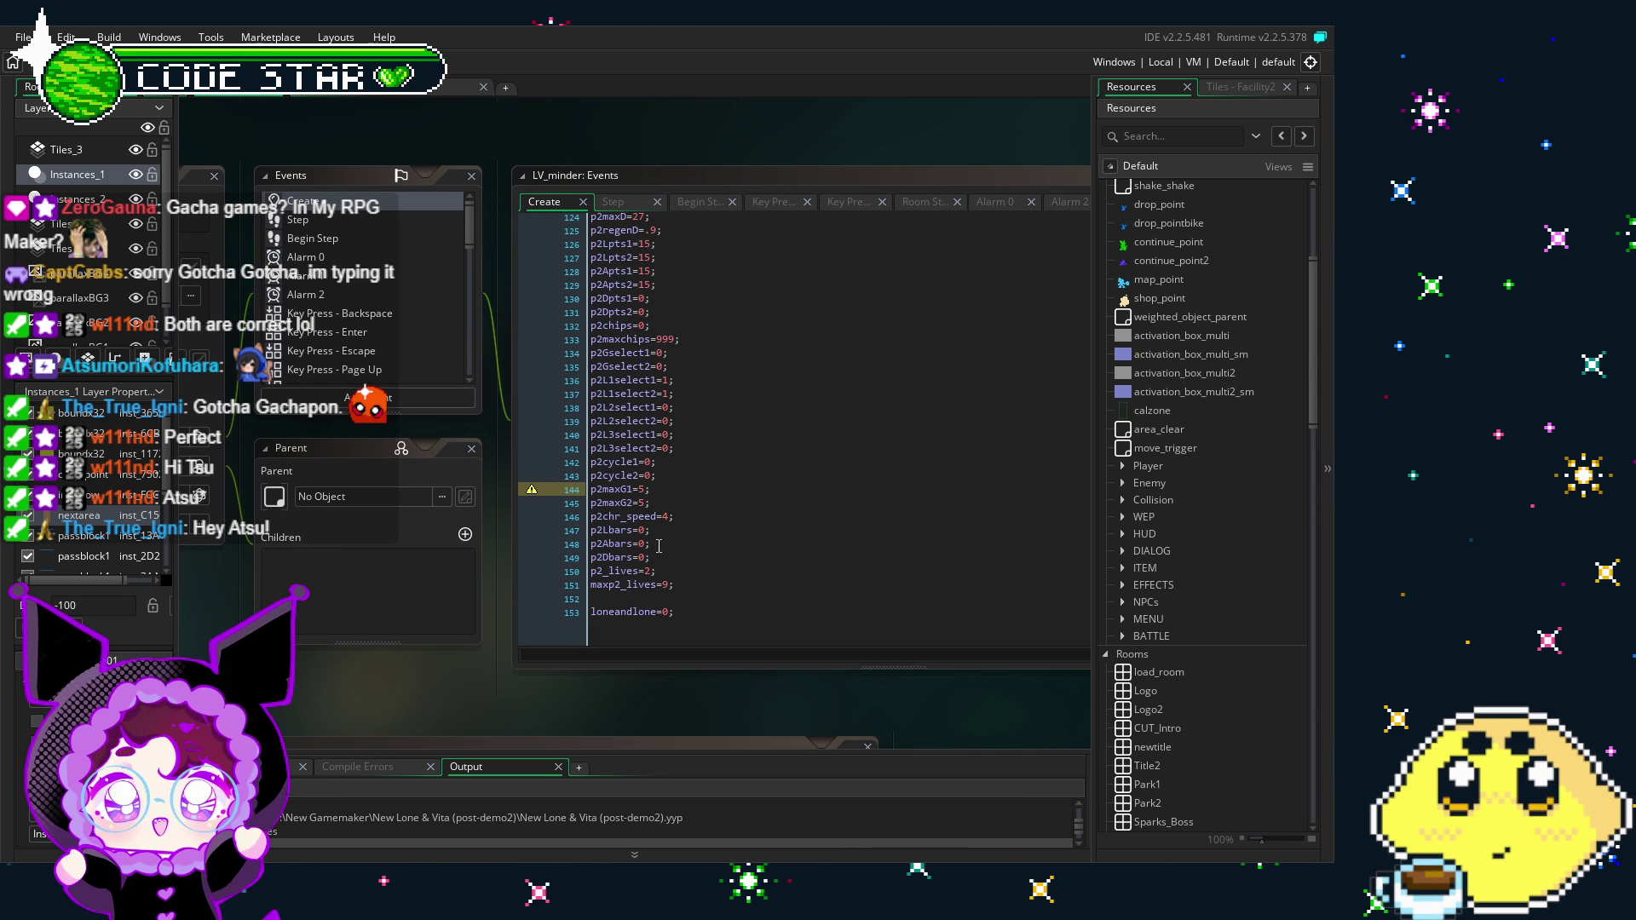
pyautogui.moveTo(404, 641); pyautogui.dragTo(421, 643)
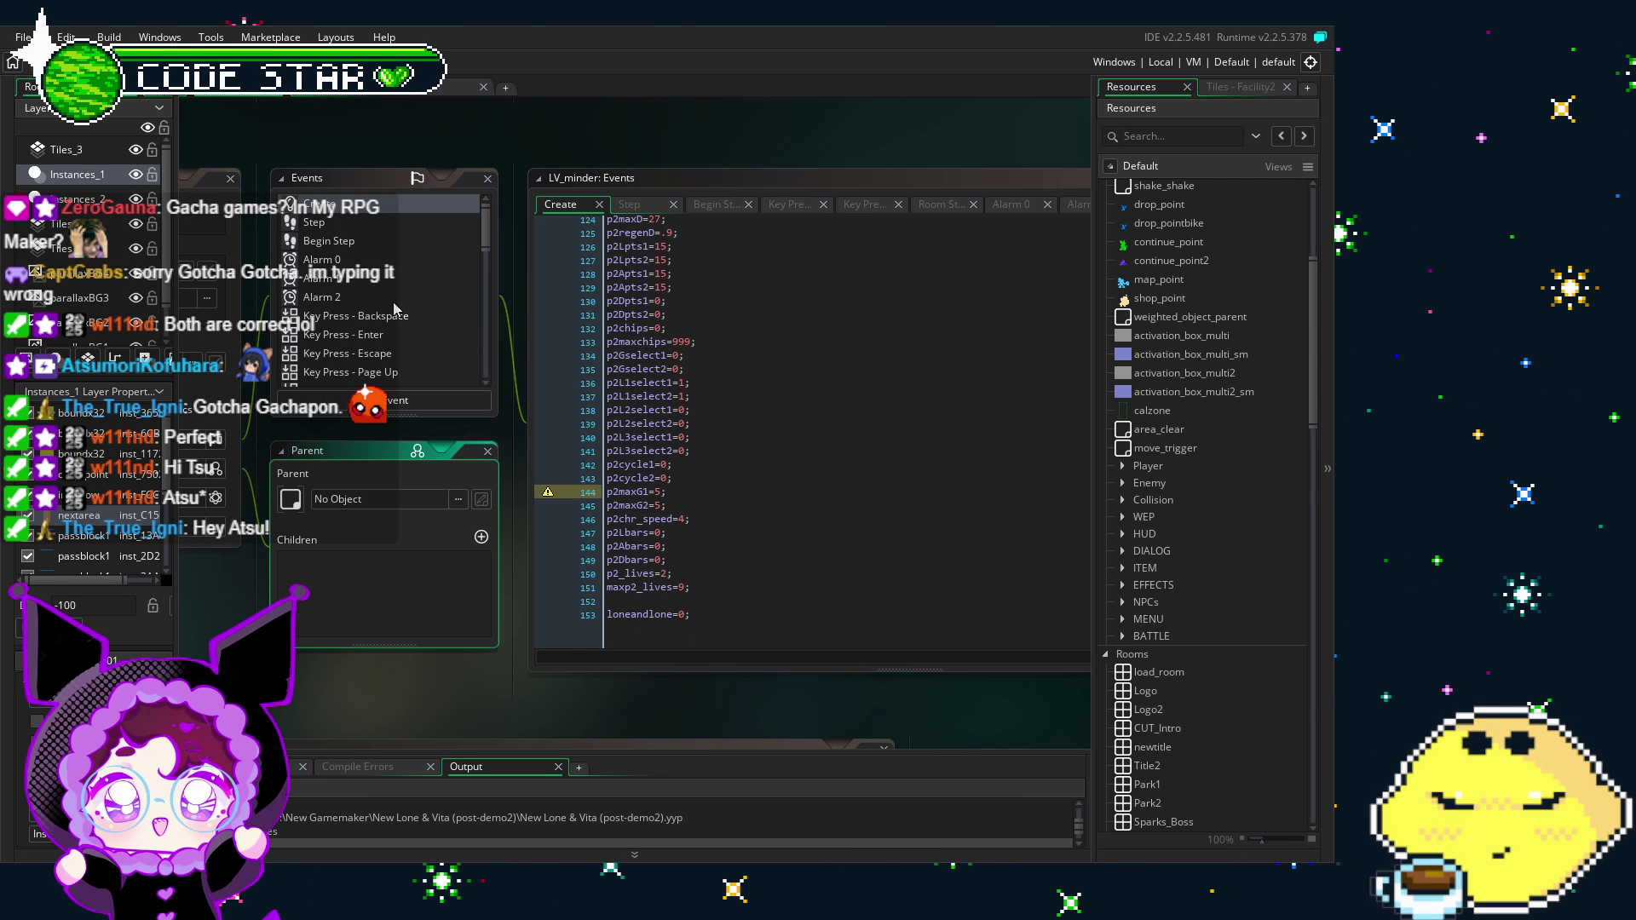
pyautogui.scroll(-2, 395, 307)
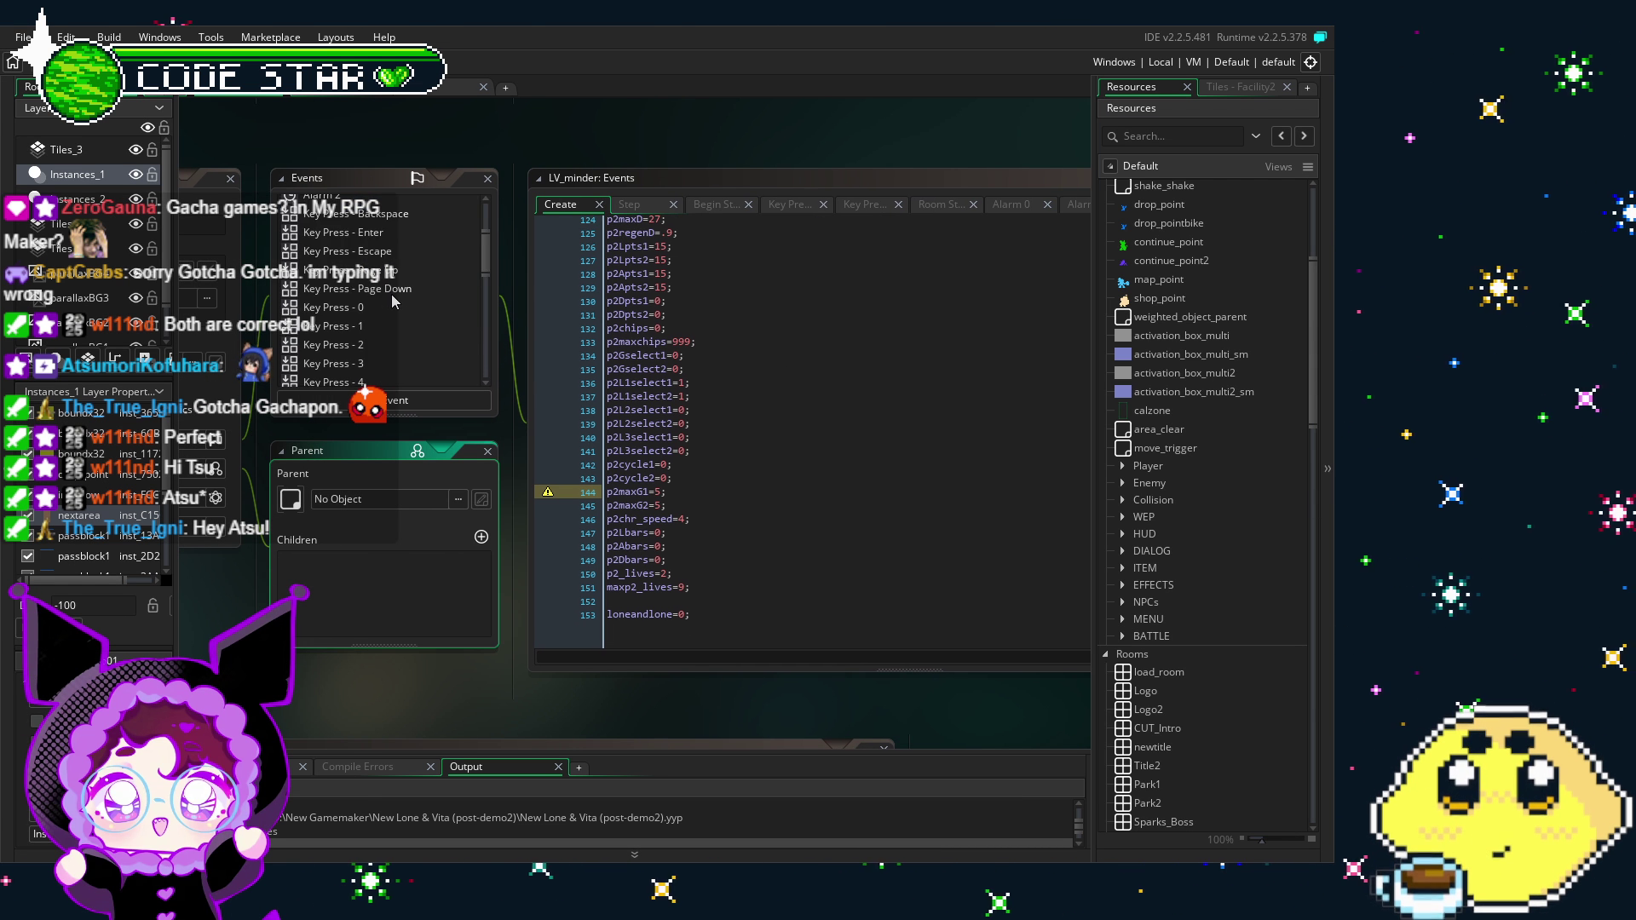
pyautogui.scroll(3, 394, 300)
pyautogui.moveTo(381, 311); pyautogui.dragTo(415, 311)
pyautogui.scroll(-10, 415, 312)
pyautogui.scroll(10, 409, 281)
pyautogui.scroll(-3, 1242, 653)
pyautogui.scroll(3, 1242, 654)
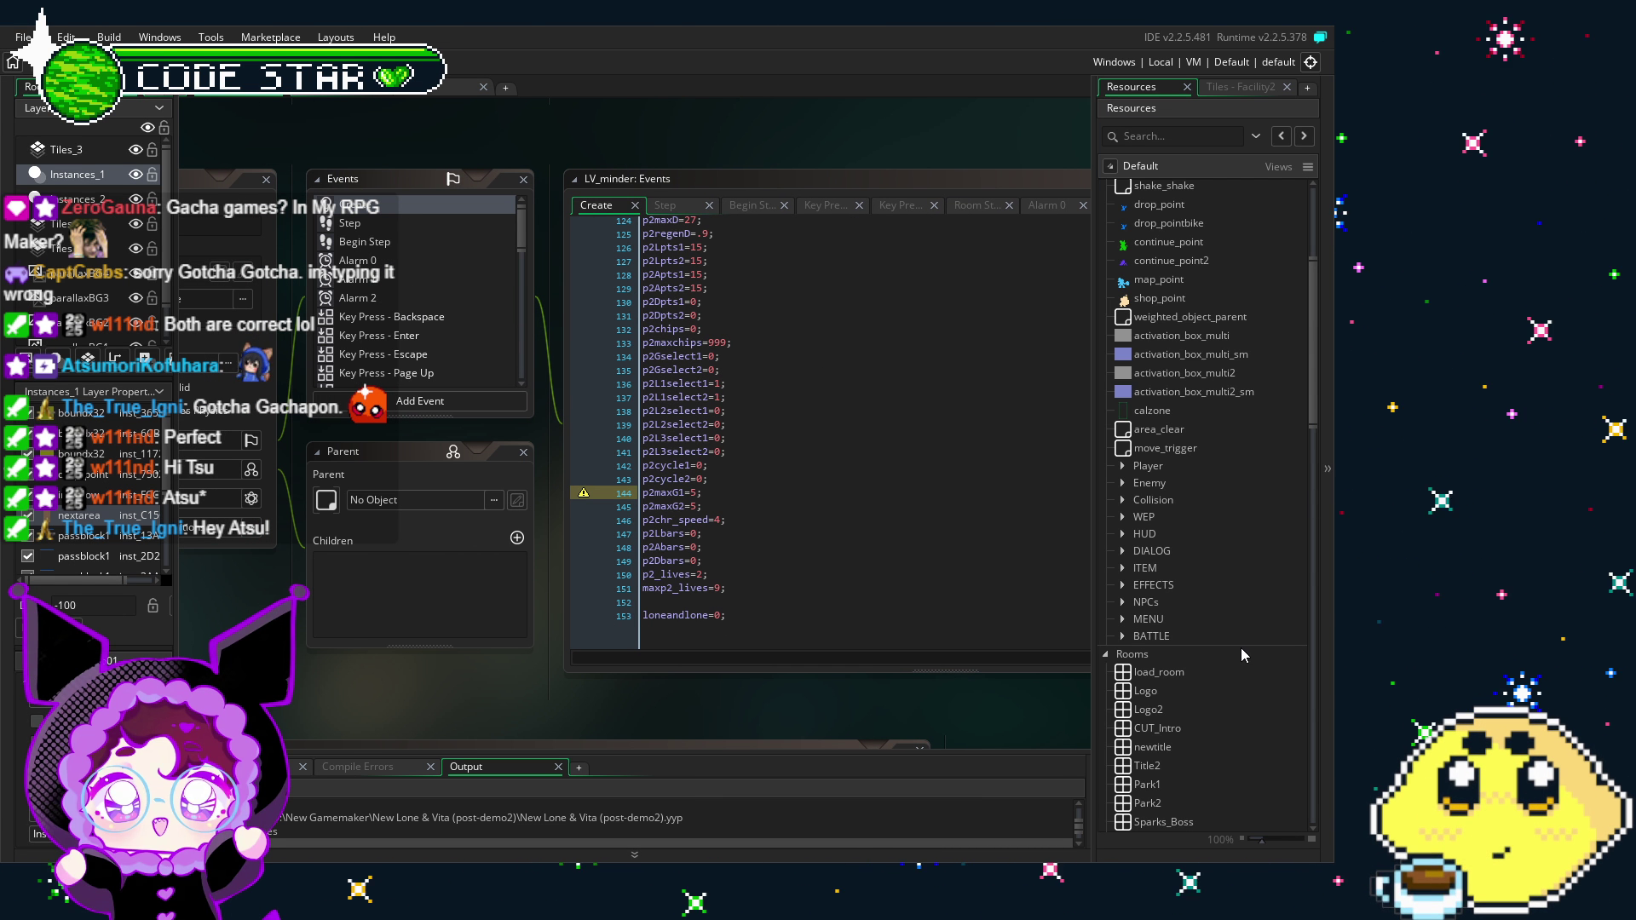
# Step: Browse the Objects folders, expanding and collapsing Player, then expanding the ITEM folder
pyautogui.scroll(1, 1193, 504)
pyautogui.scroll(5, 1193, 504)
pyautogui.scroll(-9, 1191, 509)
pyautogui.click(1123, 364)
pyautogui.click(1123, 365)
pyautogui.click(1123, 466)
pyautogui.scroll(-15, 1176, 492)
pyautogui.scroll(-10, 1175, 493)
pyautogui.scroll(5, 1169, 569)
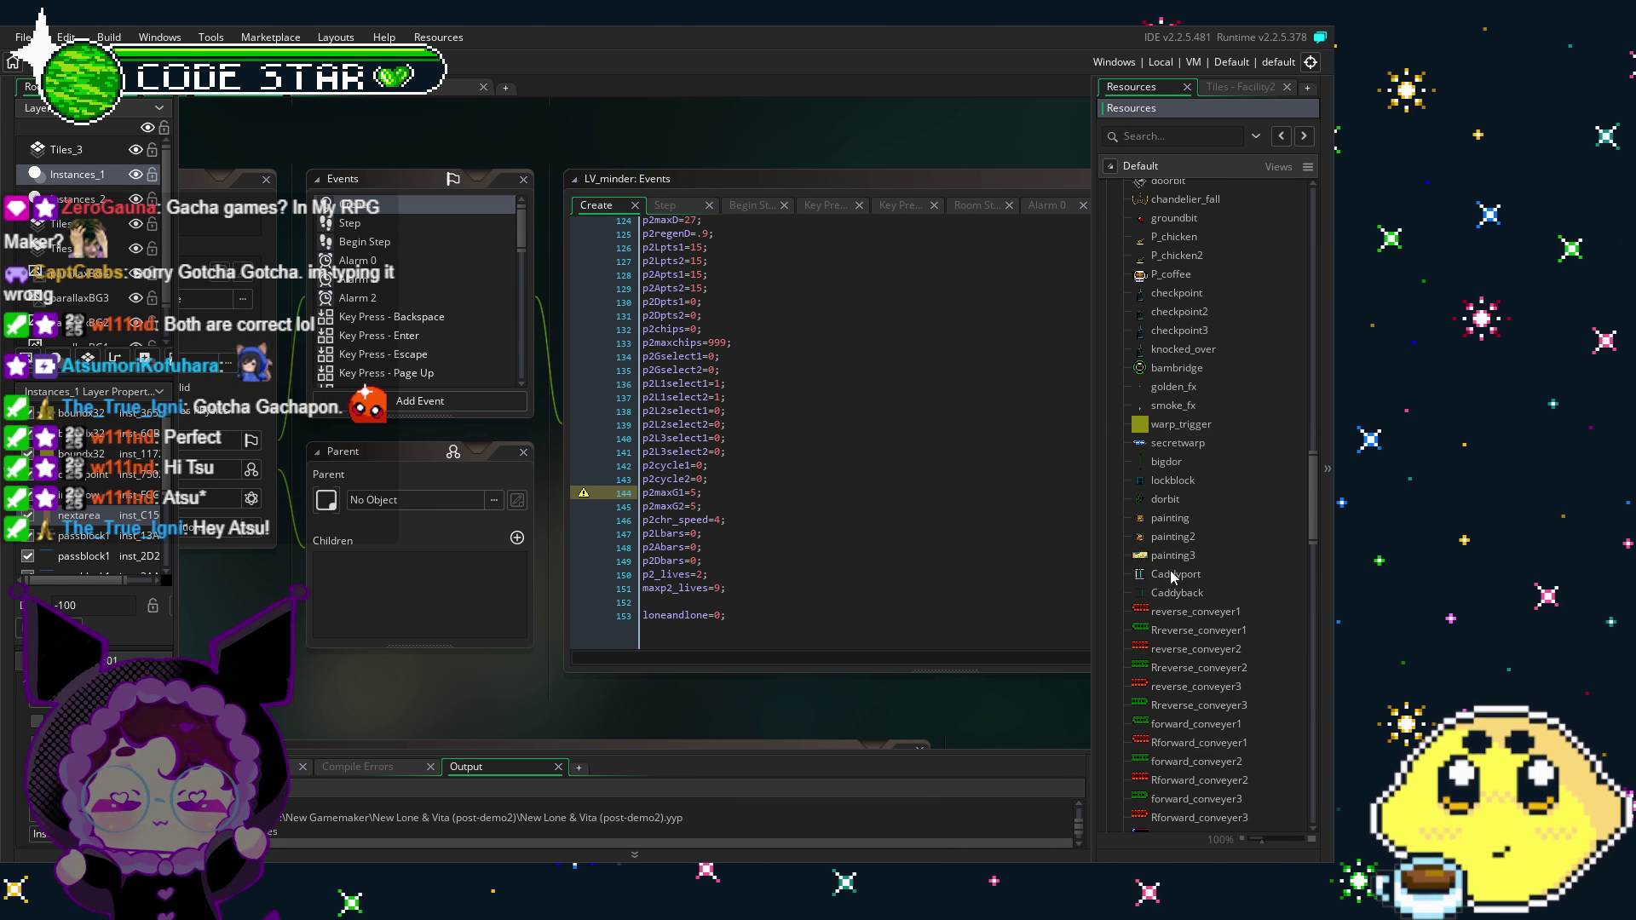
# Step: Open the Caddyport teleporter object and view its Create event code
pyautogui.doubleClick(1170, 571)
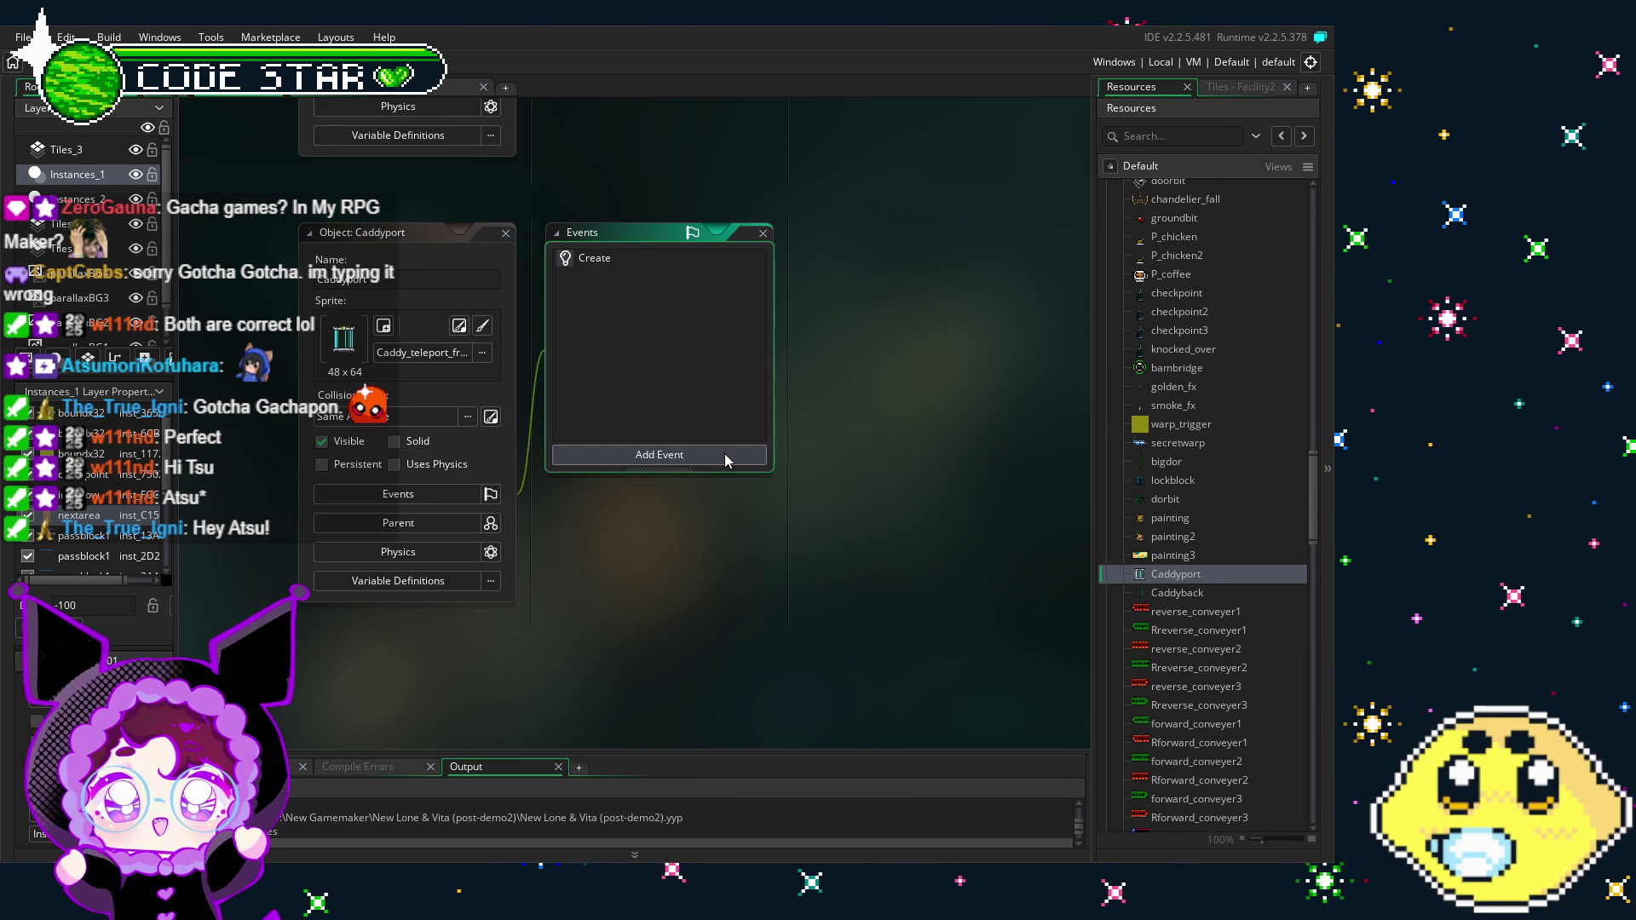
pyautogui.click(615, 260)
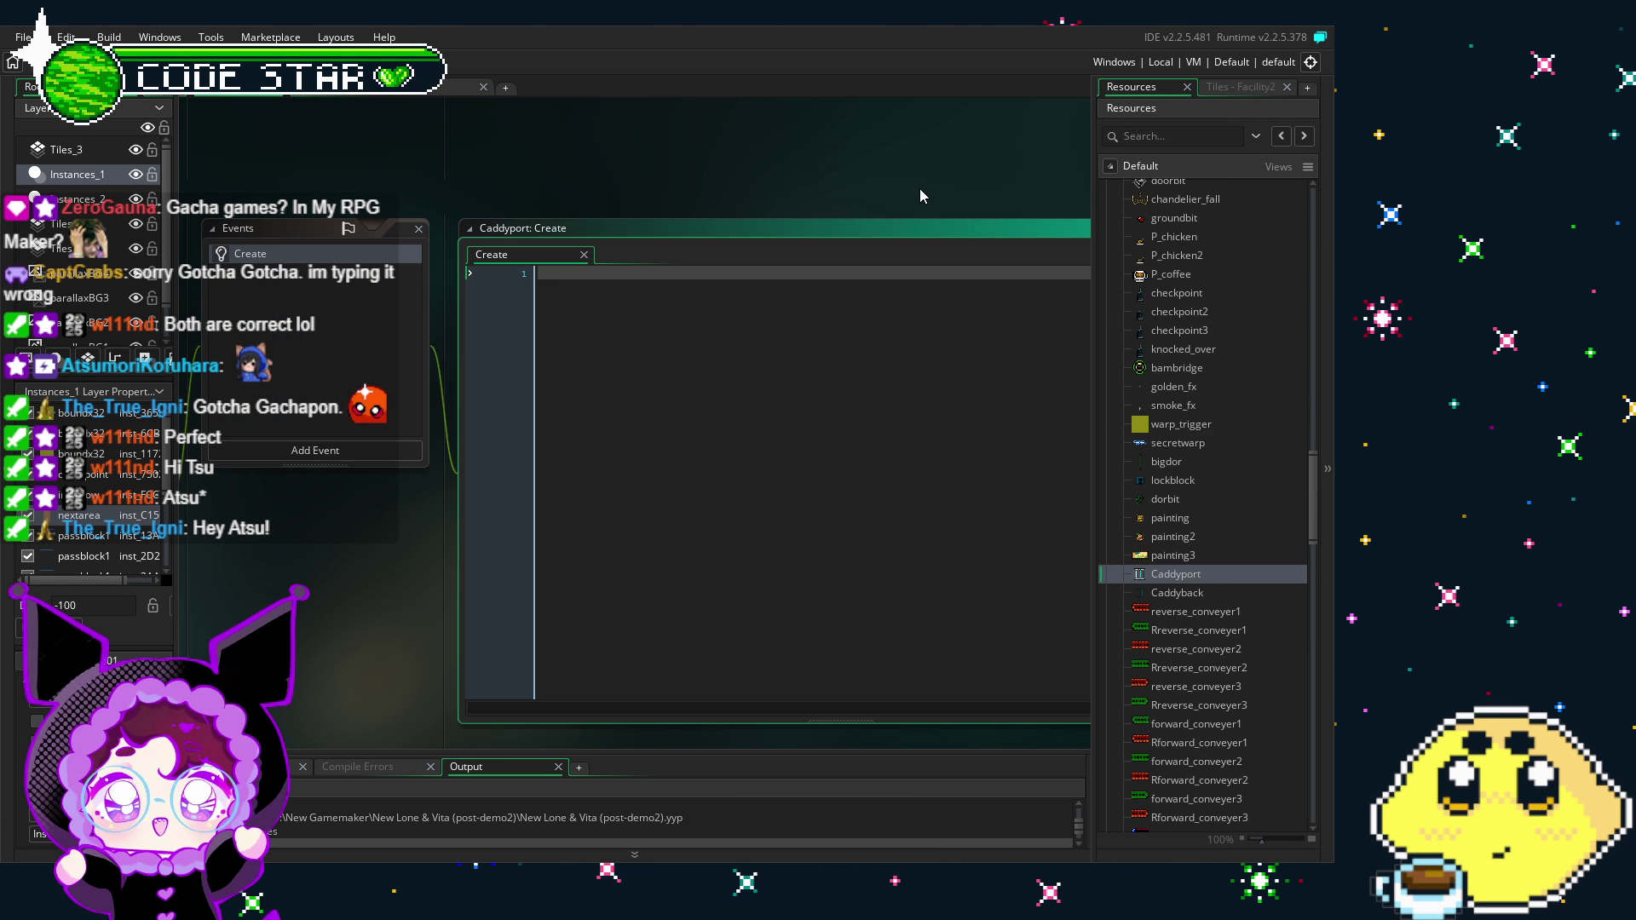
pyautogui.doubleClick(1176, 574)
pyautogui.scroll(5, 1195, 516)
pyautogui.moveTo(1315, 423); pyautogui.dragTo(1317, 305)
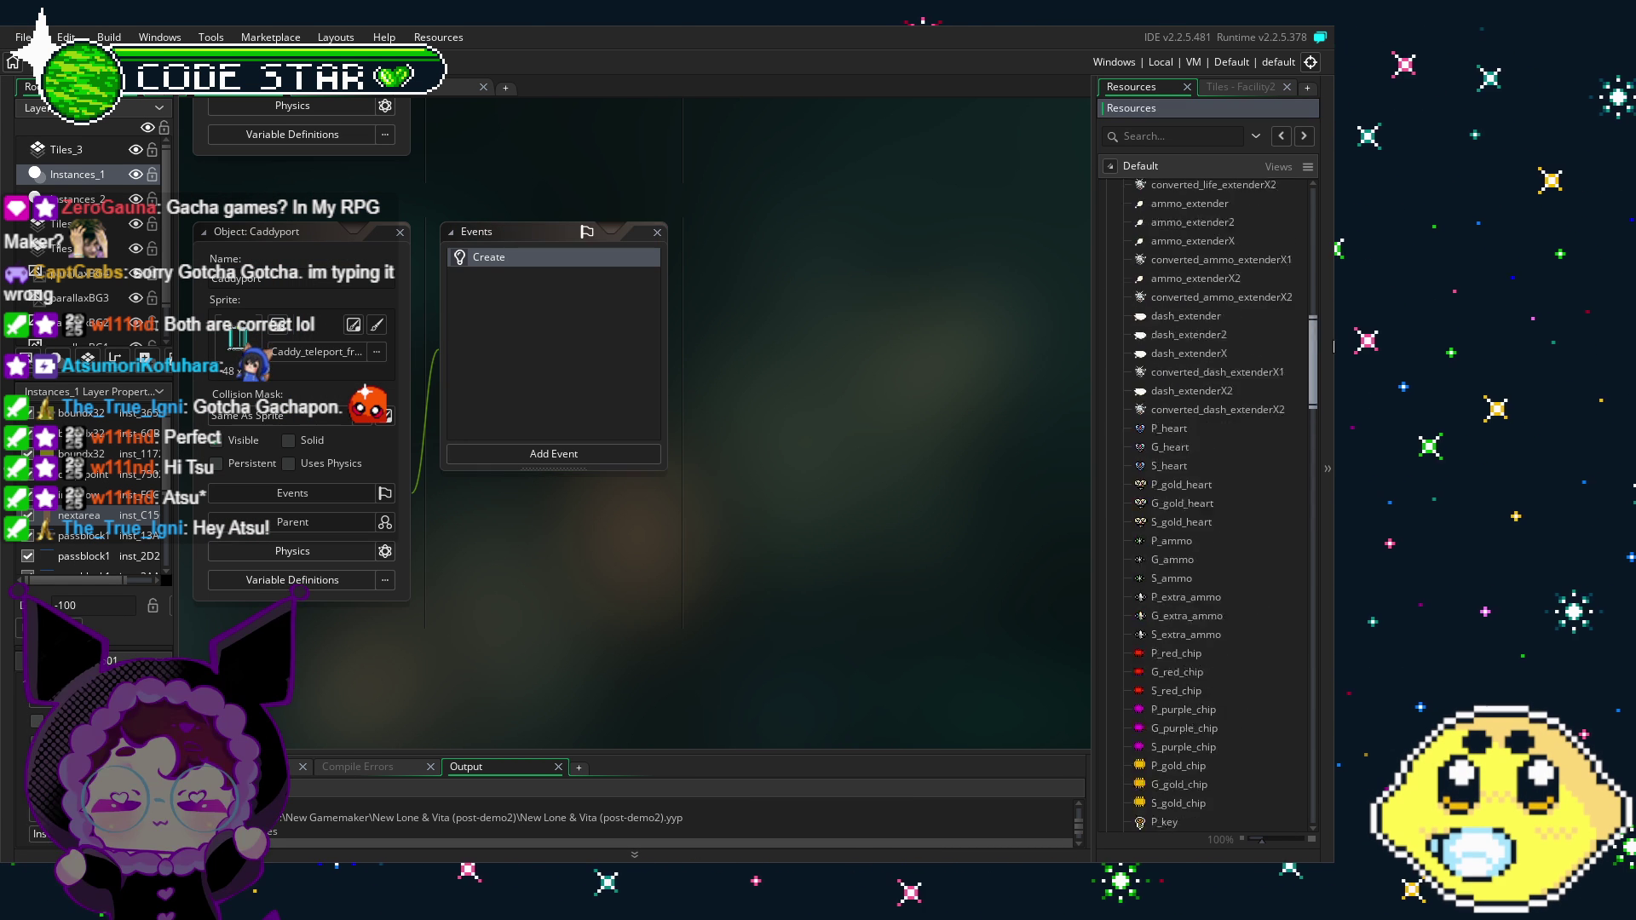
pyautogui.scroll(5, 1120, 386)
# Step: Expand the Collision objects folder, close the Caddyback windows and scroll to the door sprite editors
pyautogui.click(1121, 385)
pyautogui.scroll(-2, 1218, 527)
pyautogui.scroll(-4, 1219, 527)
pyautogui.scroll(5, 394, 560)
pyautogui.click(400, 298)
pyautogui.scroll(4, 458, 594)
pyautogui.scroll(4, 917, 610)
pyautogui.scroll(1, 920, 617)
pyautogui.scroll(-3, 1163, 471)
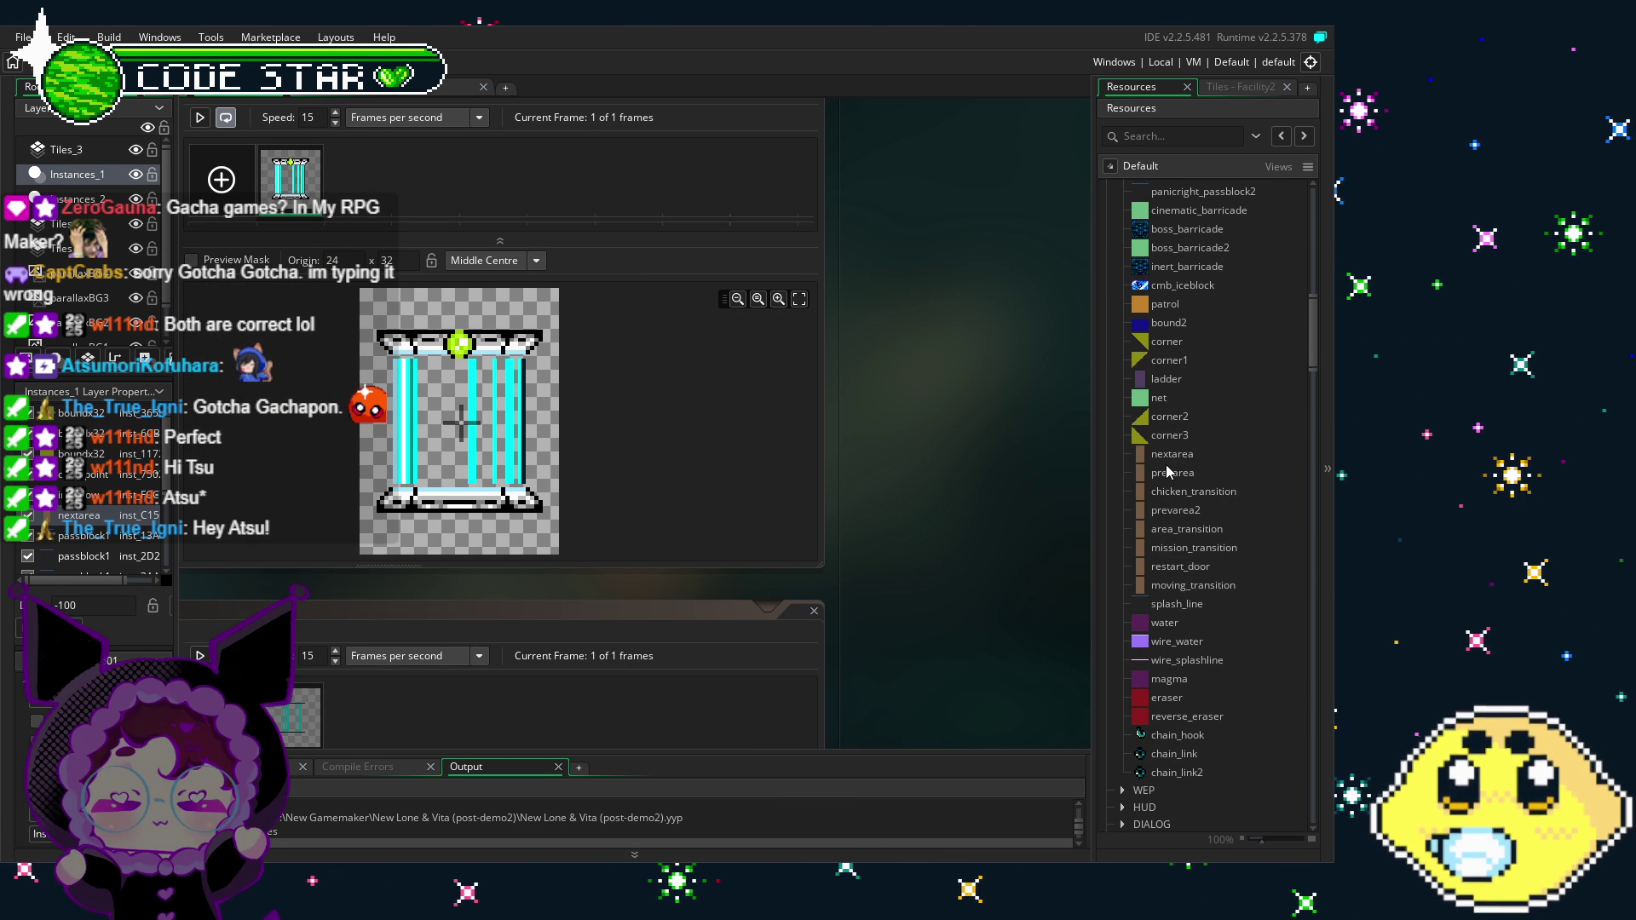
# Step: Open the area_transition object editor, showing its door sprite, no parent and moving_transition child
pyautogui.scroll(-2, 1171, 486)
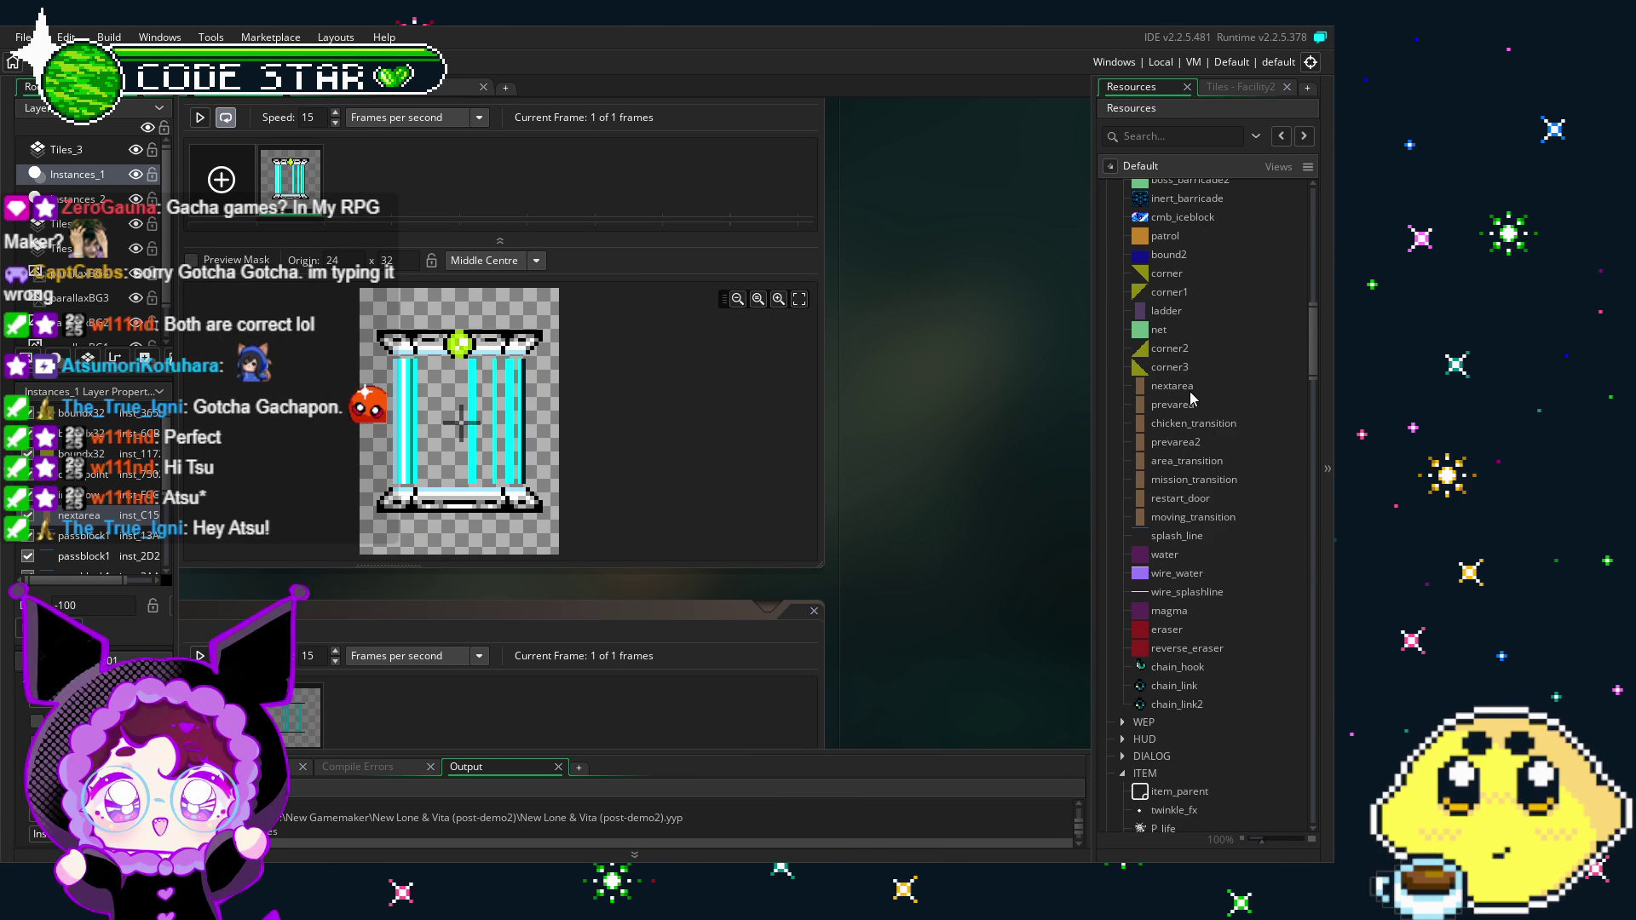
pyautogui.rightClick(1203, 450)
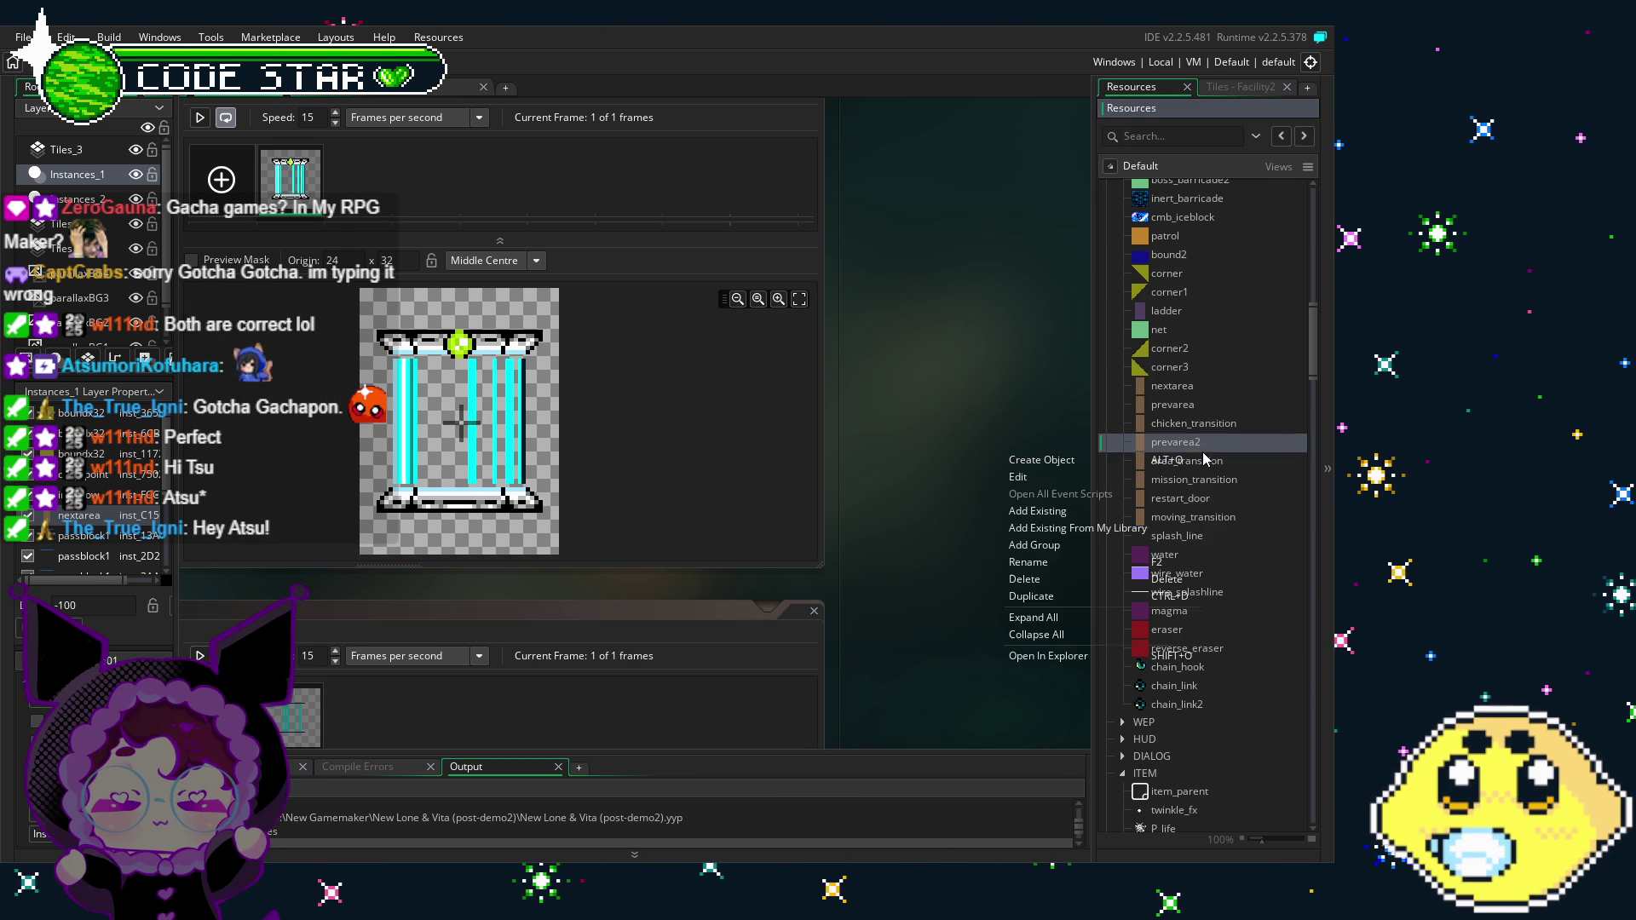
pyautogui.doubleClick(1234, 460)
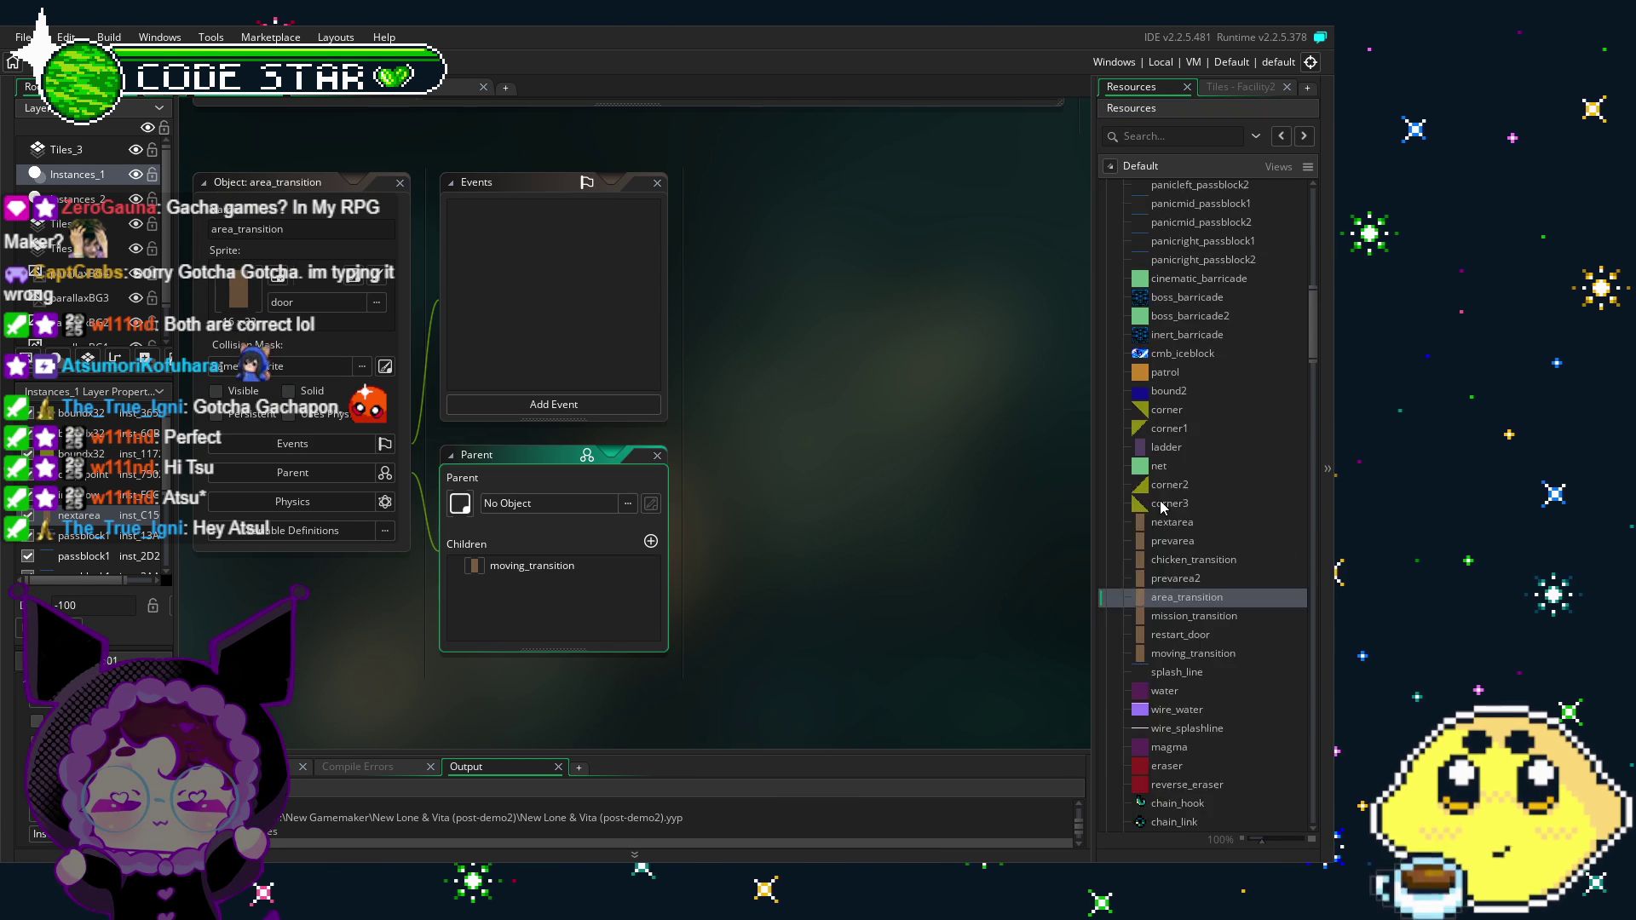
pyautogui.scroll(5, 1161, 507)
pyautogui.moveTo(1314, 321); pyautogui.dragTo(1313, 257)
# Step: Expand the Player objects folder and open the player_lone object editor
pyautogui.click(1125, 587)
pyautogui.scroll(-2, 1182, 544)
pyautogui.doubleClick(1179, 542)
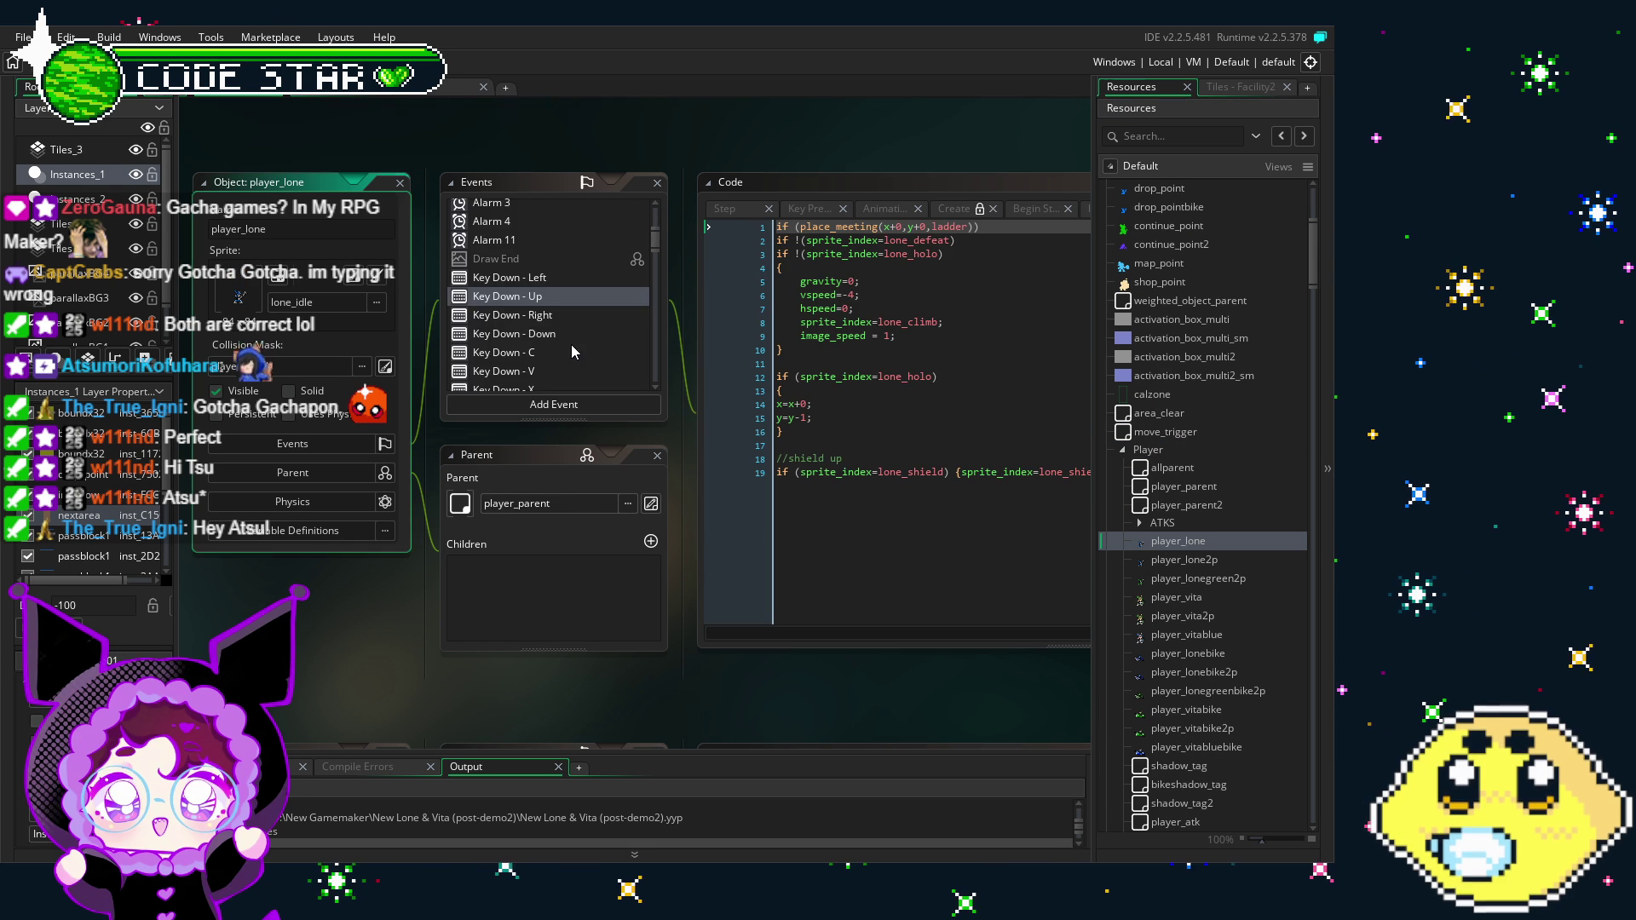
pyautogui.click(656, 289)
pyautogui.moveTo(656, 290); pyautogui.dragTo(655, 306)
# Step: Show player_lone's area_transition collision code, which calls room_goto_next() when no boss remains
pyautogui.click(558, 274)
pyautogui.click(774, 484)
pyautogui.moveTo(773, 484); pyautogui.dragTo(738, 486)
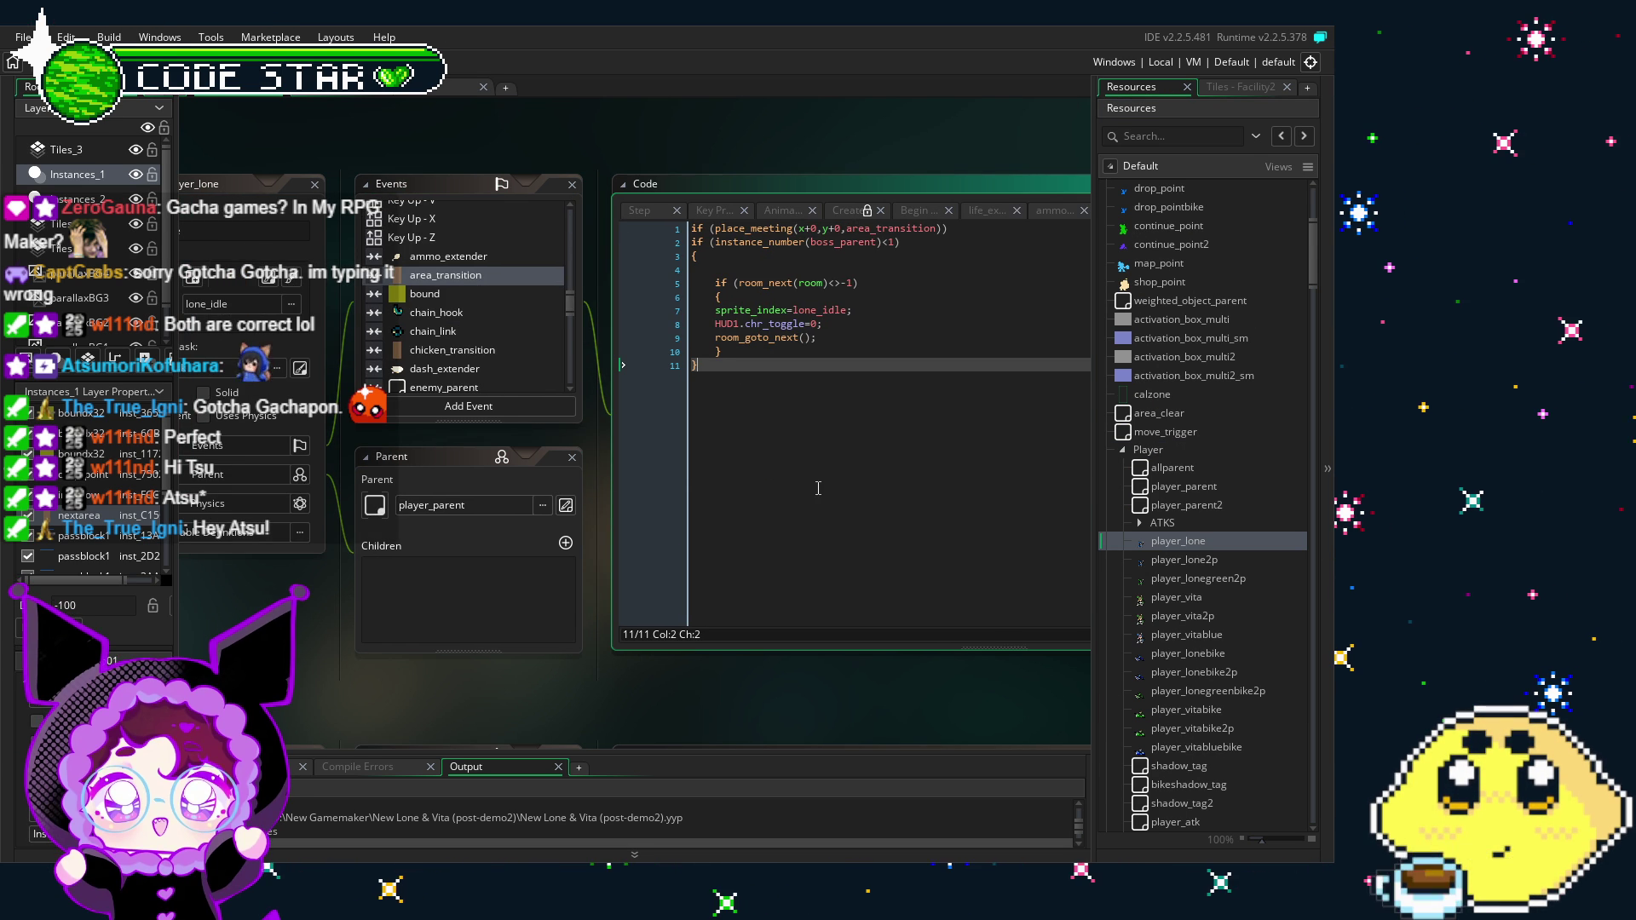
pyautogui.scroll(-10, 1292, 352)
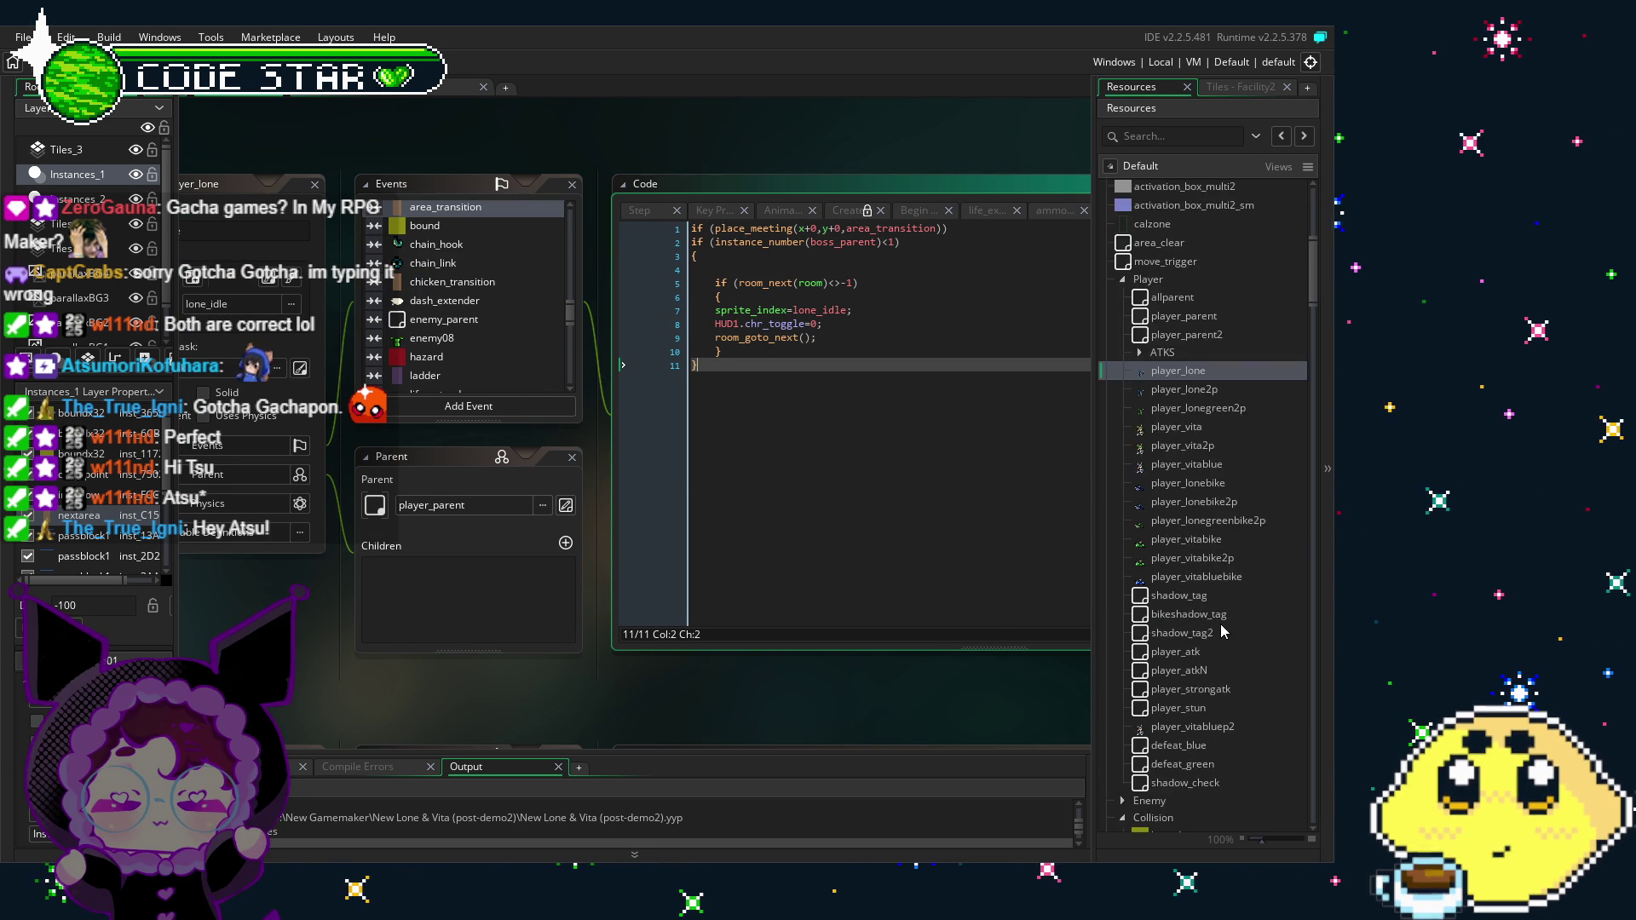
pyautogui.moveTo(1312, 302); pyautogui.dragTo(1304, 400)
pyautogui.scroll(4, 1179, 538)
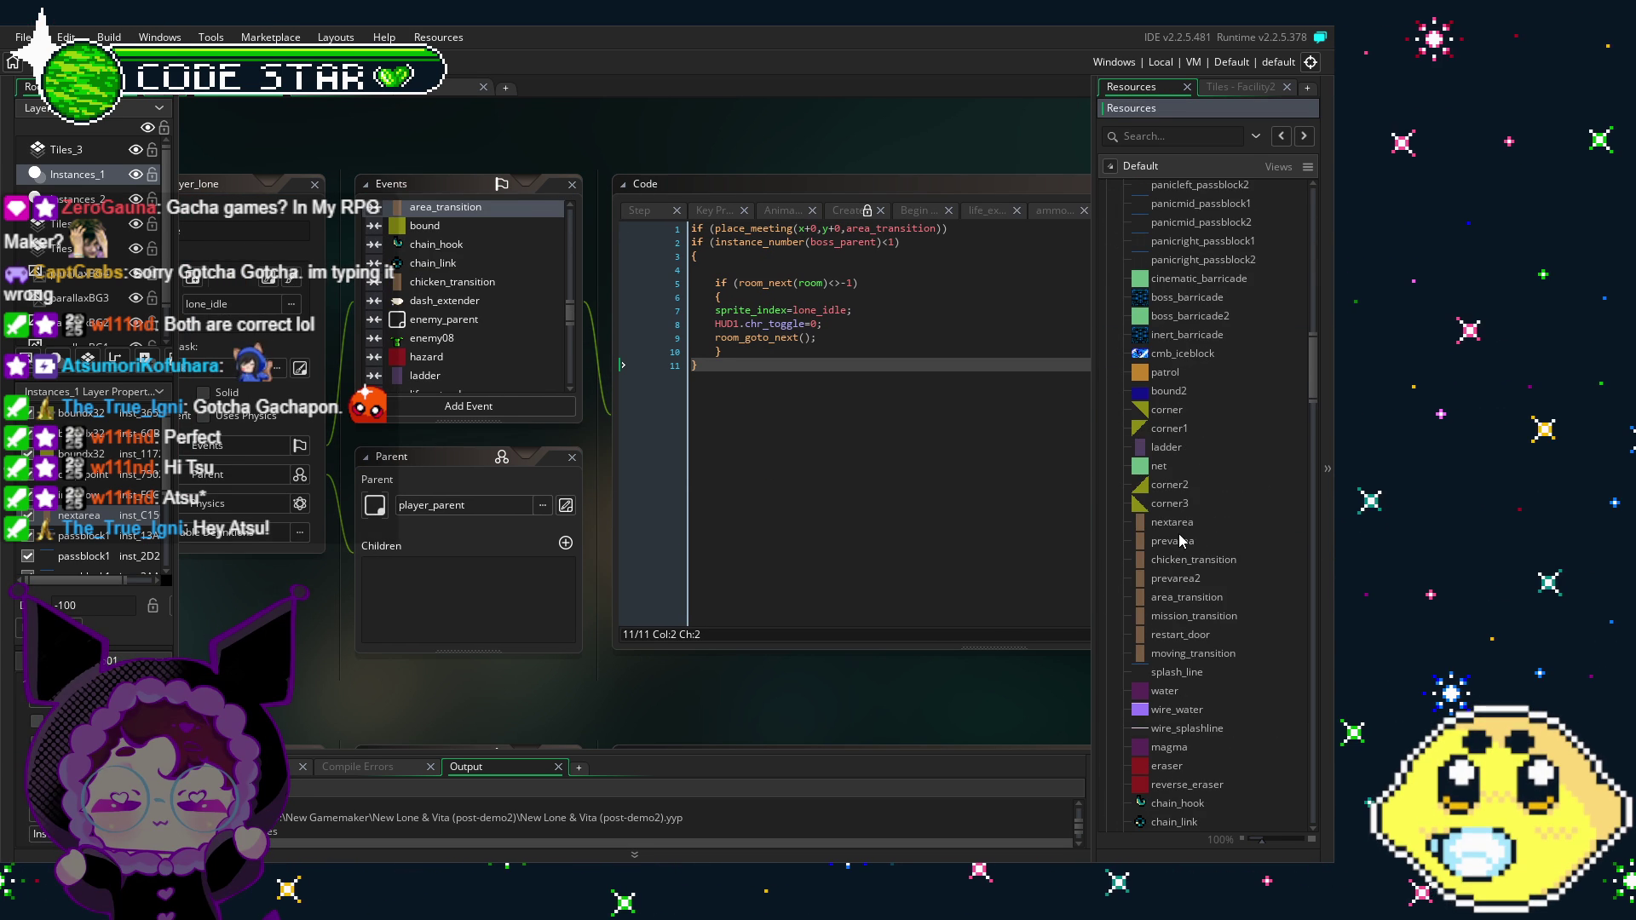
# Step: Duplicate area_transition in Resources and rename the copy to shop_transition
pyautogui.rightClick(1193, 597)
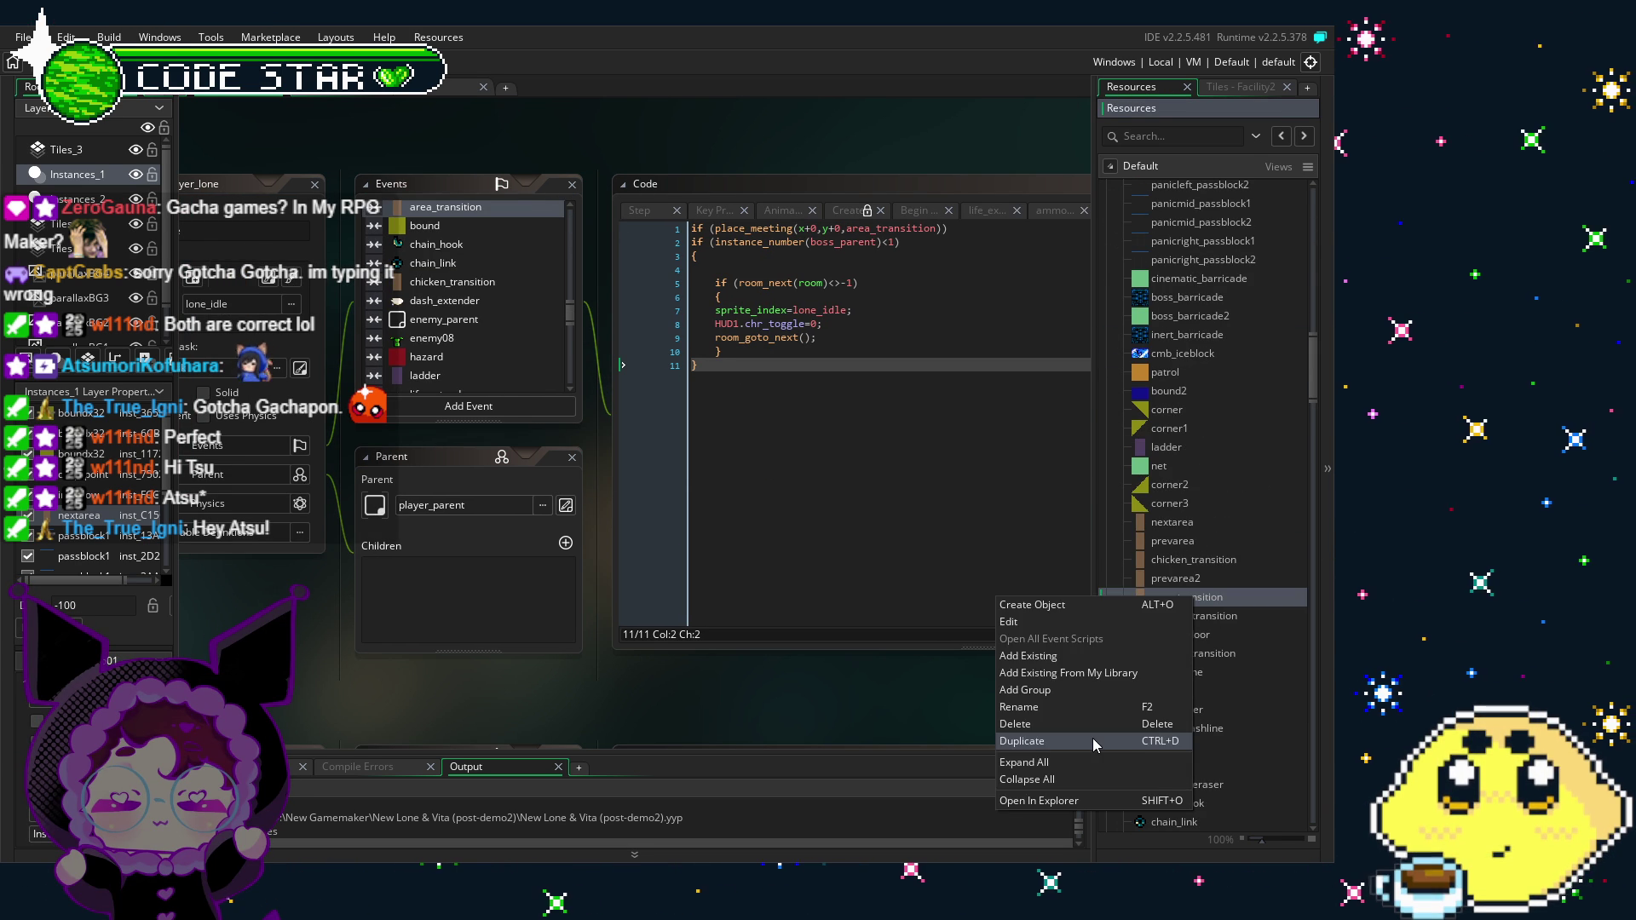
pyautogui.click(1092, 741)
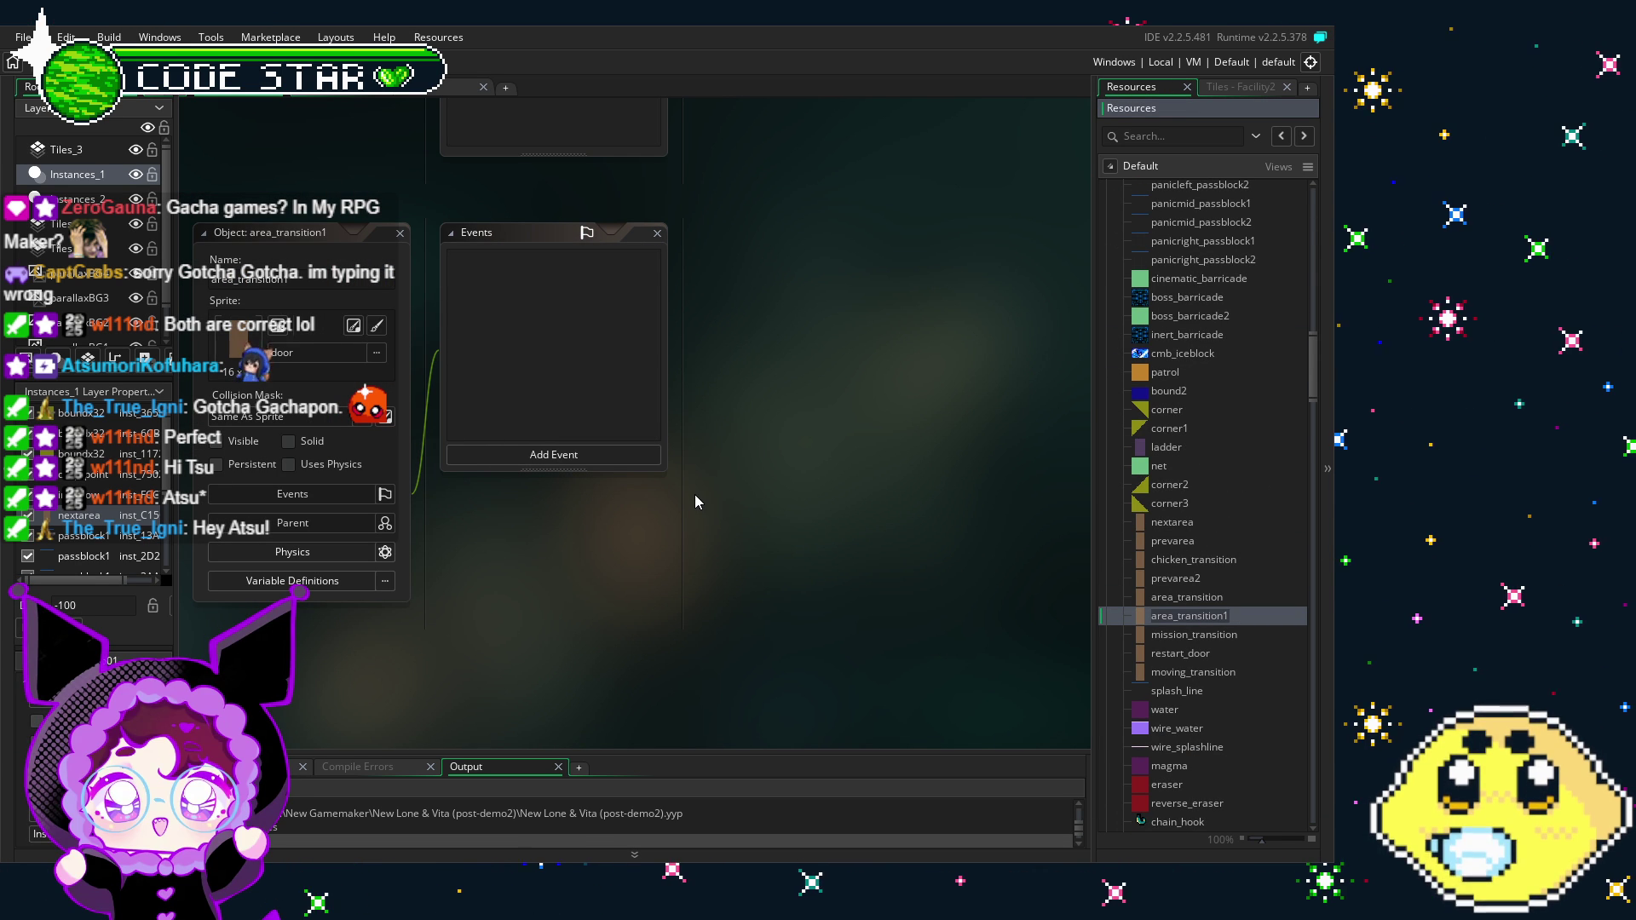
pyautogui.write('s')
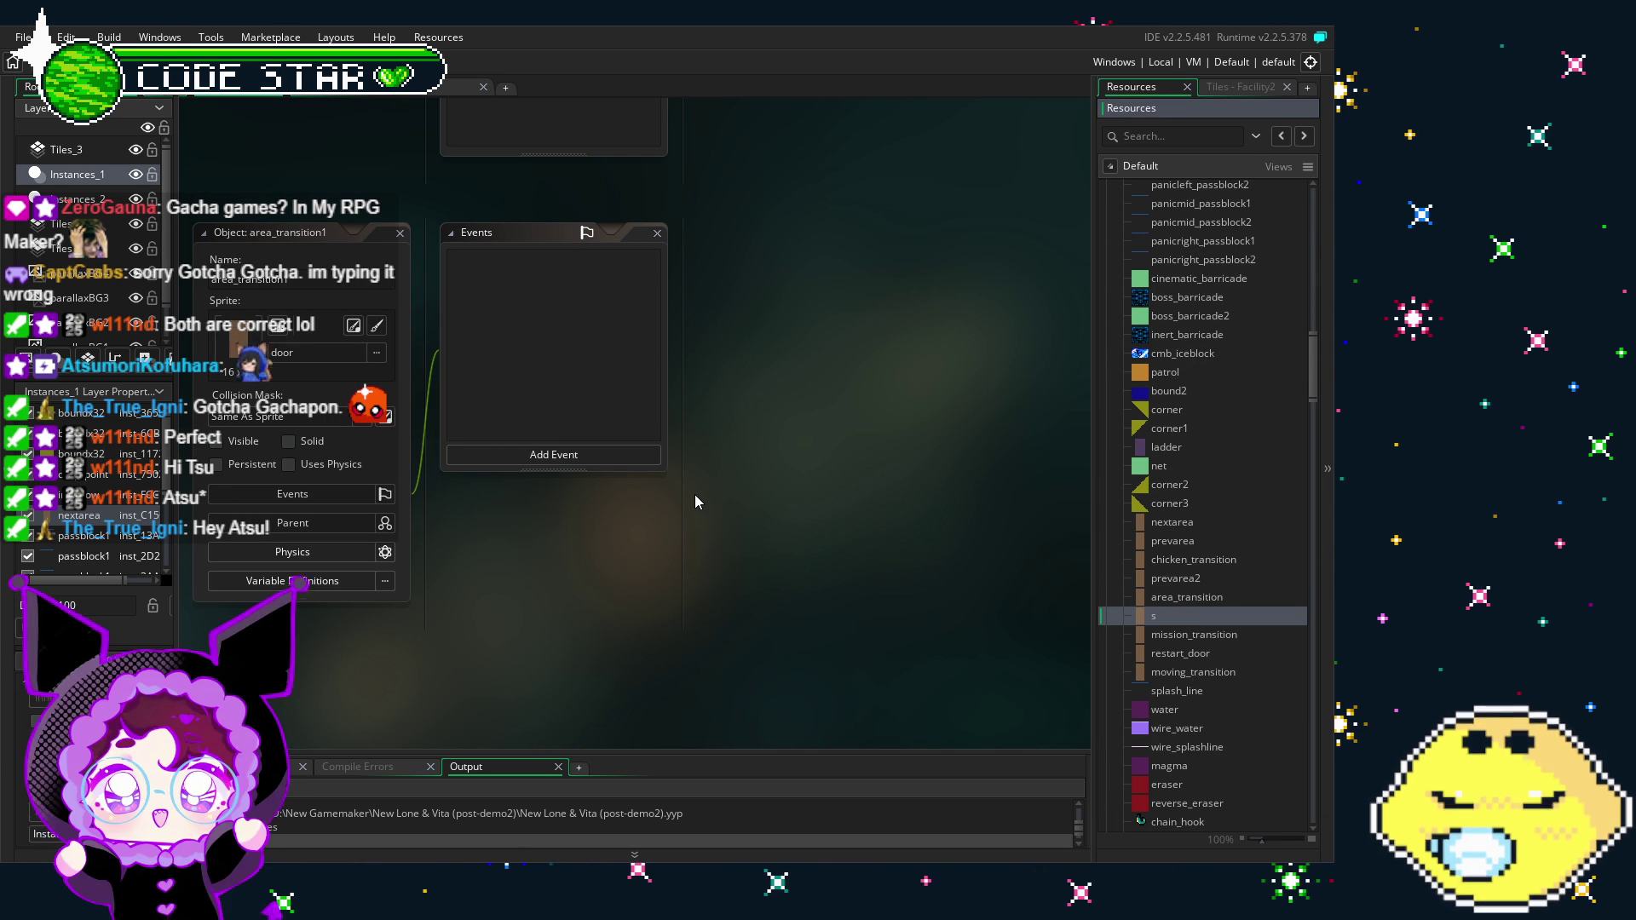
pyautogui.write('ho')
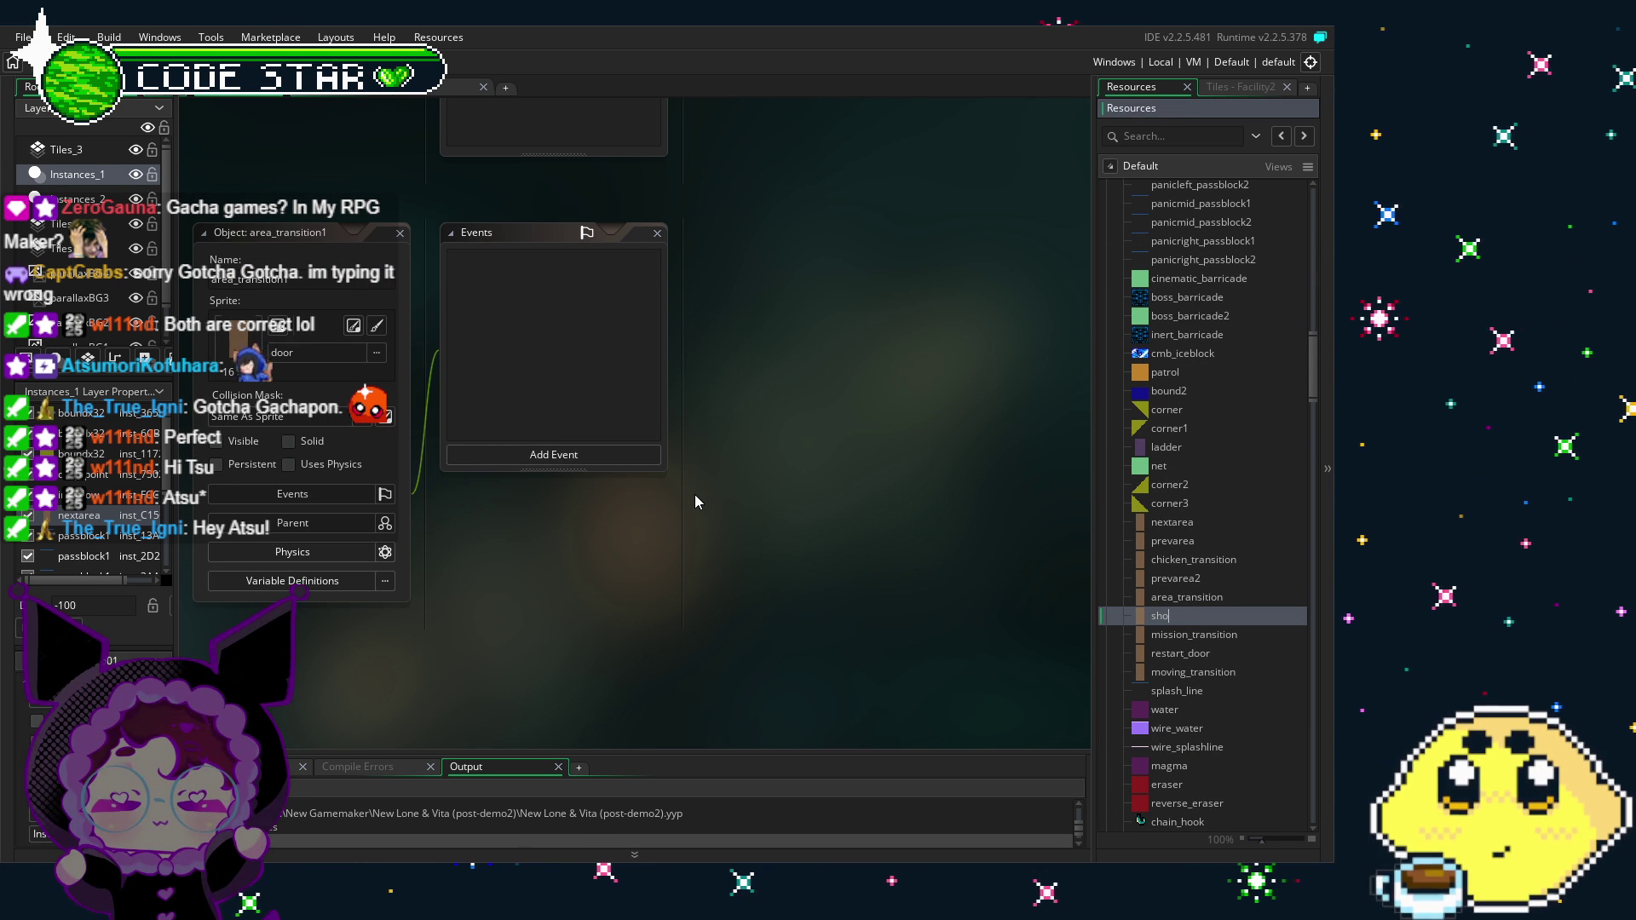
pyautogui.write('p_transition')
pyautogui.press('Return')
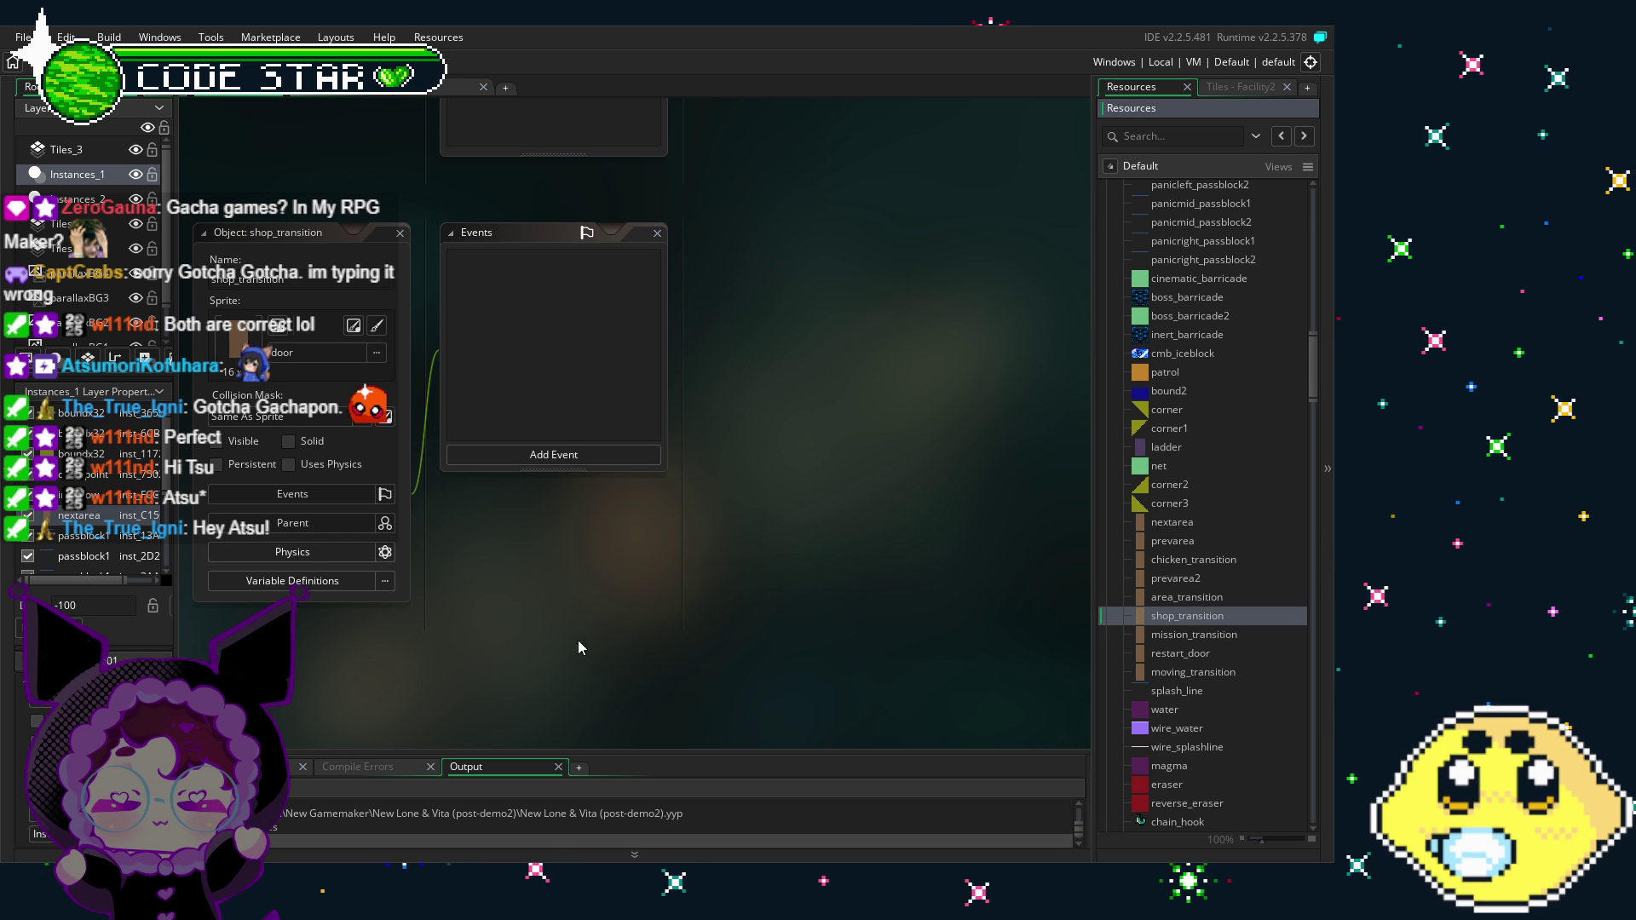
pyautogui.moveTo(560, 654); pyautogui.dragTo(581, 716)
pyautogui.scroll(10, 1207, 487)
pyautogui.scroll(5, 1207, 487)
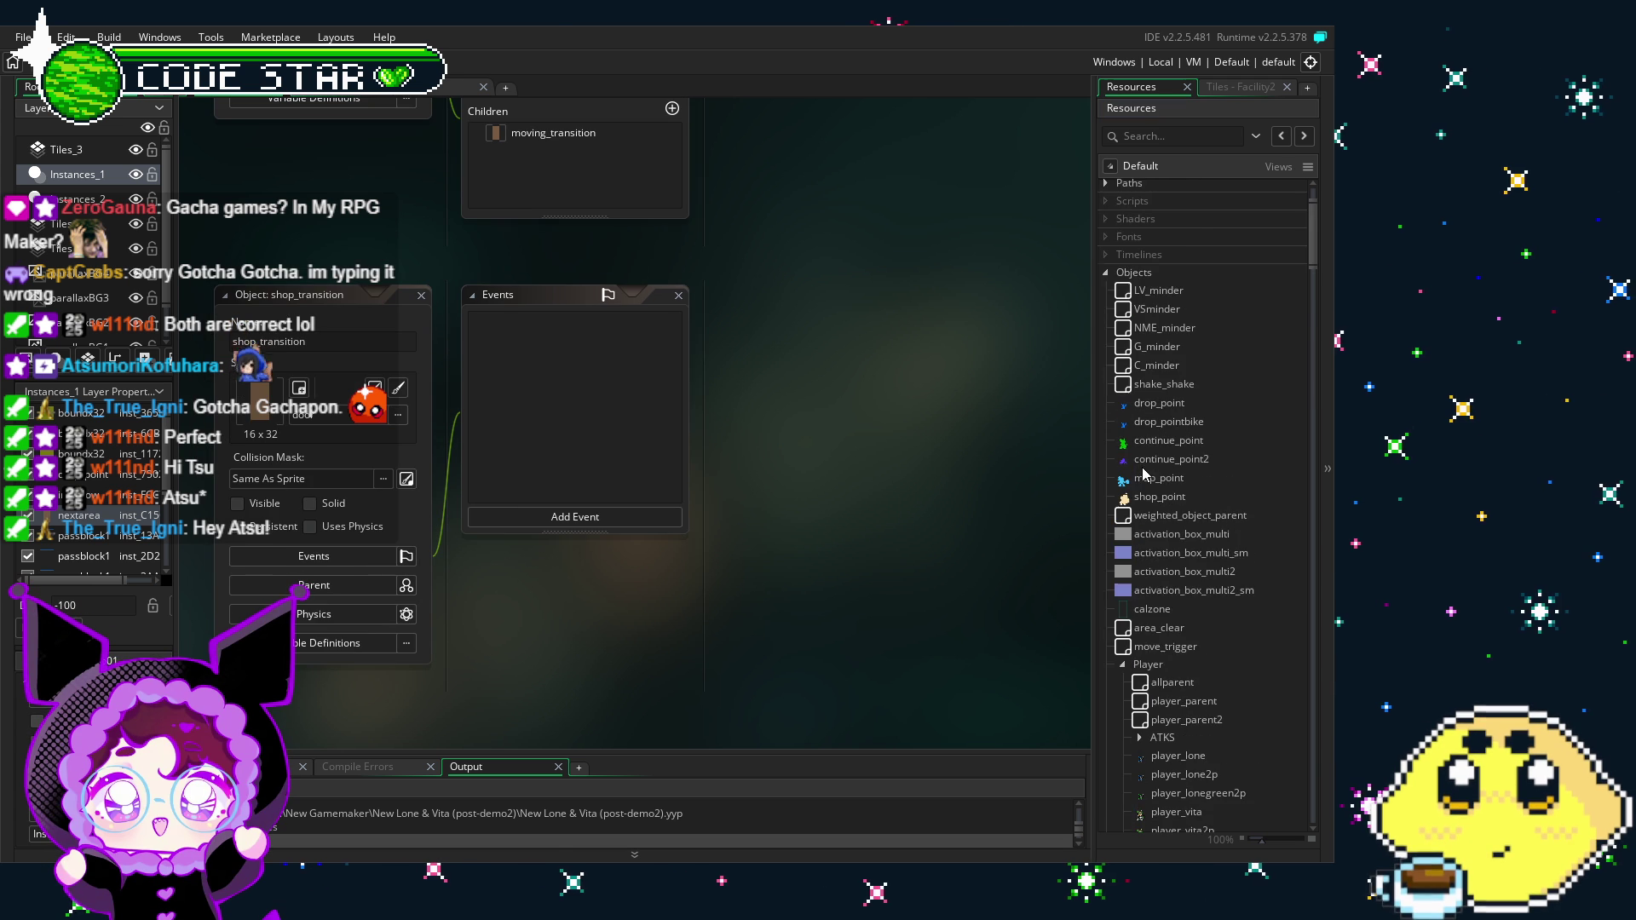
# Step: Open the player_lone object and add a Collision event for shop_transition
pyautogui.scroll(-5, 1144, 475)
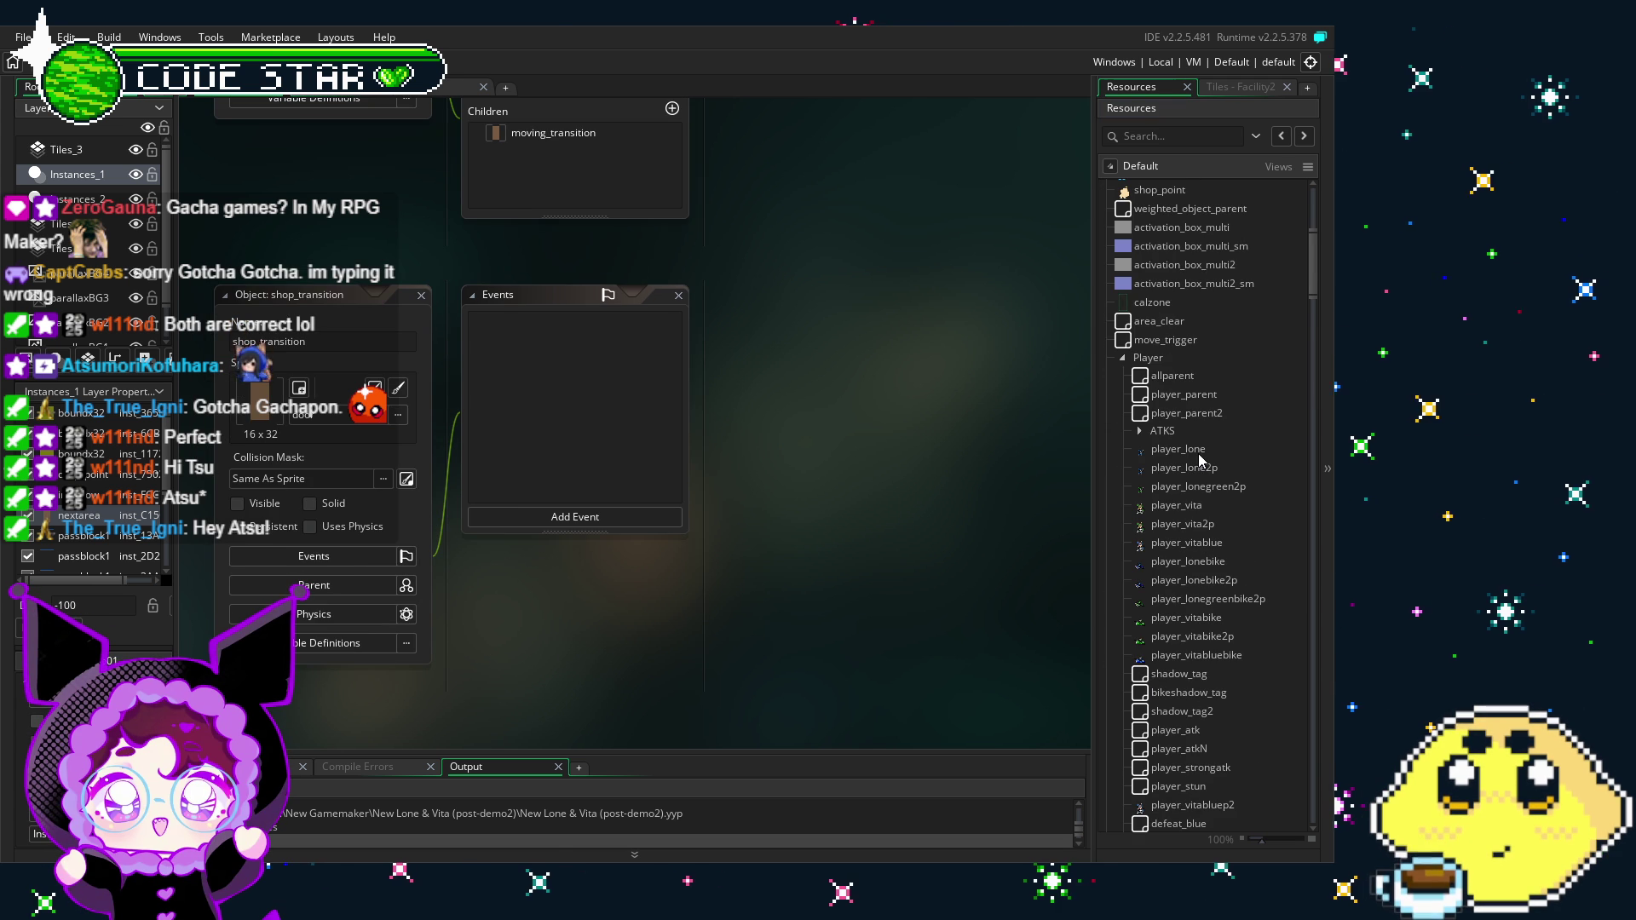
pyautogui.doubleClick(1199, 456)
pyautogui.scroll(2, 528, 272)
pyautogui.rightClick(479, 274)
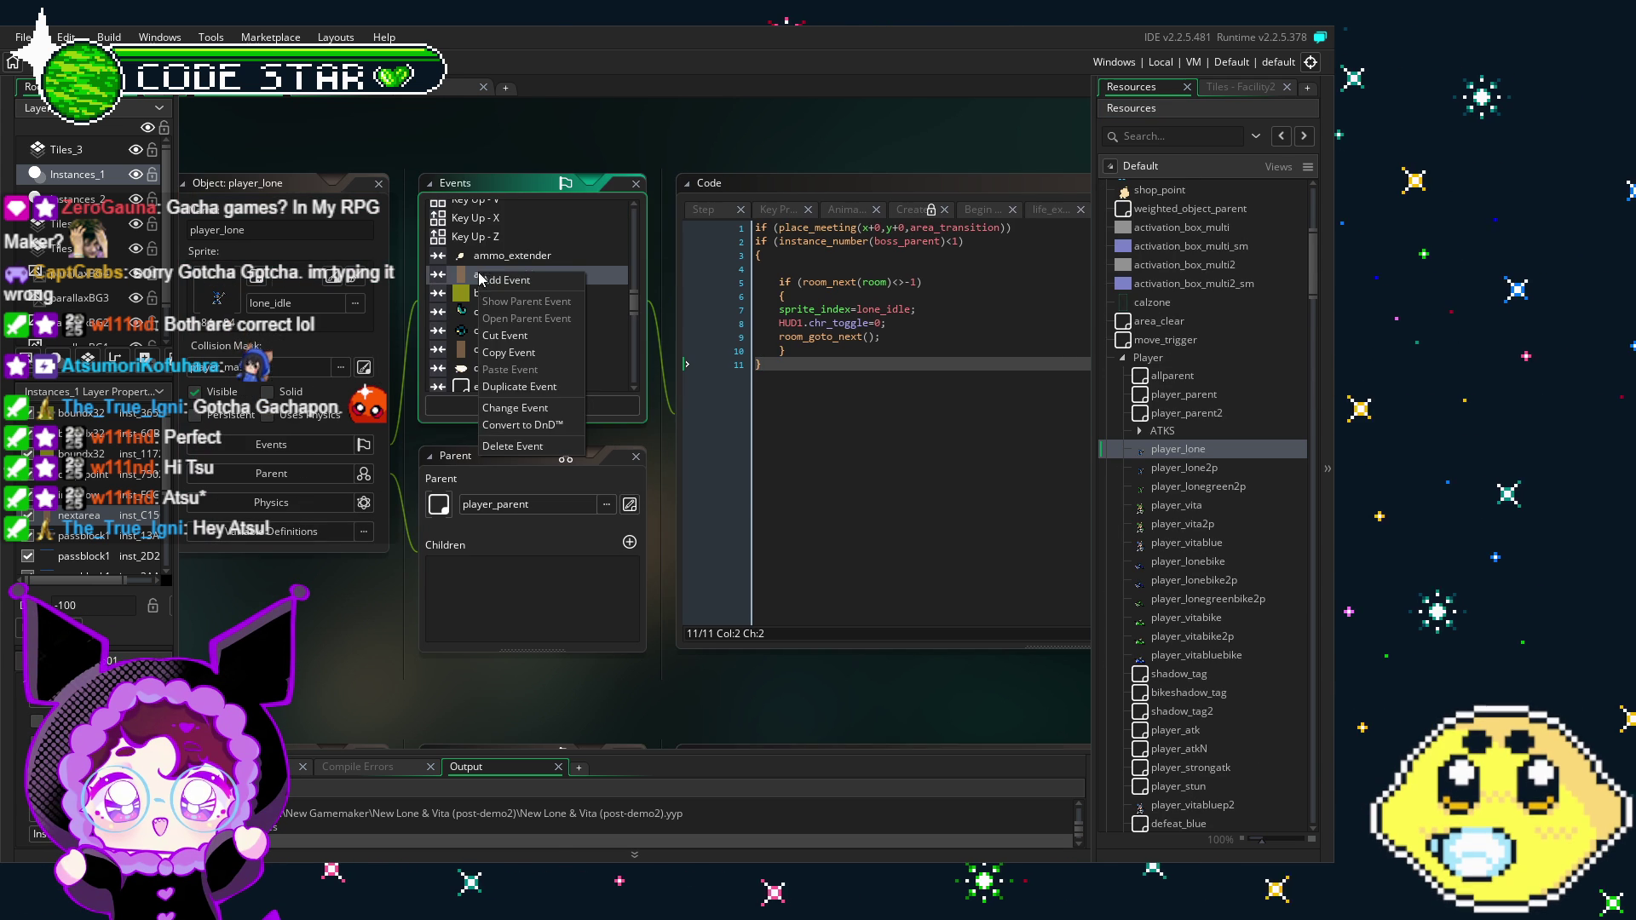
pyautogui.click(506, 280)
pyautogui.moveTo(596, 620)
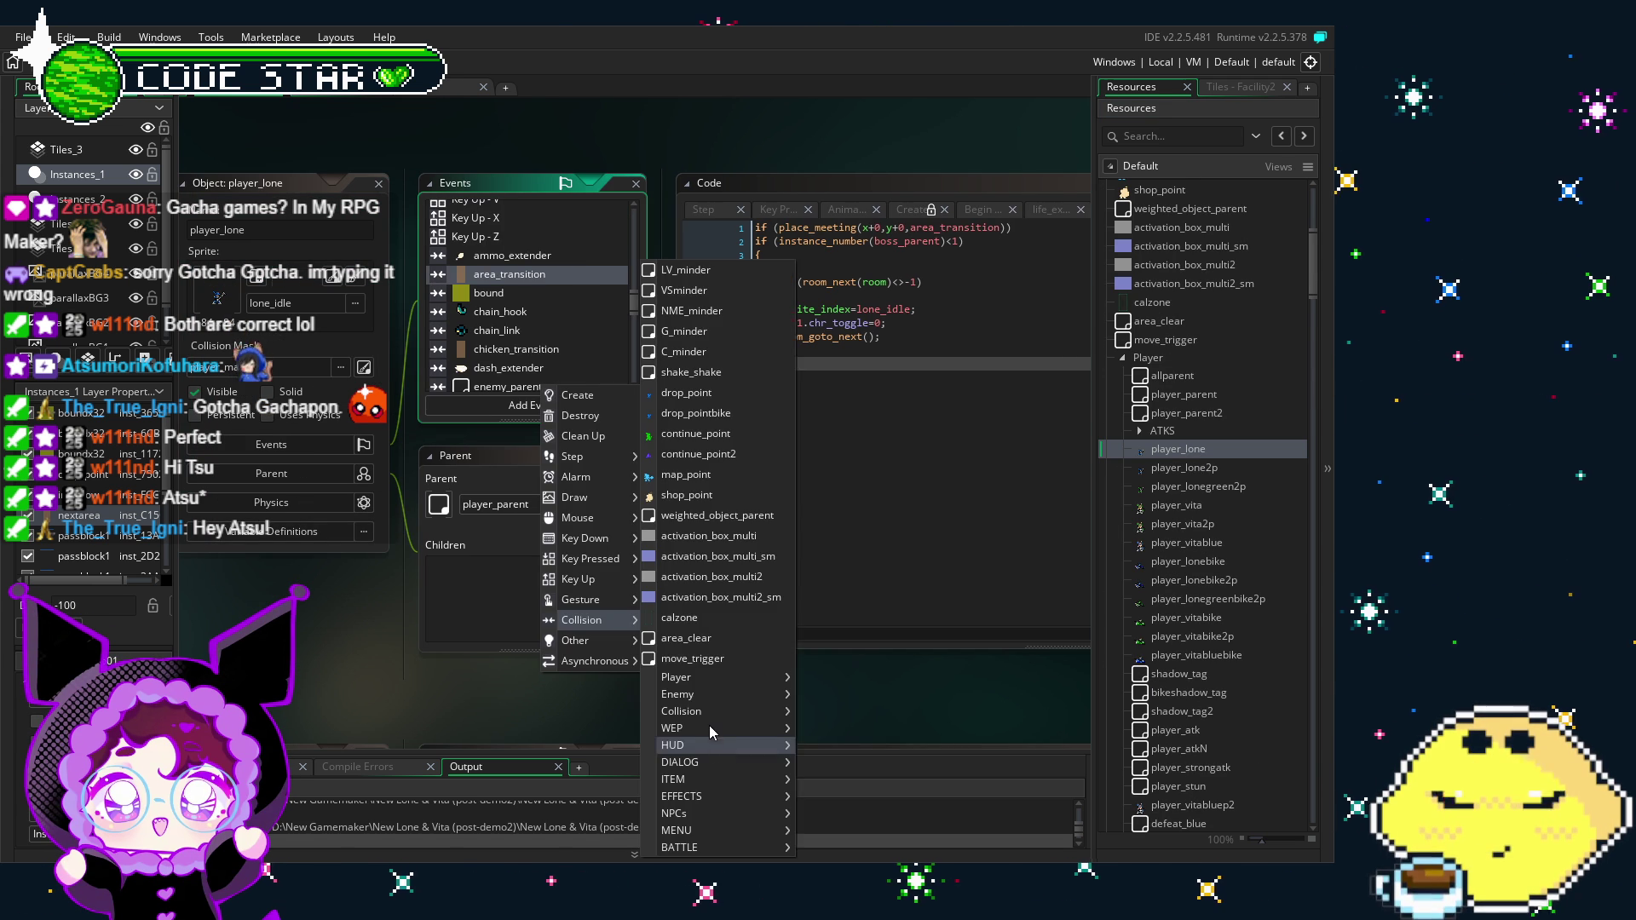
pyautogui.moveTo(711, 711)
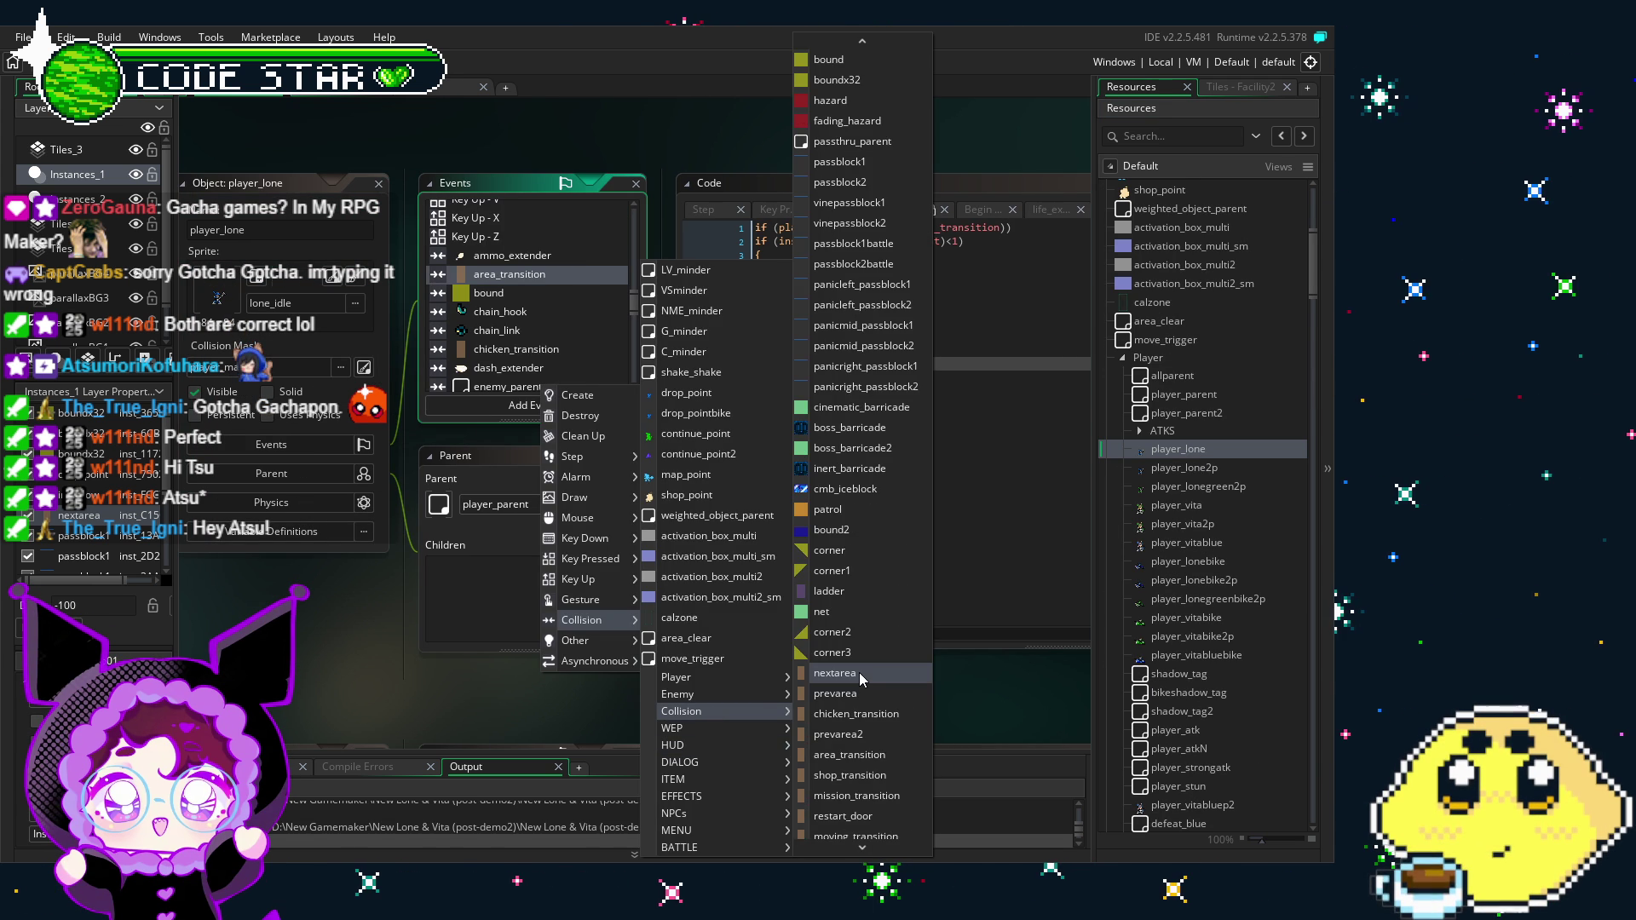
pyautogui.moveTo(859, 847)
pyautogui.click(855, 639)
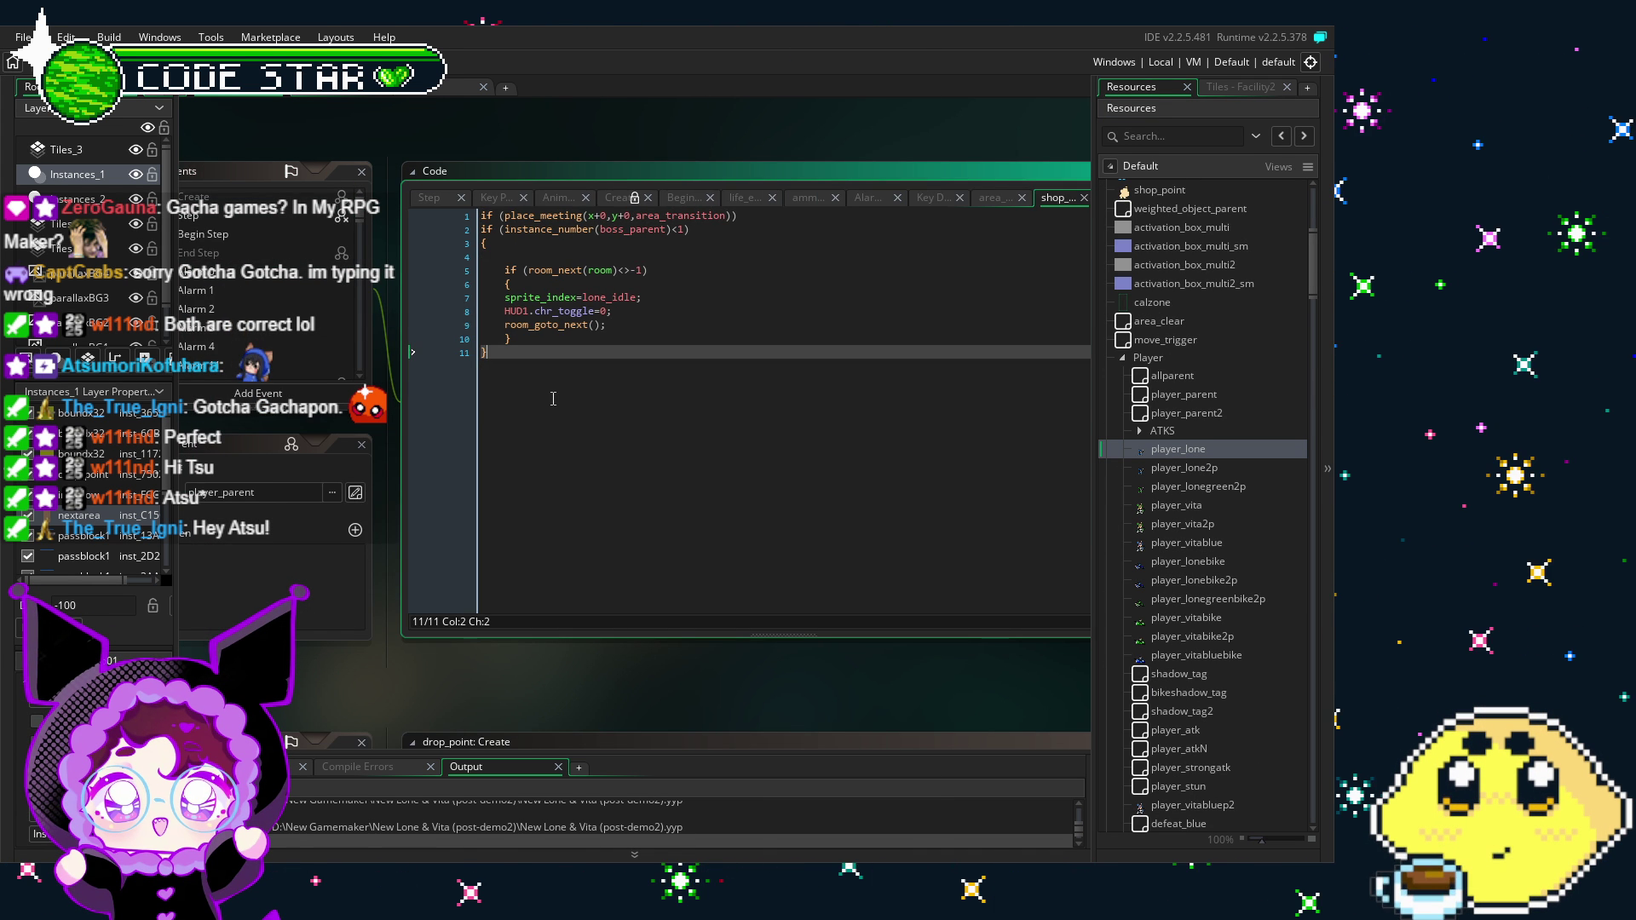
# Step: Change area_transition to shop_transition in the line 1 place_meeting check
pyautogui.click(725, 237)
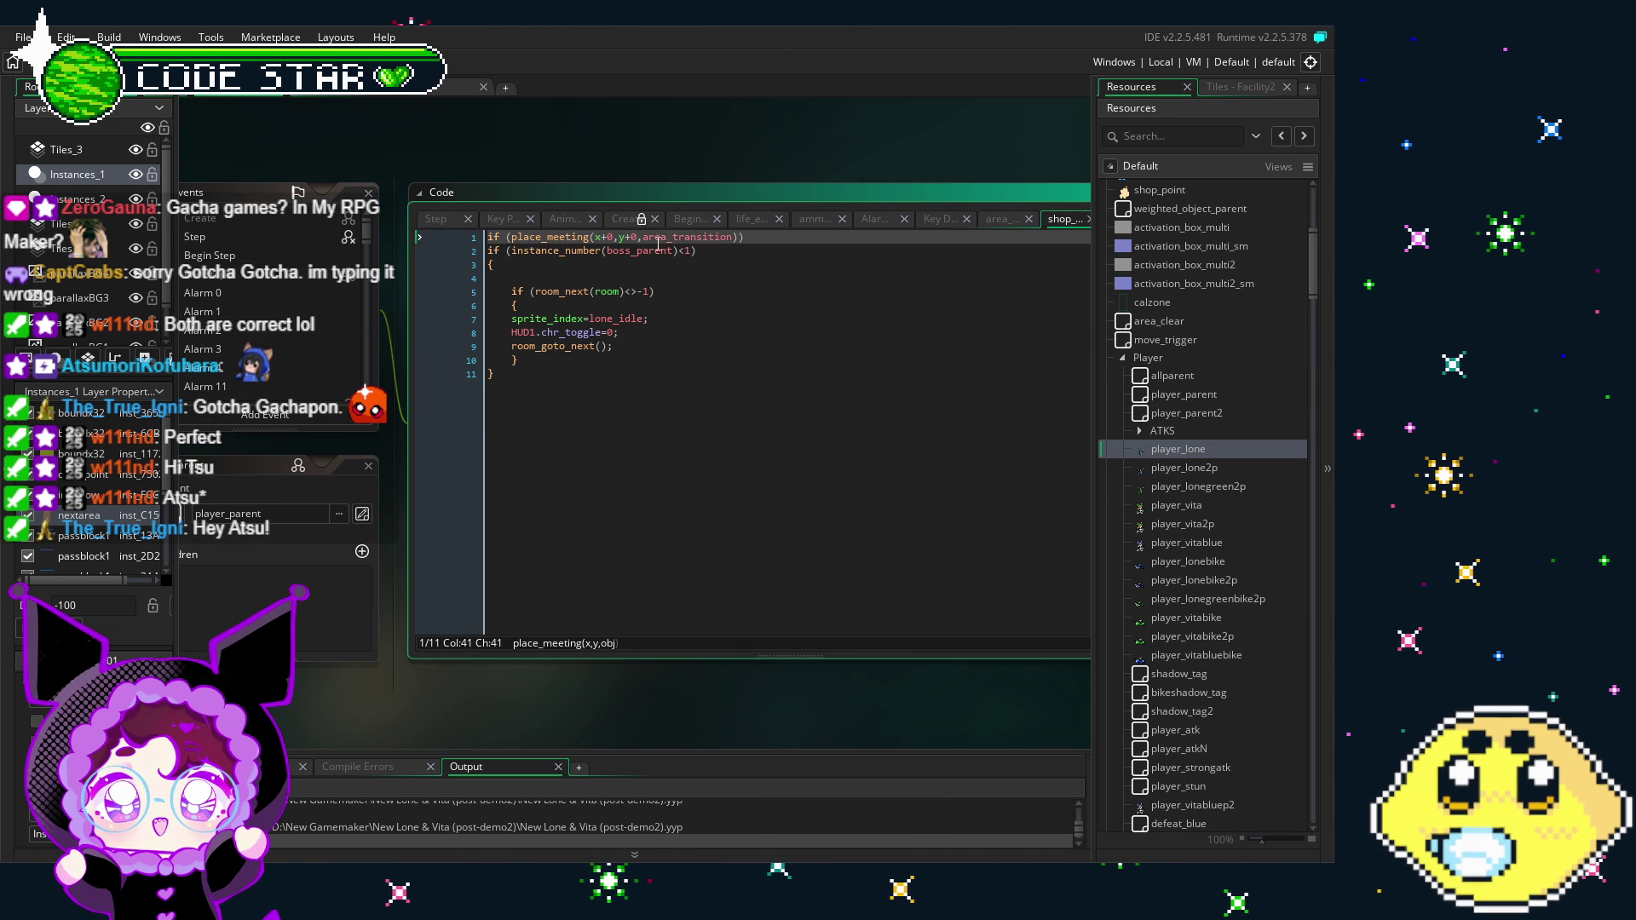
pyautogui.click(666, 237)
pyautogui.press('BackSpace')
pyautogui.press('BackSpace')
pyautogui.press('BackSpace')
pyautogui.press('BackSpace')
pyautogui.write('shop')
pyautogui.click(734, 463)
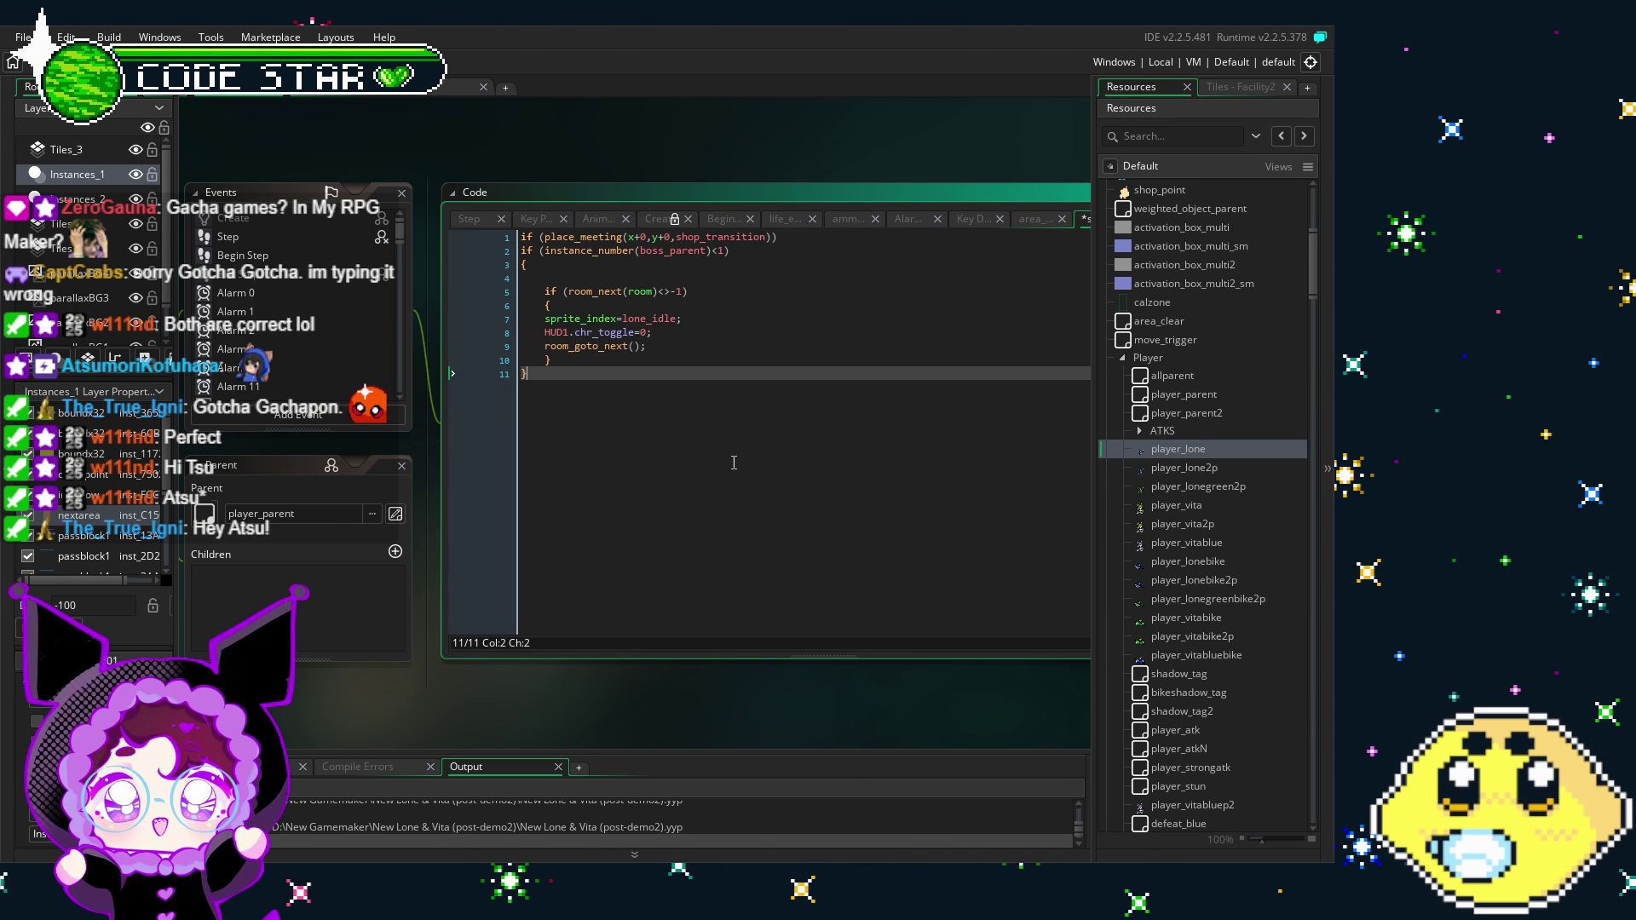
# Step: Delete the instance_number(boss_parent) condition line and review the remaining code
pyautogui.moveTo(675, 389); pyautogui.dragTo(726, 397)
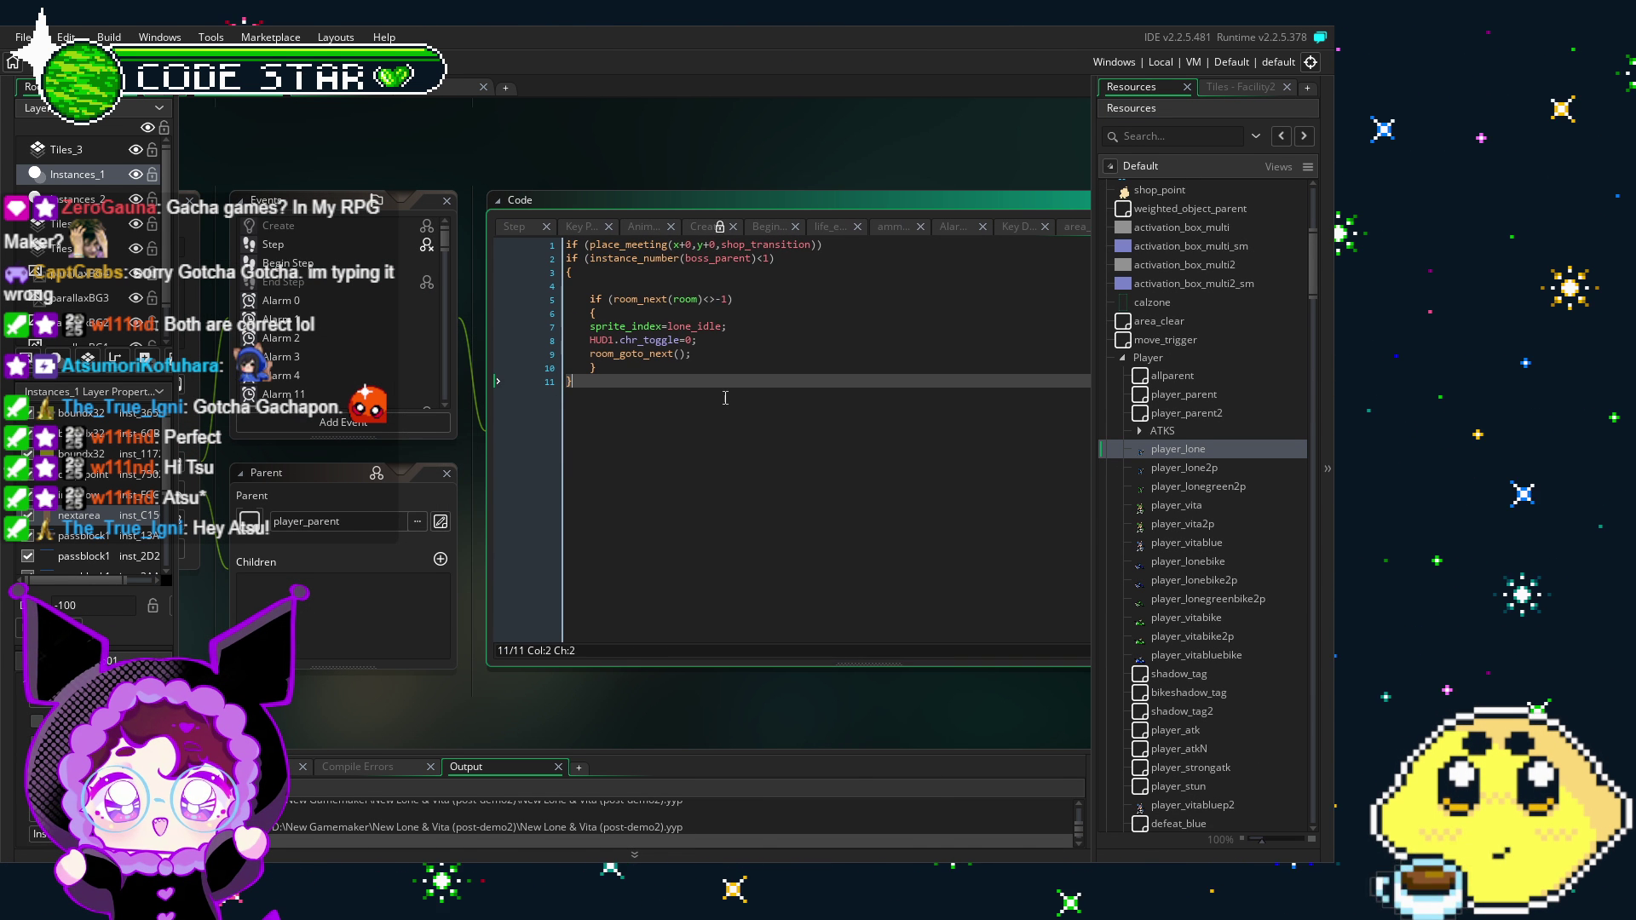
pyautogui.moveTo(784, 262); pyautogui.dragTo(549, 264)
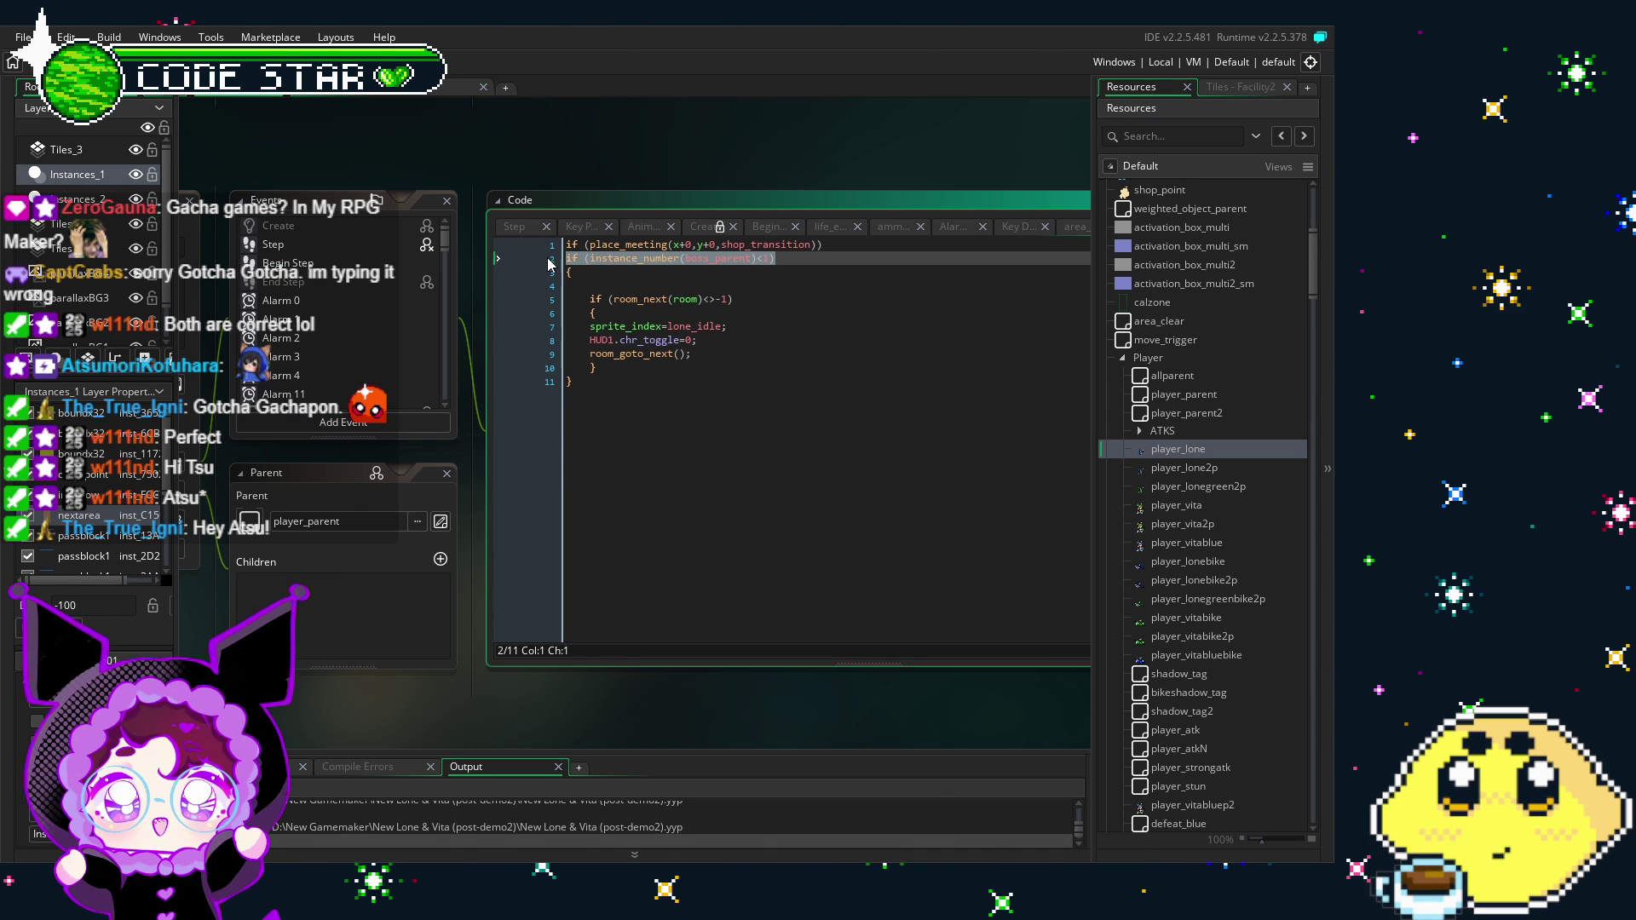
pyautogui.press('Delete')
pyautogui.press('Delete')
pyautogui.click(723, 431)
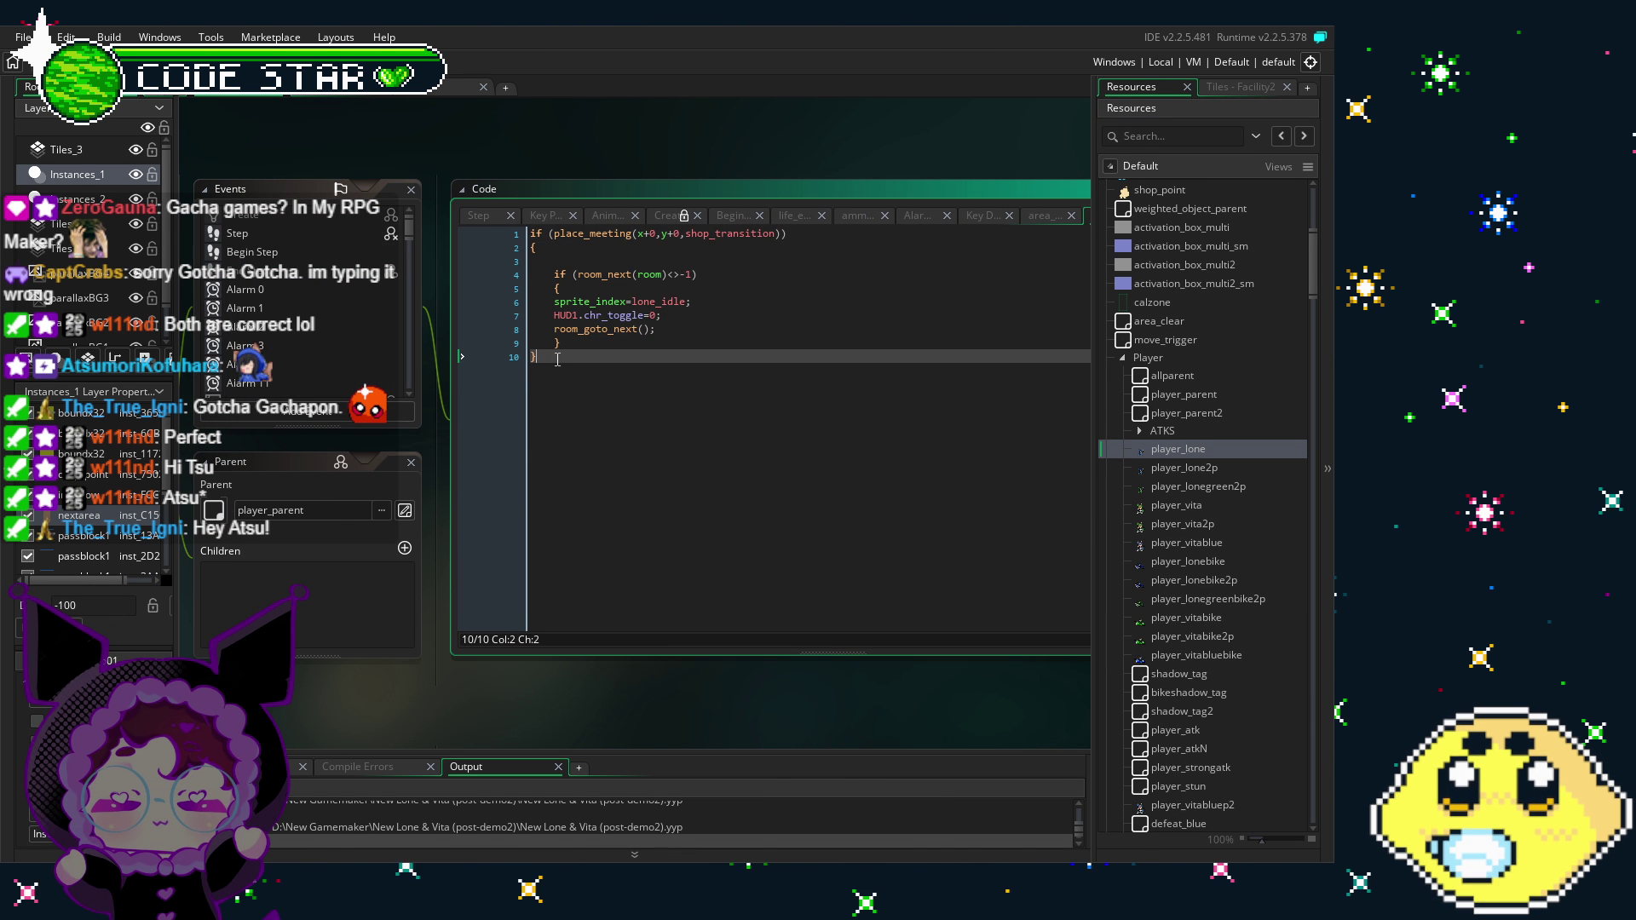
pyautogui.click(631, 331)
pyautogui.press('Down')
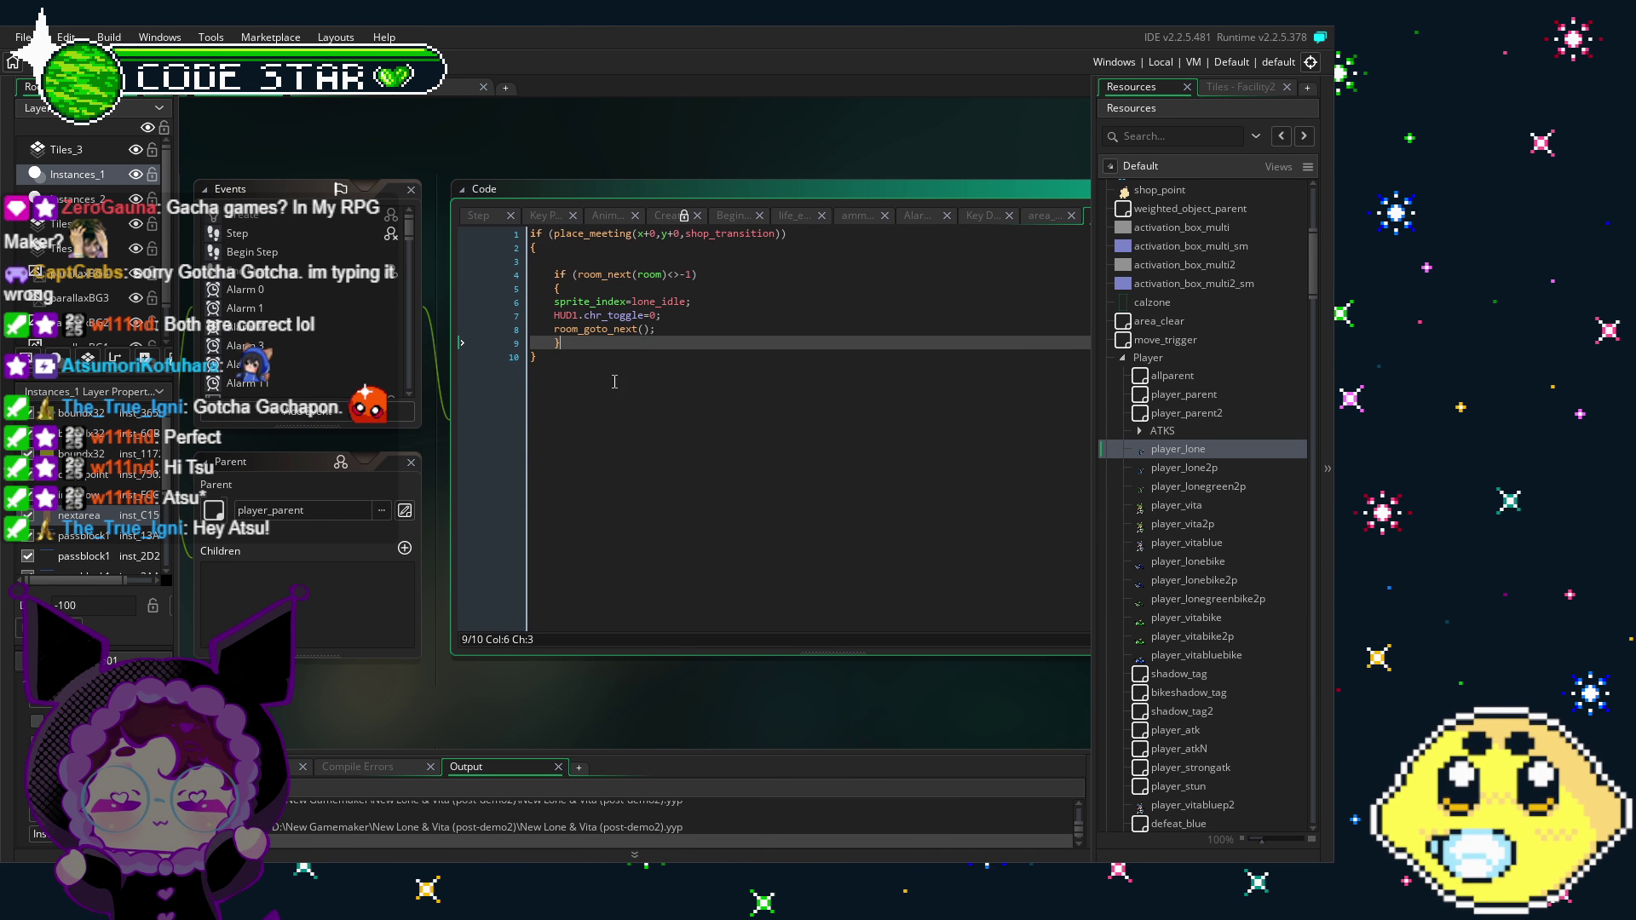
pyautogui.press('Down')
pyautogui.scroll(-8, 375, 350)
pyautogui.scroll(-5, 375, 356)
pyautogui.scroll(6, 375, 356)
# Step: View the chicken_transition collision code and its room_goto(29) call for reference
pyautogui.click(336, 325)
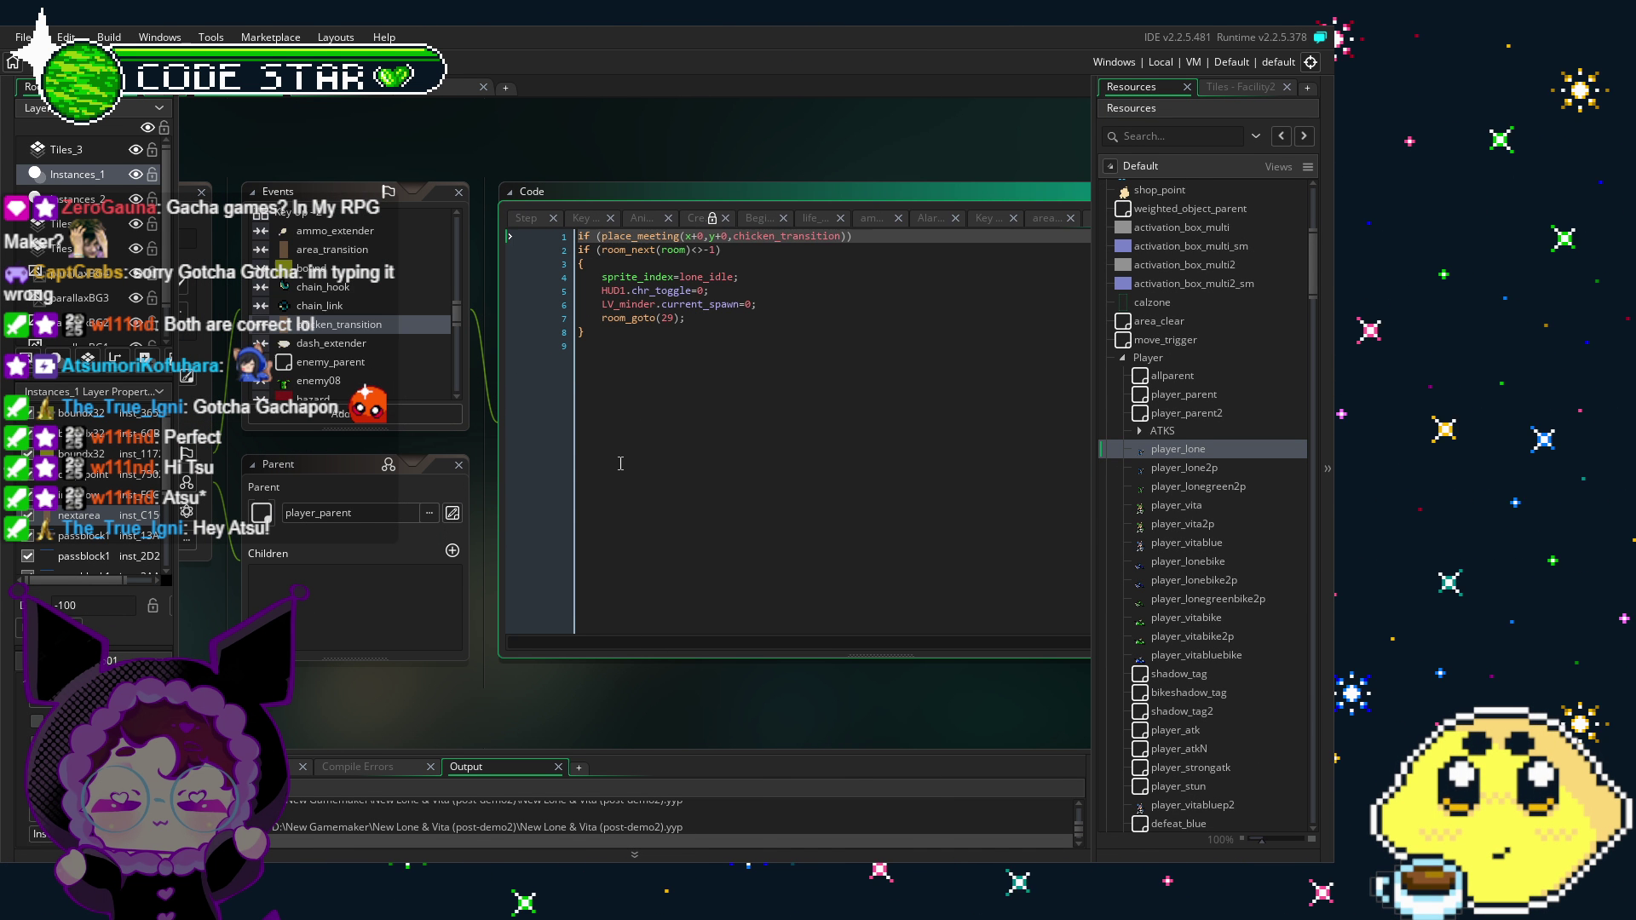
pyautogui.click(682, 321)
pyautogui.press('Down')
pyautogui.press('Down')
pyautogui.scroll(-10, 375, 328)
pyautogui.scroll(-2, 348, 312)
pyautogui.scroll(-3, 349, 312)
# Step: In the shop_transition code, replace room_goto_next(); with room_goto(29);
pyautogui.click(332, 317)
pyautogui.click(660, 356)
pyautogui.moveTo(704, 331); pyautogui.dragTo(601, 332)
pyautogui.write('room_goto(29);')
pyautogui.scroll(-10, 1138, 583)
pyautogui.moveTo(1312, 362); pyautogui.dragTo(1327, 640)
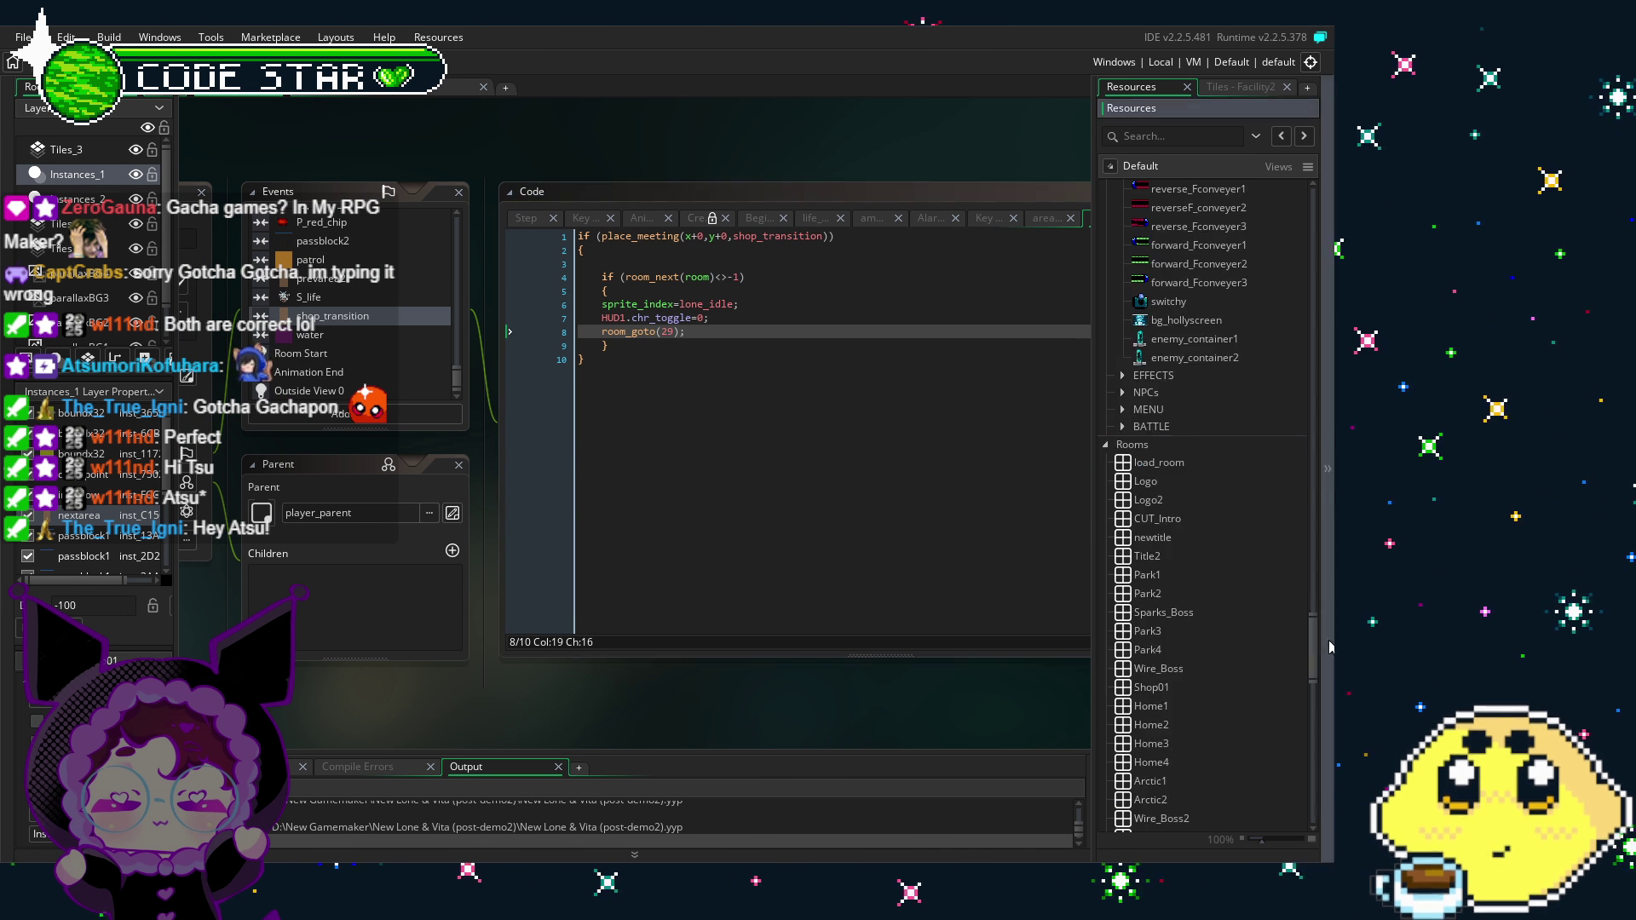
pyautogui.scroll(-3, 1209, 414)
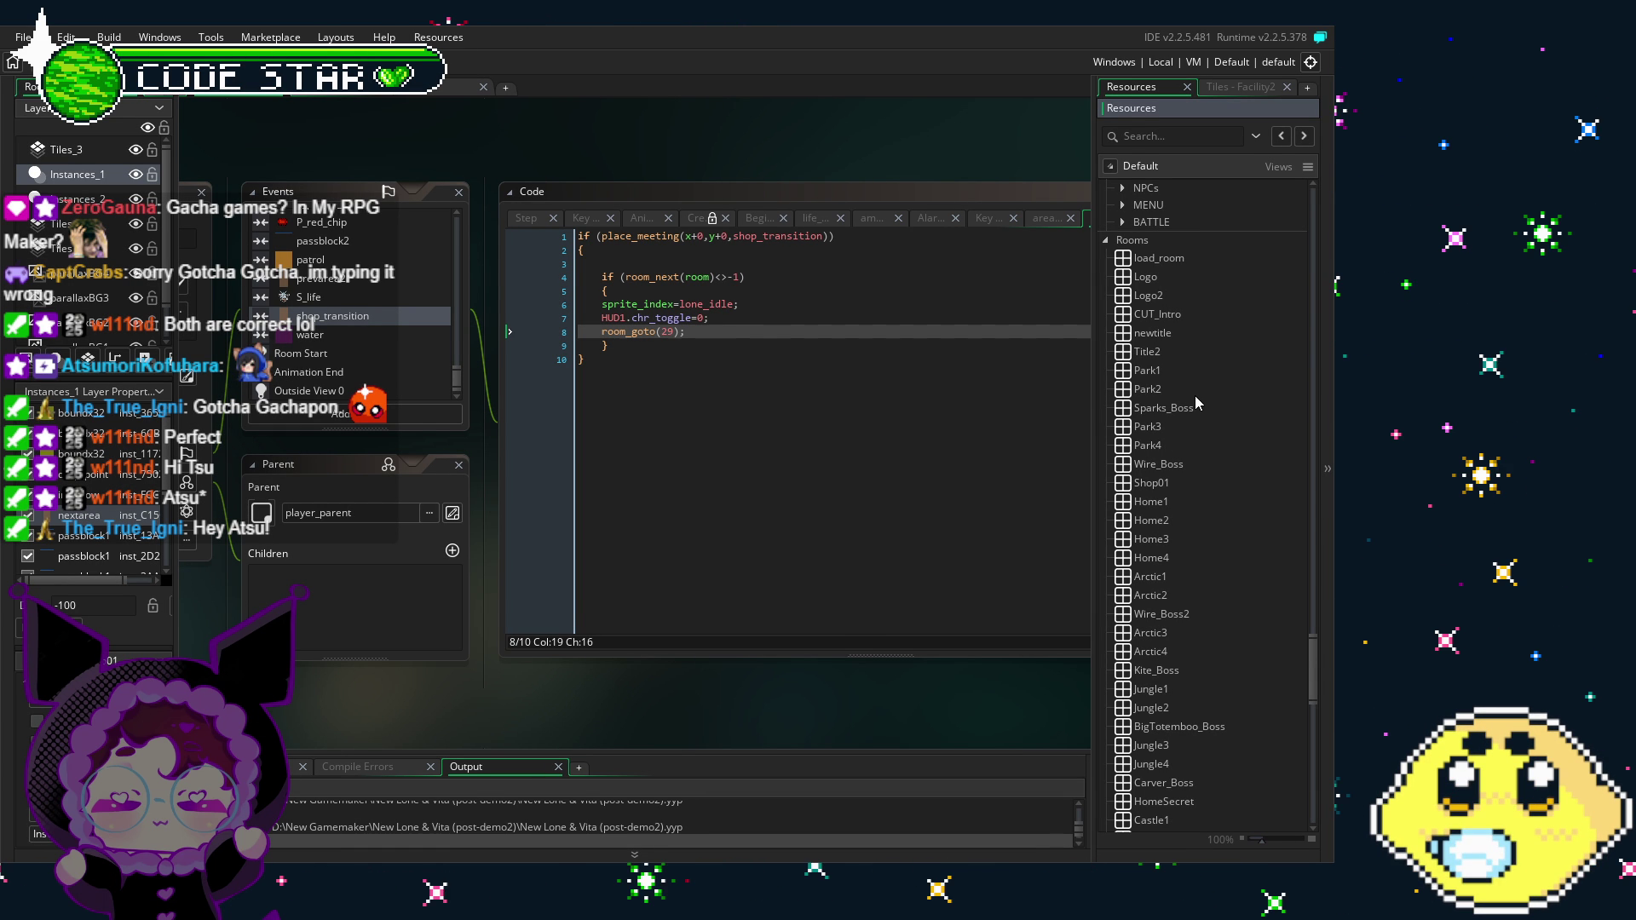
# Step: Change the room number from 29 to 12, making it room_goto(12);
pyautogui.click(666, 343)
pyautogui.click(667, 337)
pyautogui.press('BackSpace')
pyautogui.press('Delete')
pyautogui.write('12')
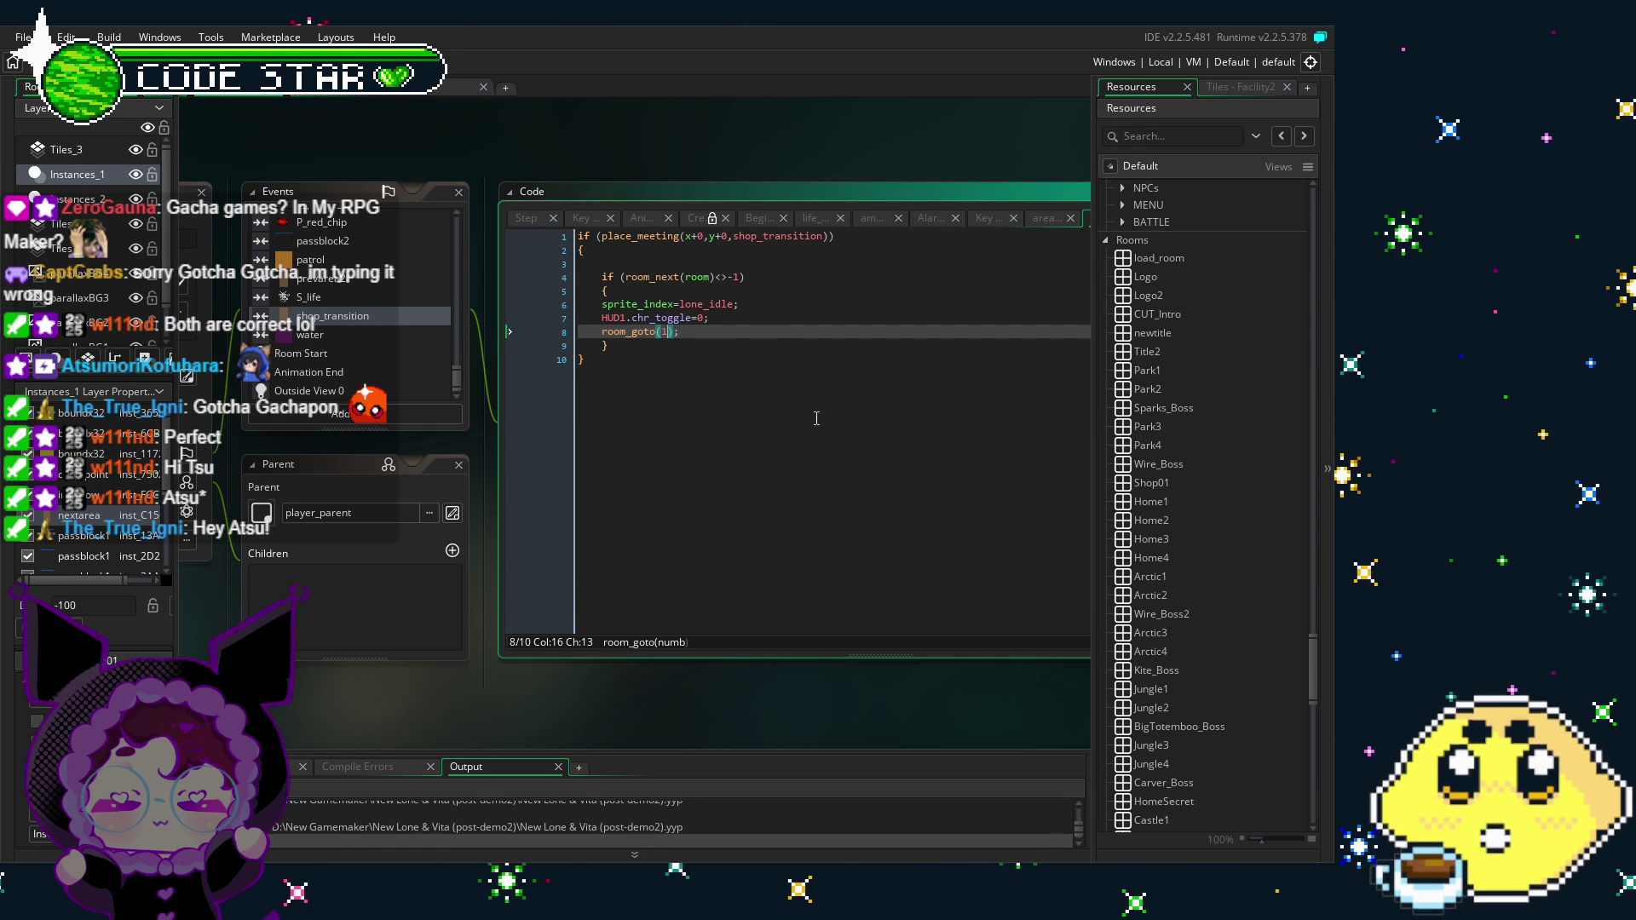
pyautogui.click(683, 544)
# Step: Bring up the Shop01 room layout with its IN door
pyautogui.hscroll(-3, 782, 519)
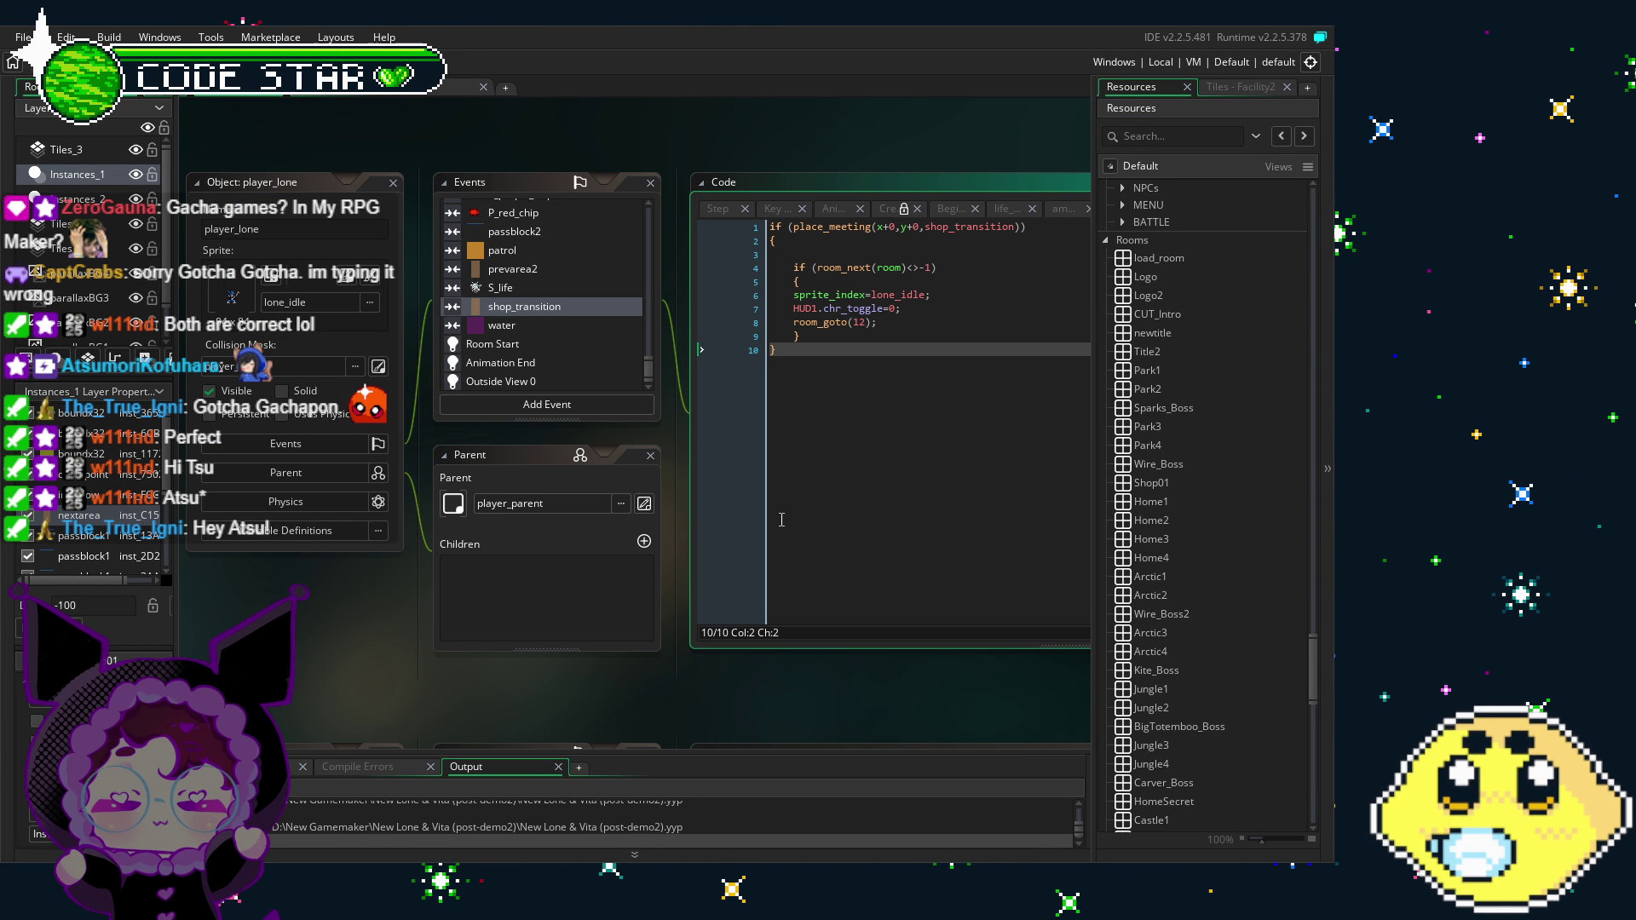
pyautogui.click(243, 88)
pyautogui.click(409, 88)
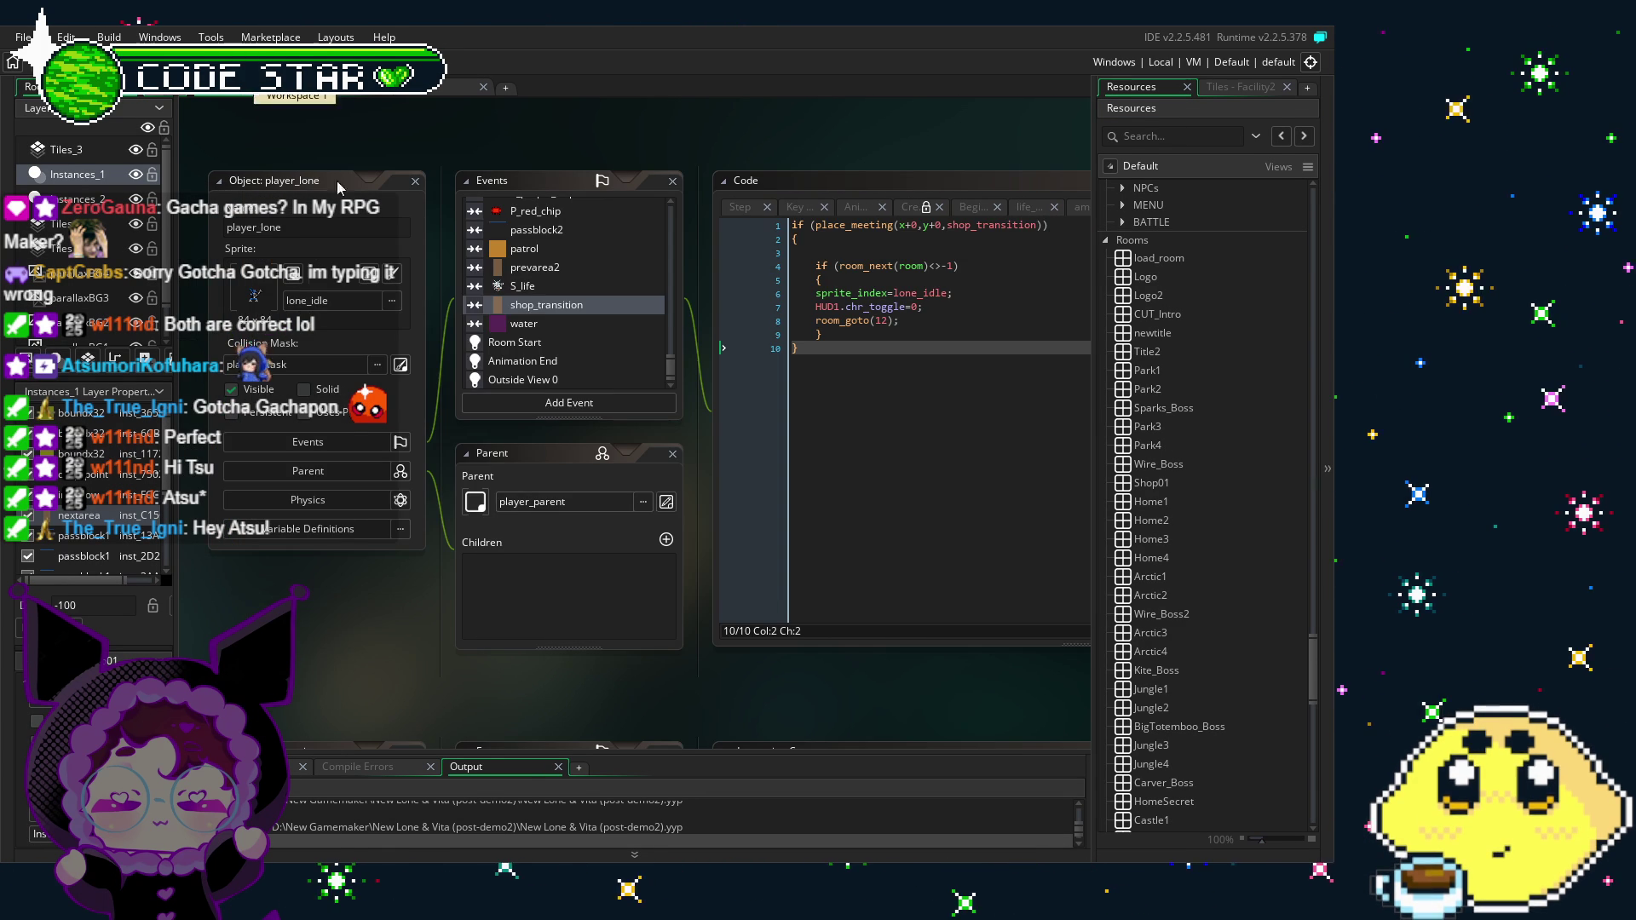
pyautogui.click(417, 88)
pyautogui.scroll(3, 338, 527)
pyautogui.scroll(-1, 341, 490)
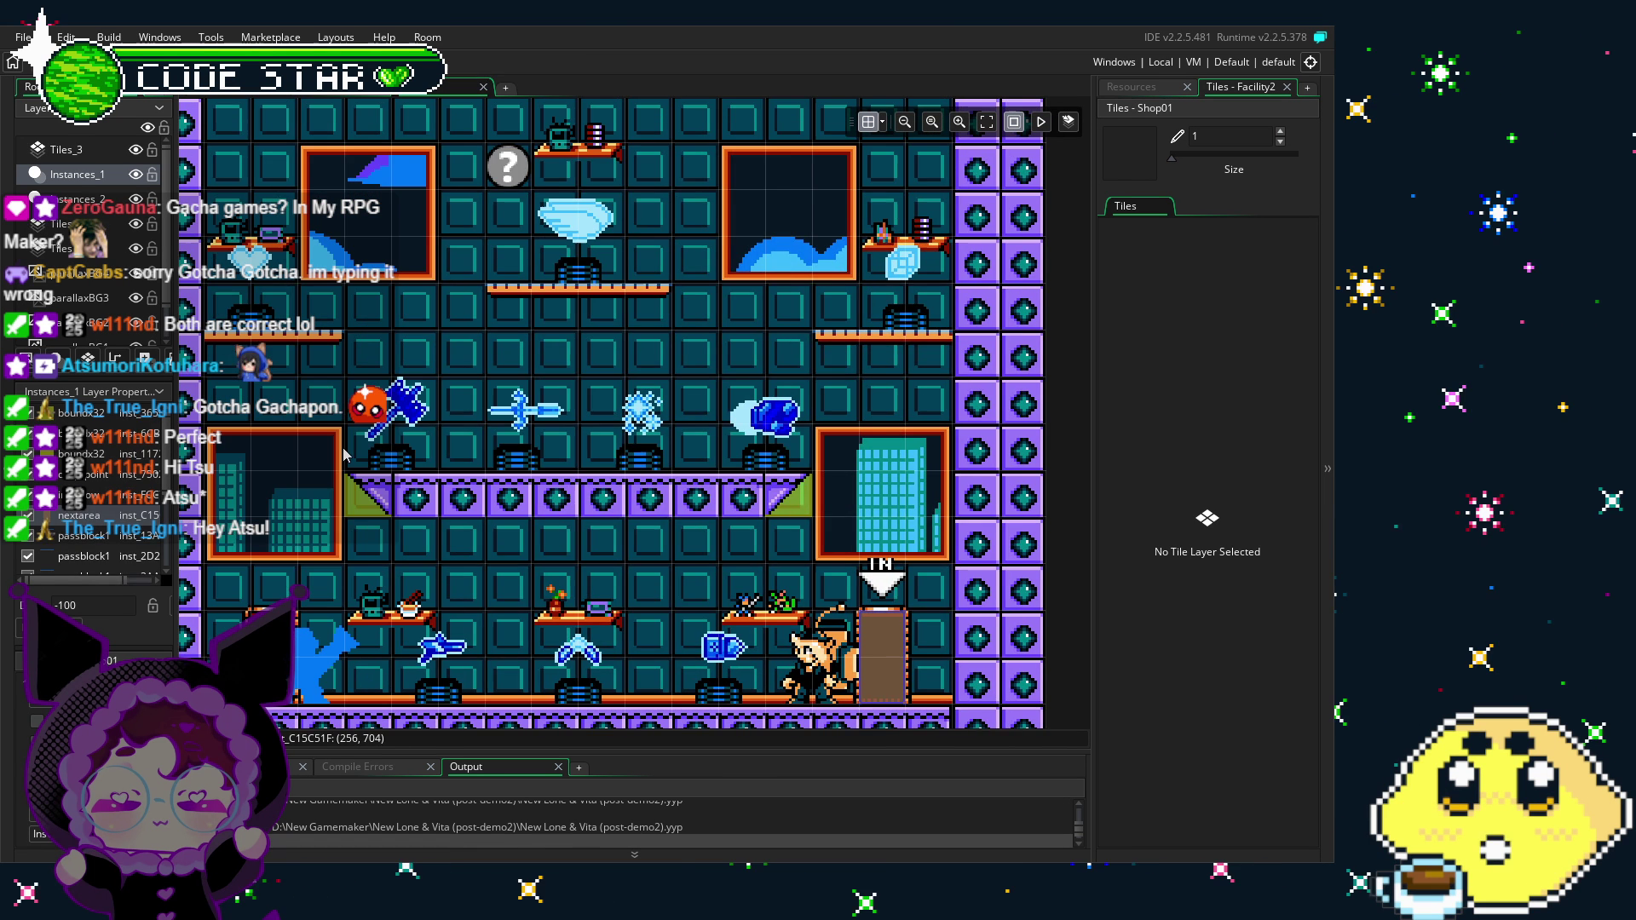
# Step: Pan around the Shop01 room layout and show the Resources tree in the right dock
pyautogui.click(416, 88)
pyautogui.click(416, 89)
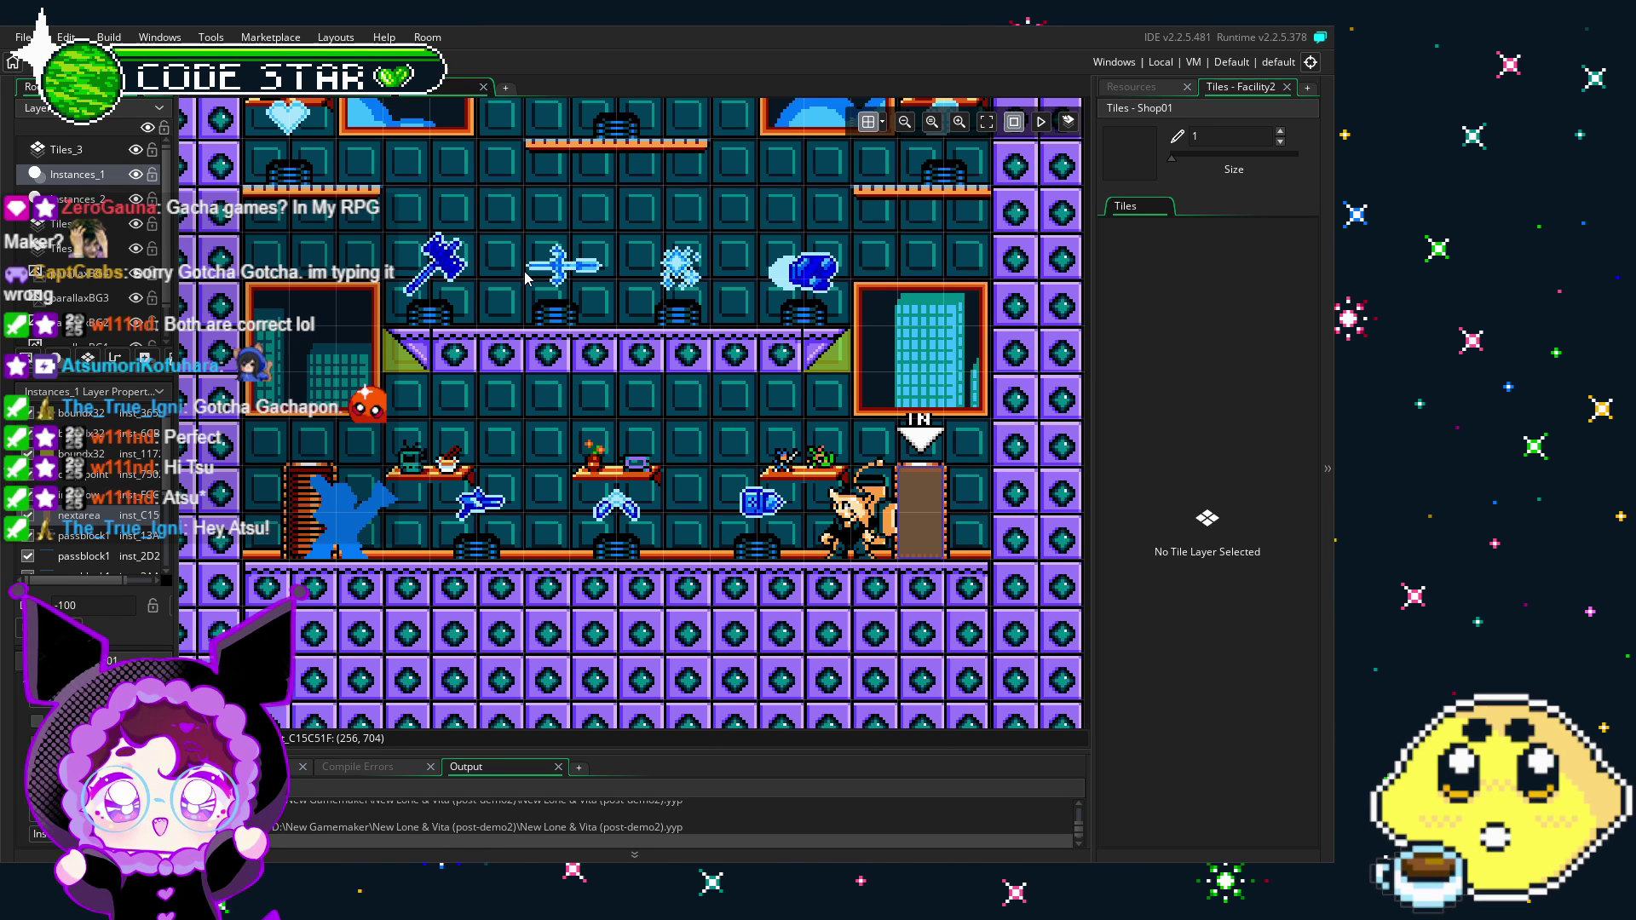
pyautogui.moveTo(445, 731); pyautogui.dragTo(344, 477)
pyautogui.scroll(5, 522, 464)
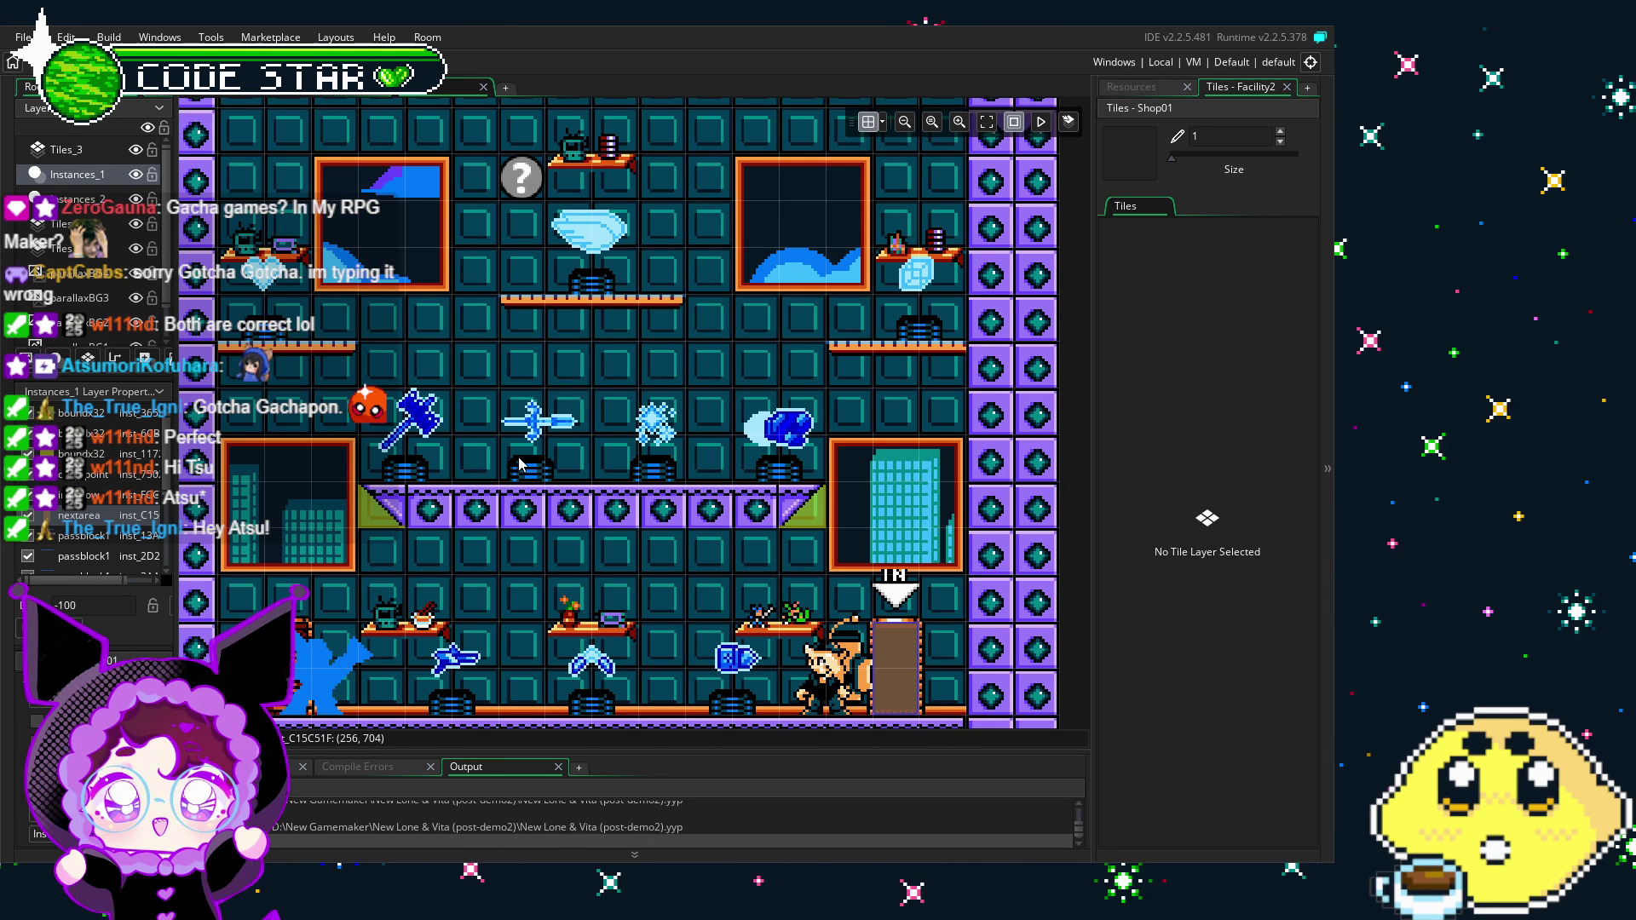
pyautogui.moveTo(566, 469)
pyautogui.mouseDown()
pyautogui.moveTo(590, 451)
pyautogui.moveTo(598, 405)
pyautogui.mouseUp()
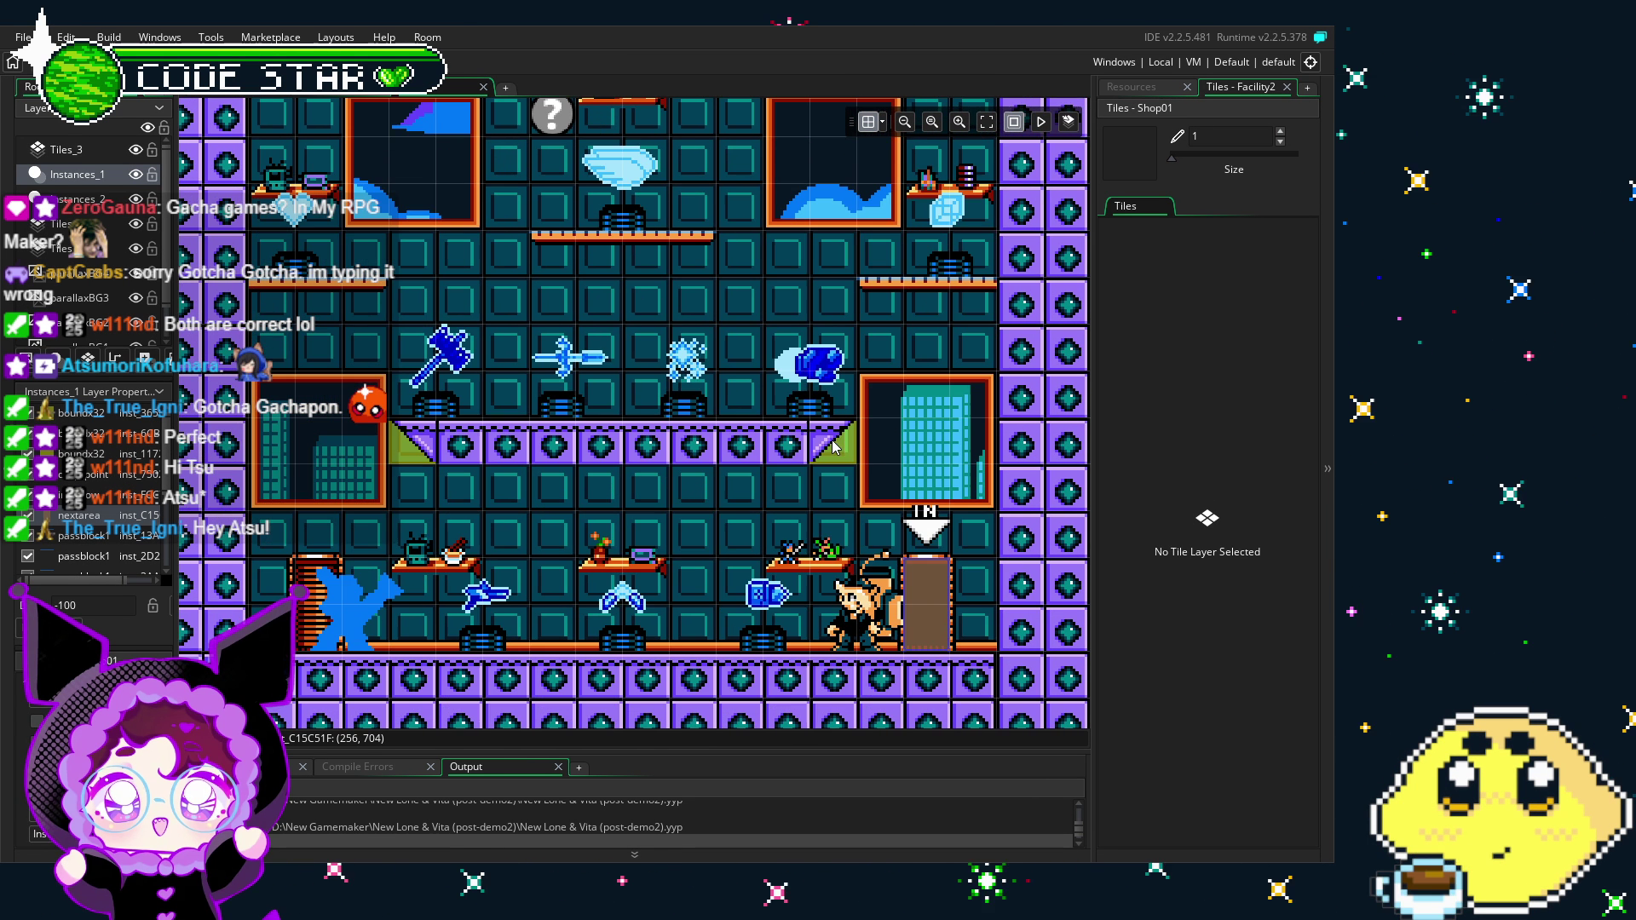
pyautogui.moveTo(707, 517); pyautogui.dragTo(657, 560)
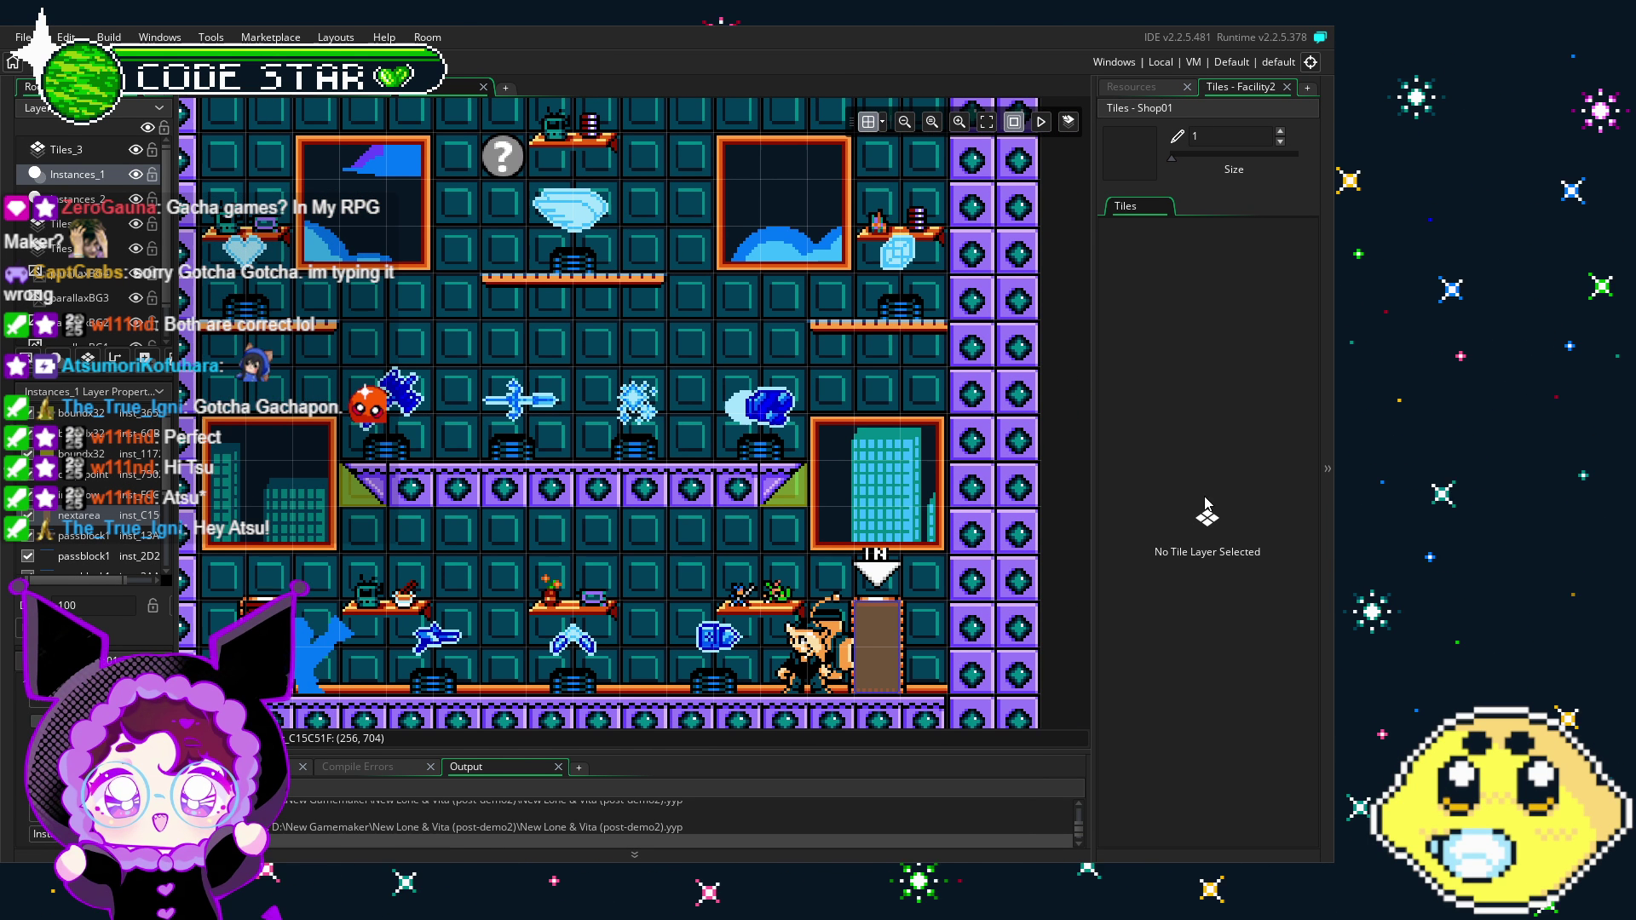
pyautogui.click(1132, 87)
pyautogui.scroll(-4, 1147, 274)
pyautogui.scroll(5, 1146, 402)
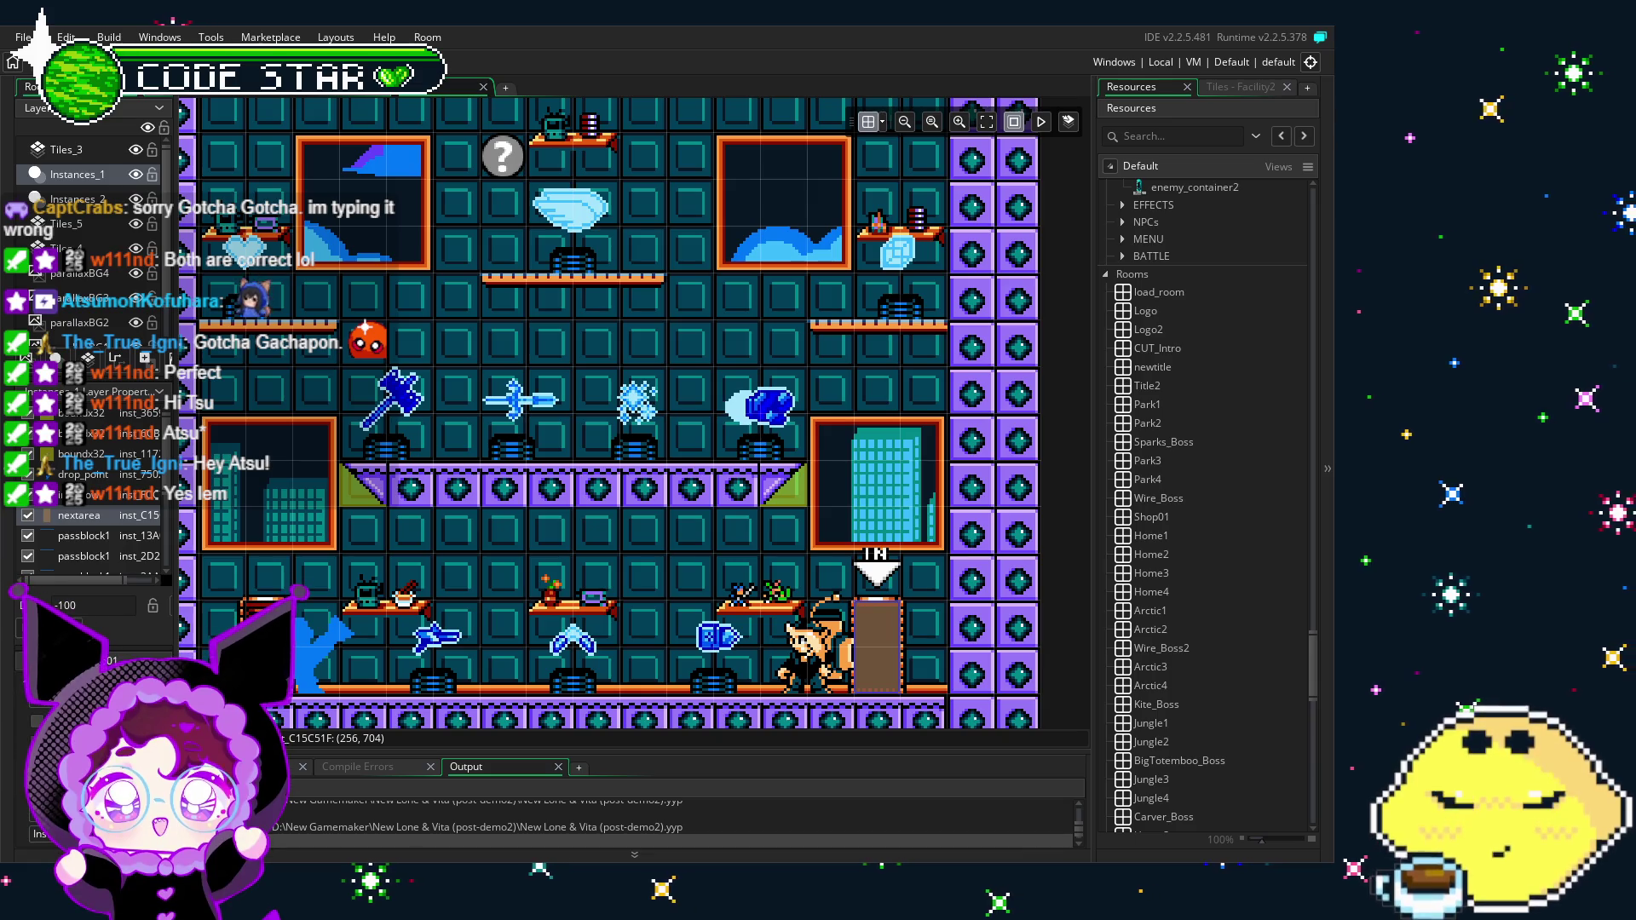
# Step: Collapse the ITEM folder in the Resources tree and scroll up to player_lone
pyautogui.moveTo(618, 569)
pyautogui.mouseDown()
pyautogui.moveTo(716, 474)
pyautogui.moveTo(716, 429)
pyautogui.moveTo(643, 417)
pyautogui.mouseUp()
pyautogui.scroll(-2, 1232, 552)
pyautogui.scroll(-1, 1232, 560)
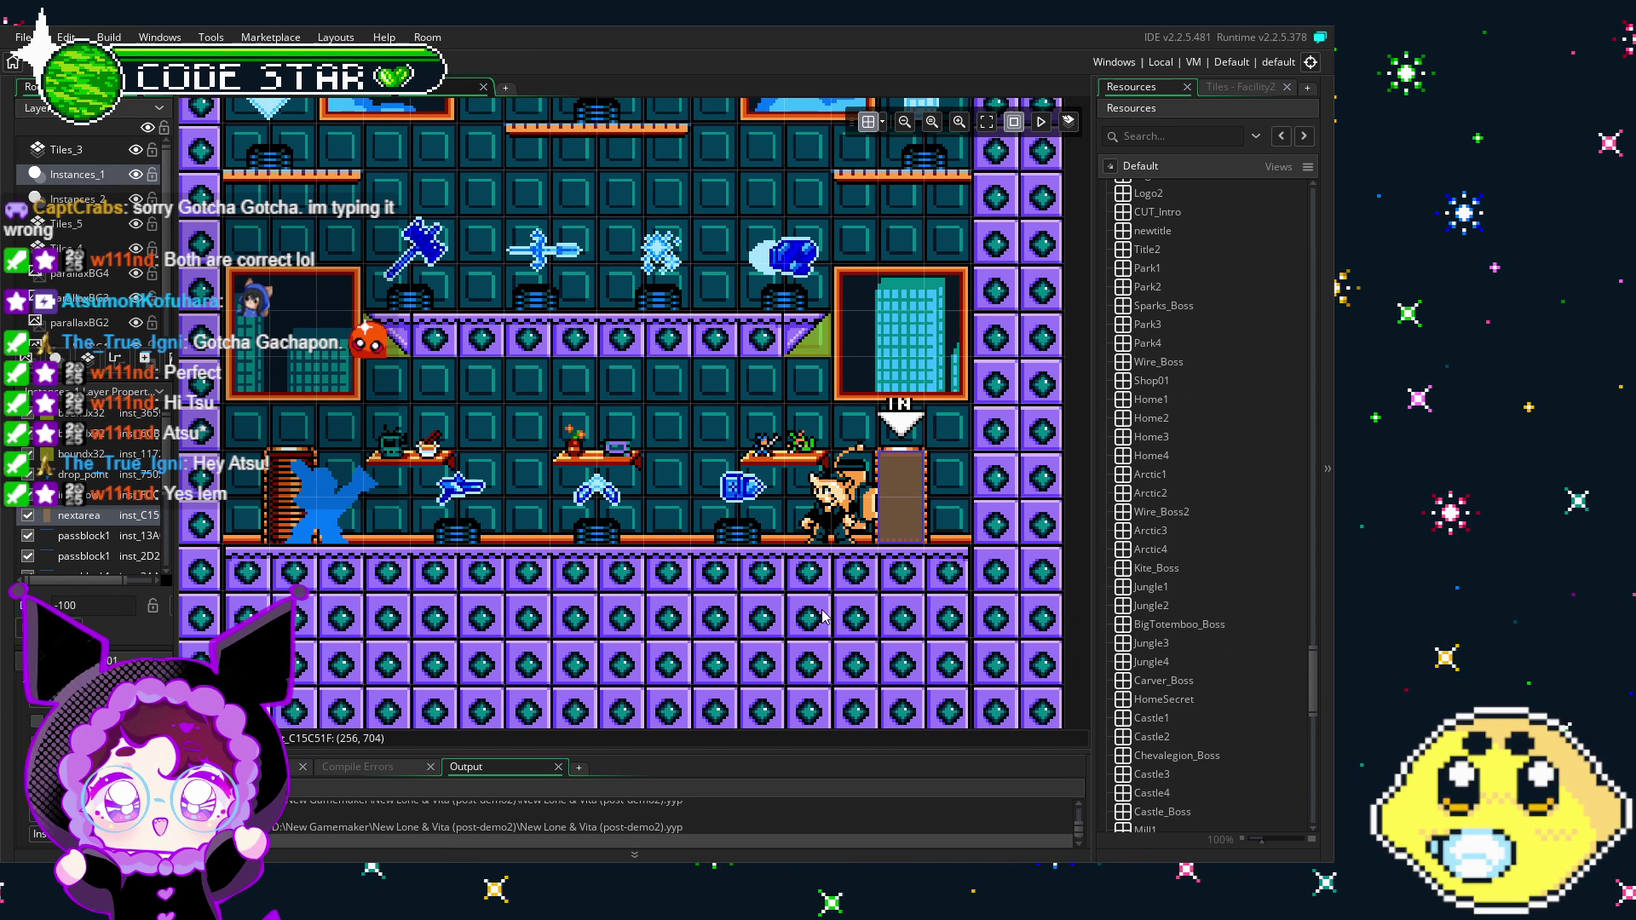
pyautogui.scroll(2, 735, 443)
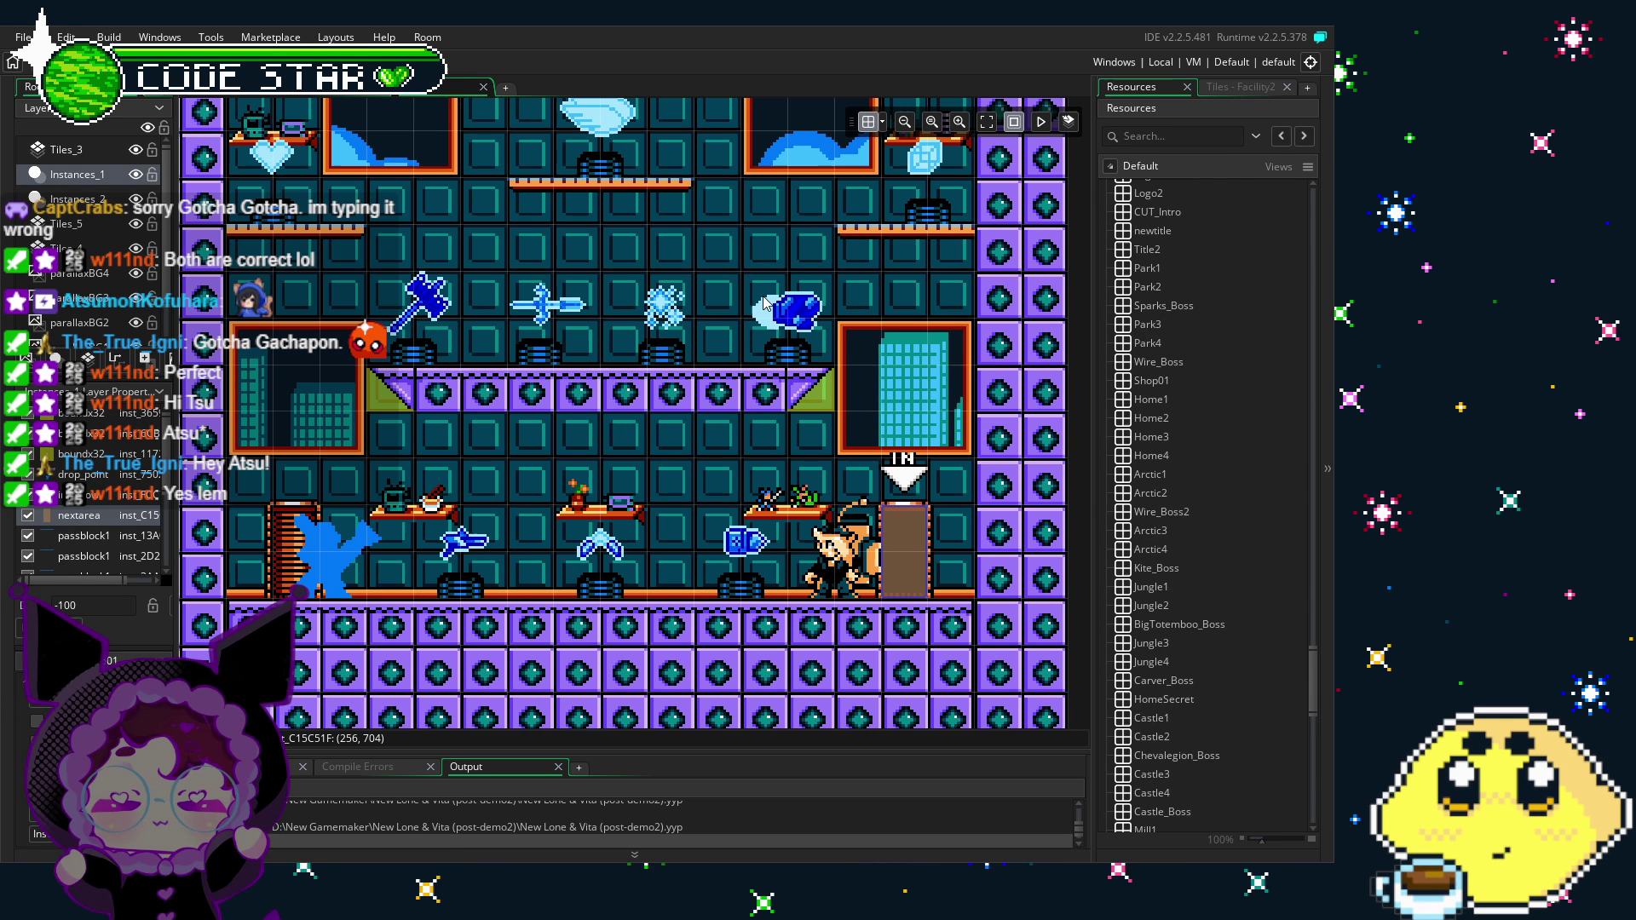
pyautogui.scroll(7, 1130, 530)
pyautogui.scroll(10, 1142, 579)
pyautogui.scroll(10, 1151, 620)
pyautogui.doubleClick(1164, 516)
pyautogui.scroll(8, 1166, 522)
pyautogui.scroll(3, 1166, 516)
pyautogui.moveTo(1312, 578); pyautogui.dragTo(1304, 450)
pyautogui.scroll(1, 1278, 460)
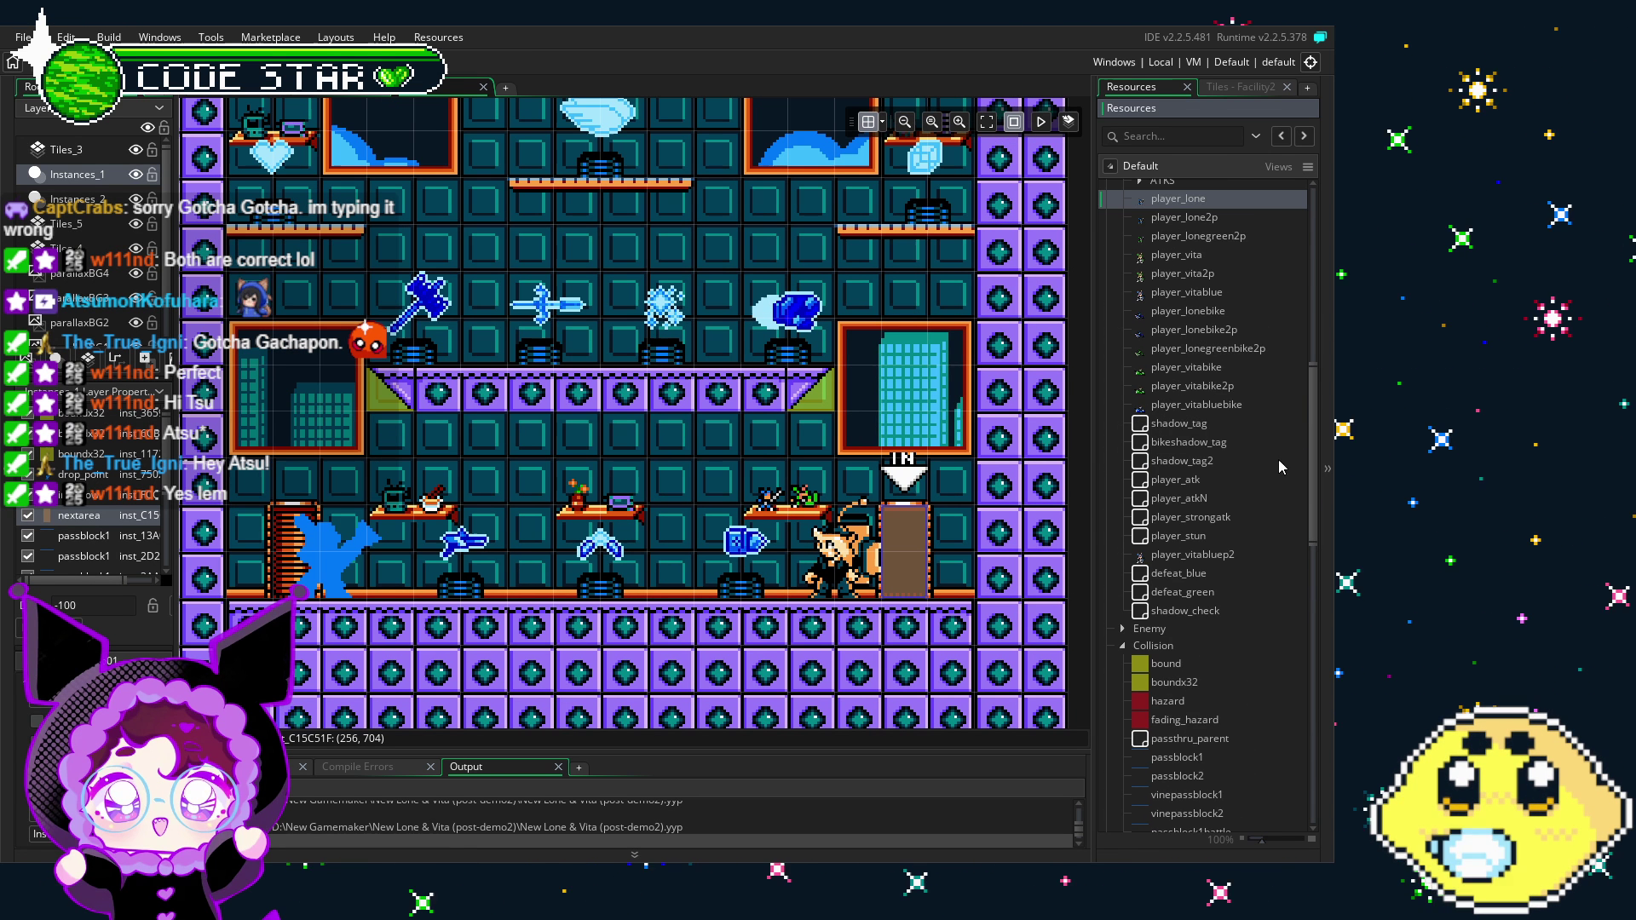
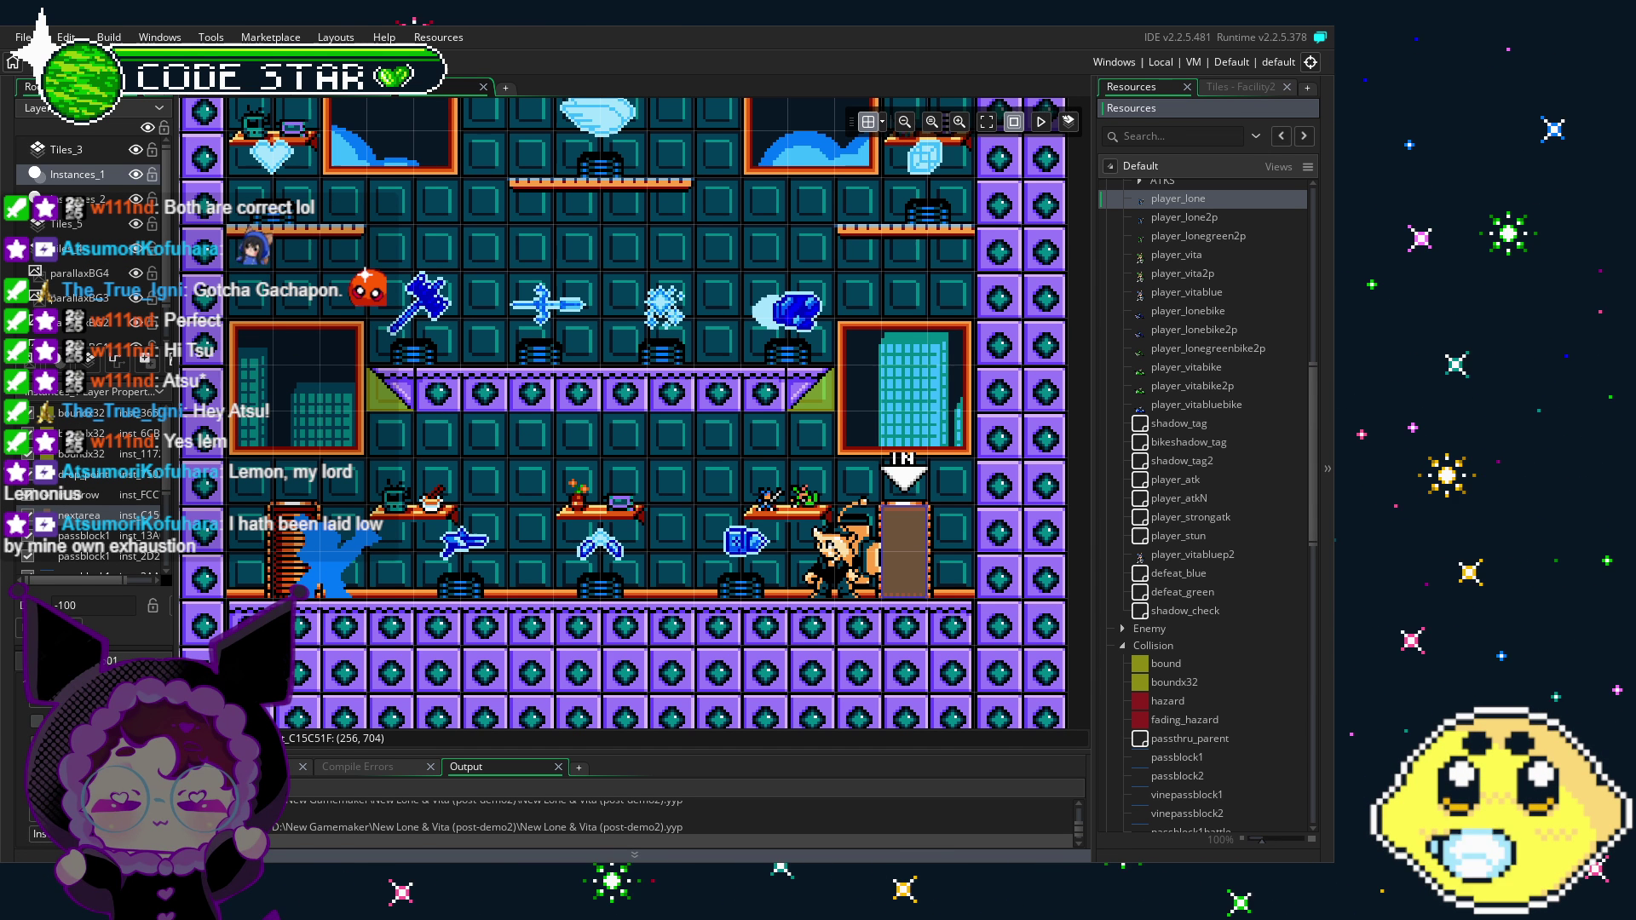
# Step: Pan around the shop room to look over the weapon pedestals and item shelves
pyautogui.click(910, 580)
pyautogui.hscroll(2, 752, 513)
pyautogui.hscroll(-1, 751, 513)
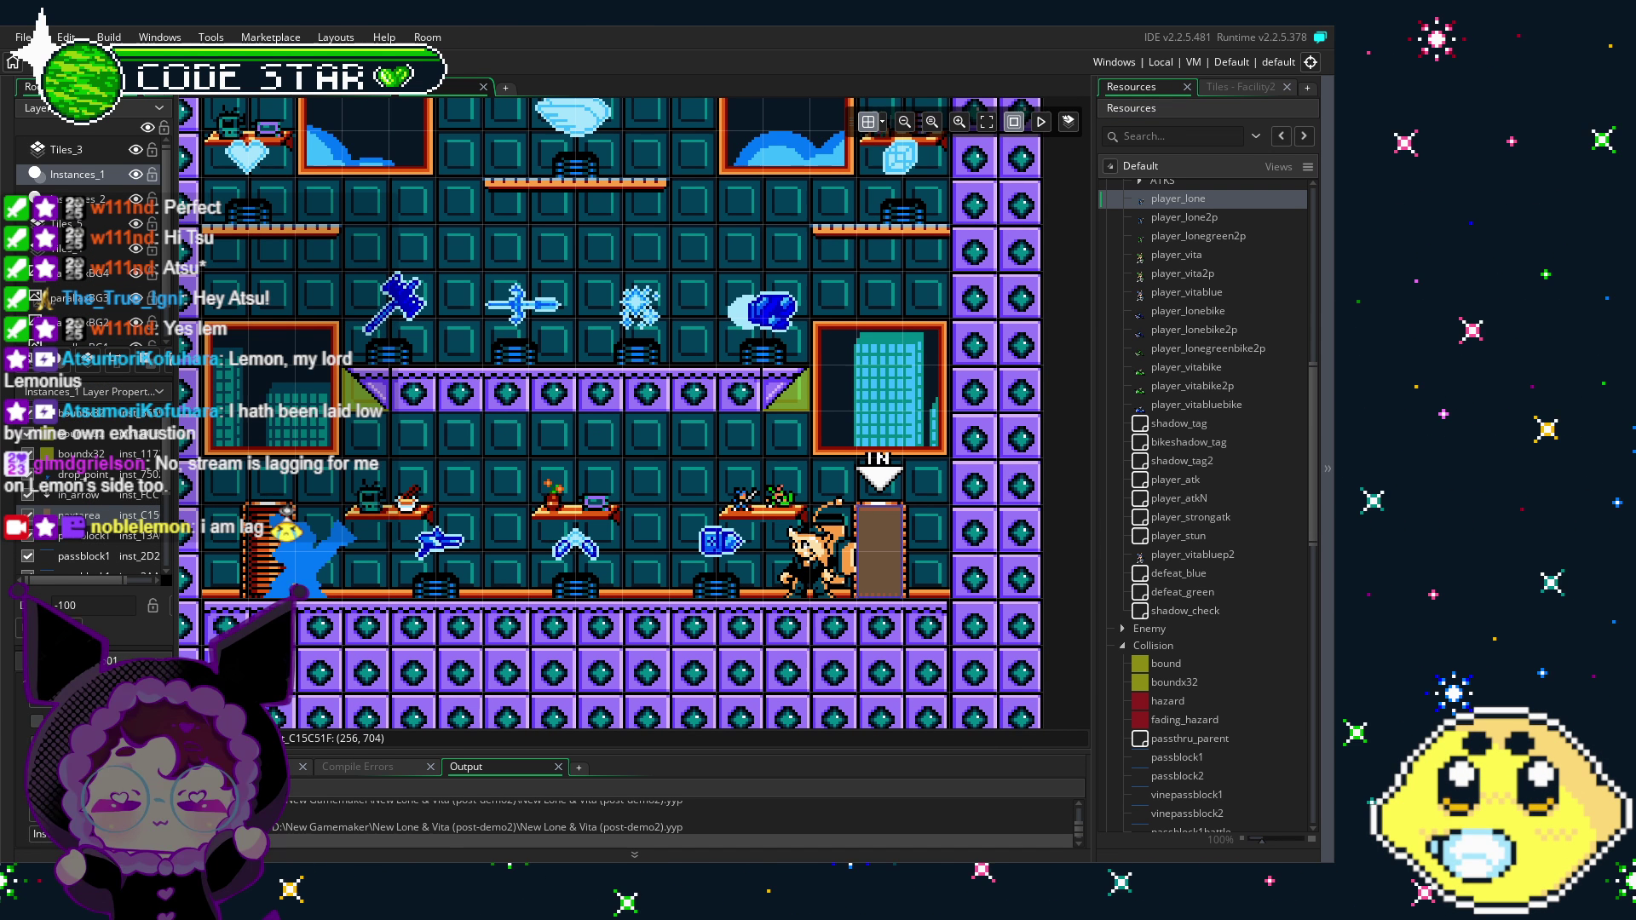
pyautogui.moveTo(566, 521)
pyautogui.mouseDown()
pyautogui.moveTo(603, 511)
pyautogui.moveTo(607, 484)
pyautogui.mouseUp()
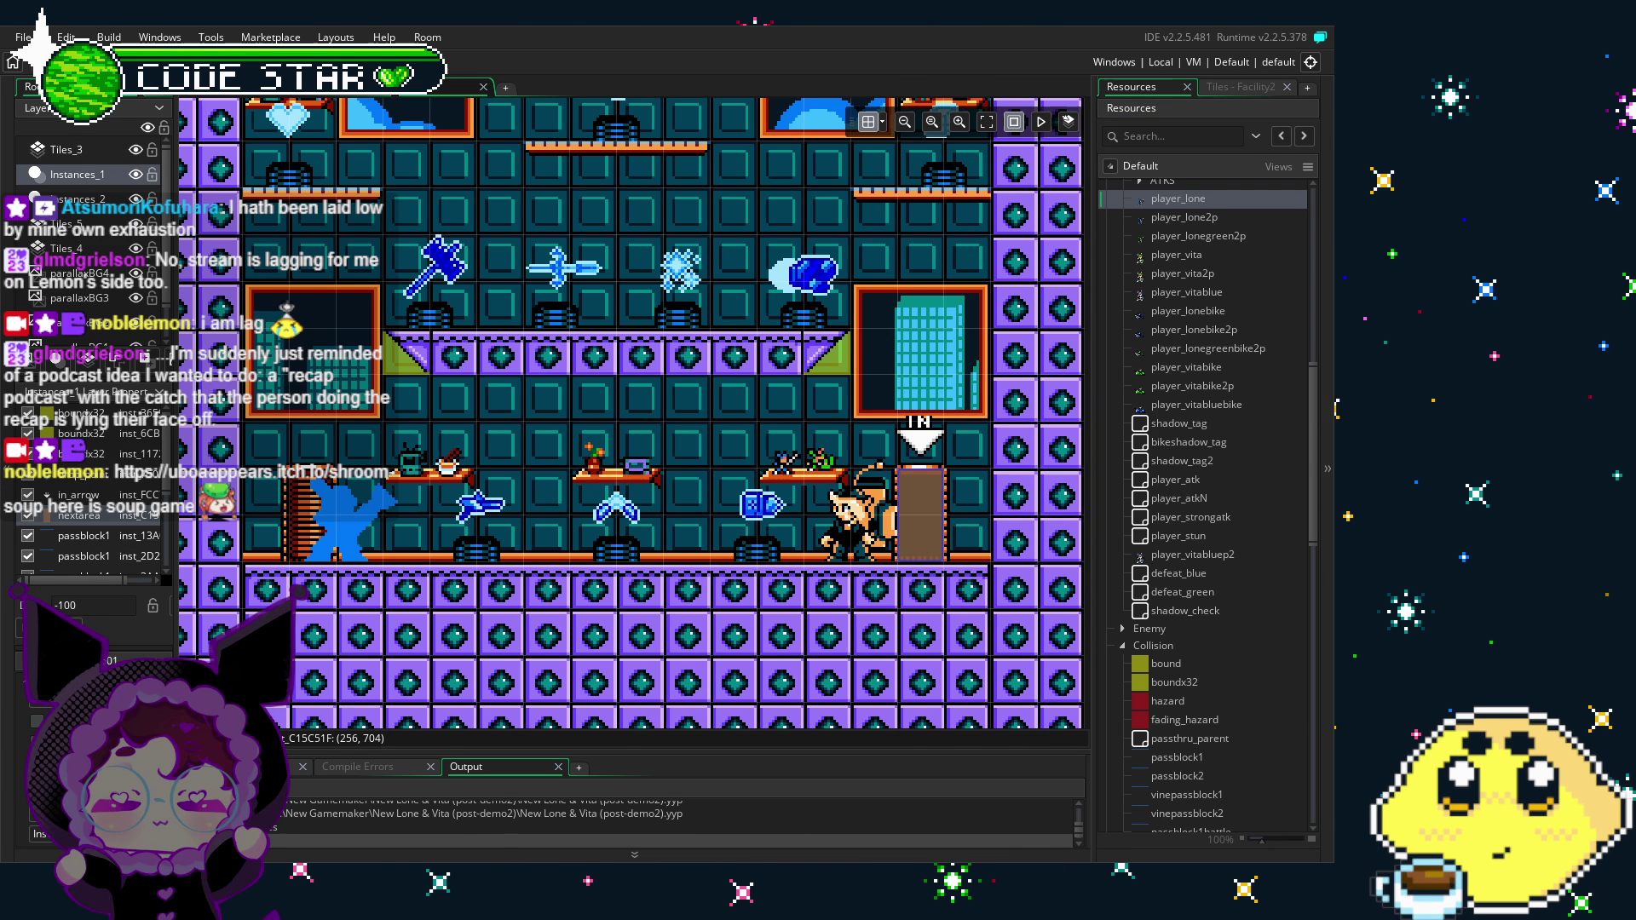
pyautogui.moveTo(605, 605)
pyautogui.mouseDown()
pyautogui.moveTo(717, 602)
pyautogui.moveTo(610, 604)
pyautogui.mouseUp()
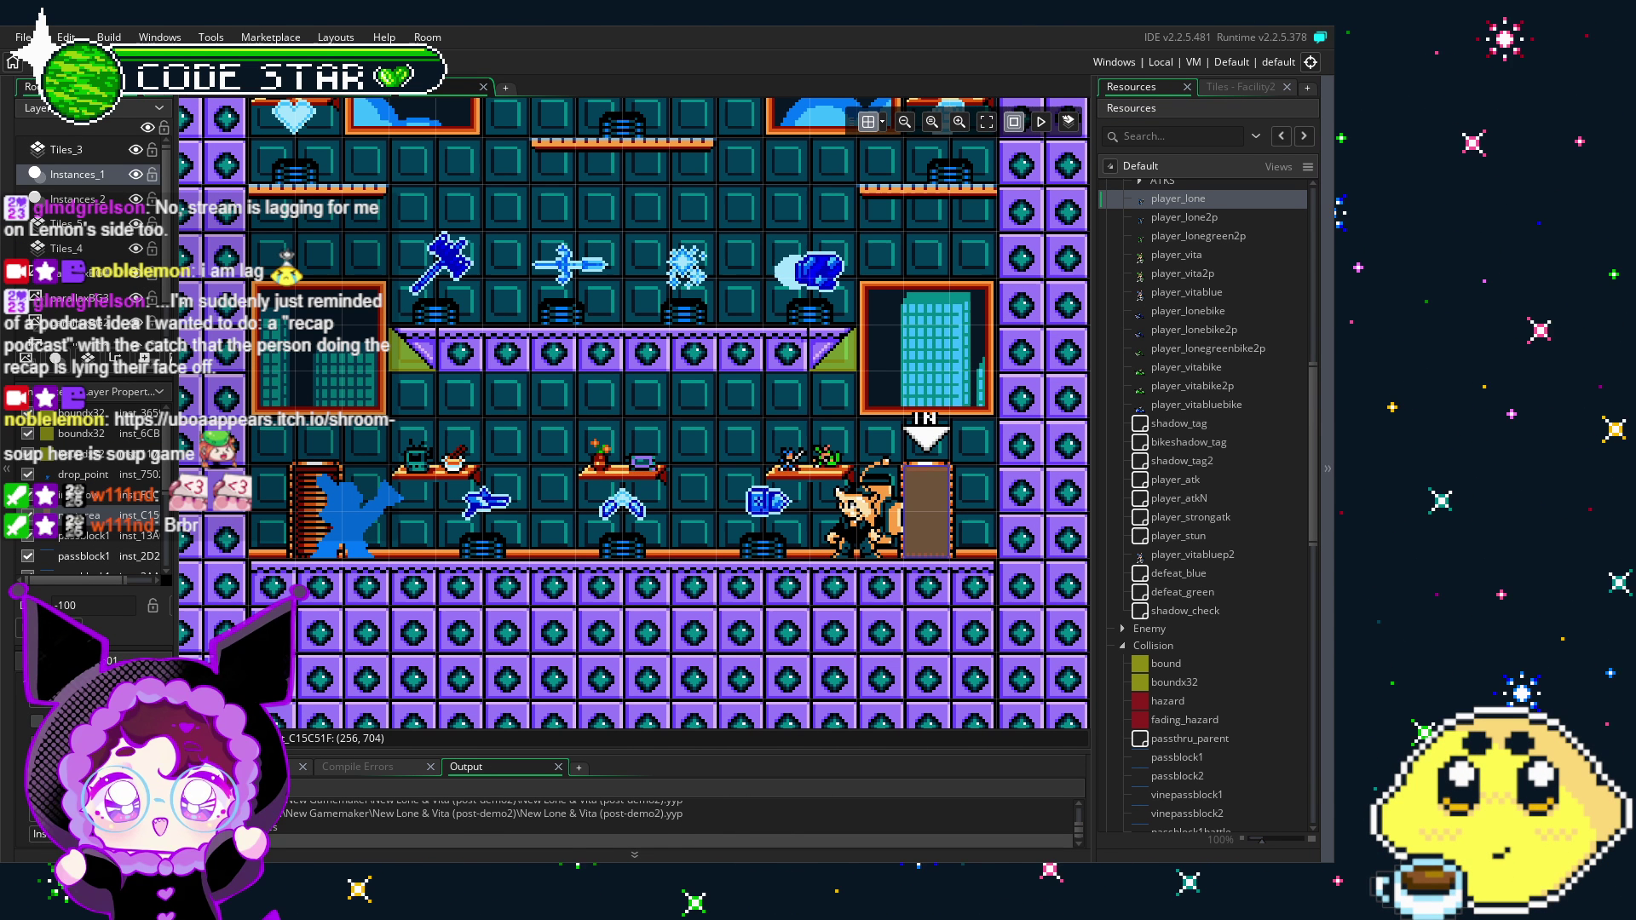
pyautogui.moveTo(526, 627); pyautogui.dragTo(480, 623)
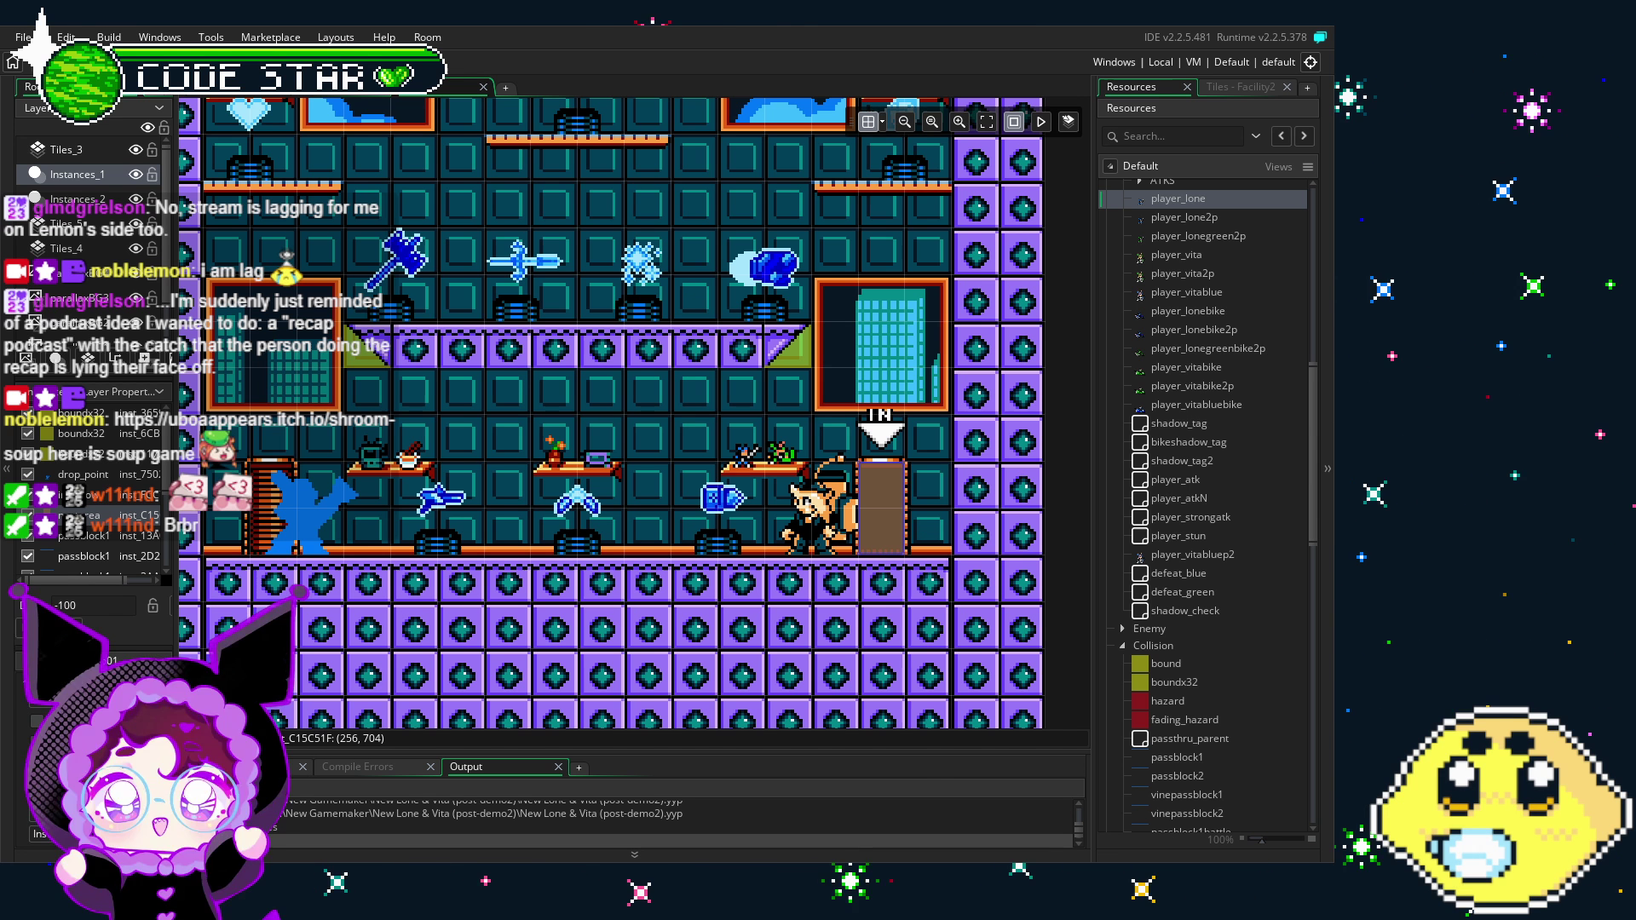
pyautogui.moveTo(469, 674); pyautogui.dragTo(542, 653)
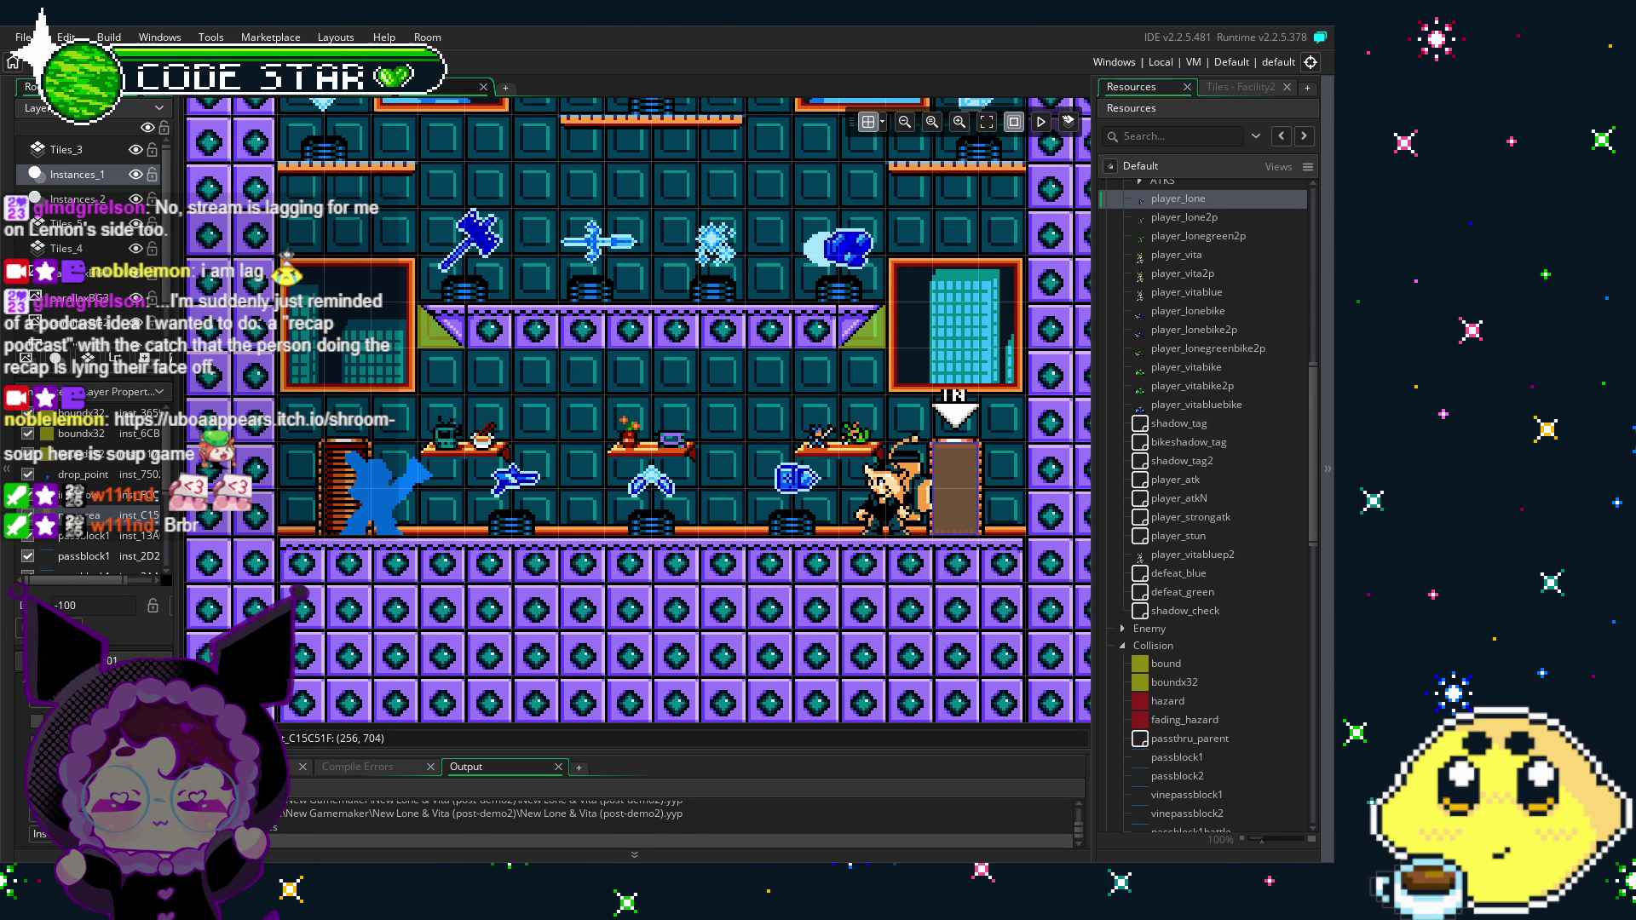
# Step: Scroll the Resources panel down and expand the Rooms folder
pyautogui.scroll(7, 1145, 480)
pyautogui.hscroll(3, 598, 617)
pyautogui.moveTo(598, 616); pyautogui.dragTo(606, 619)
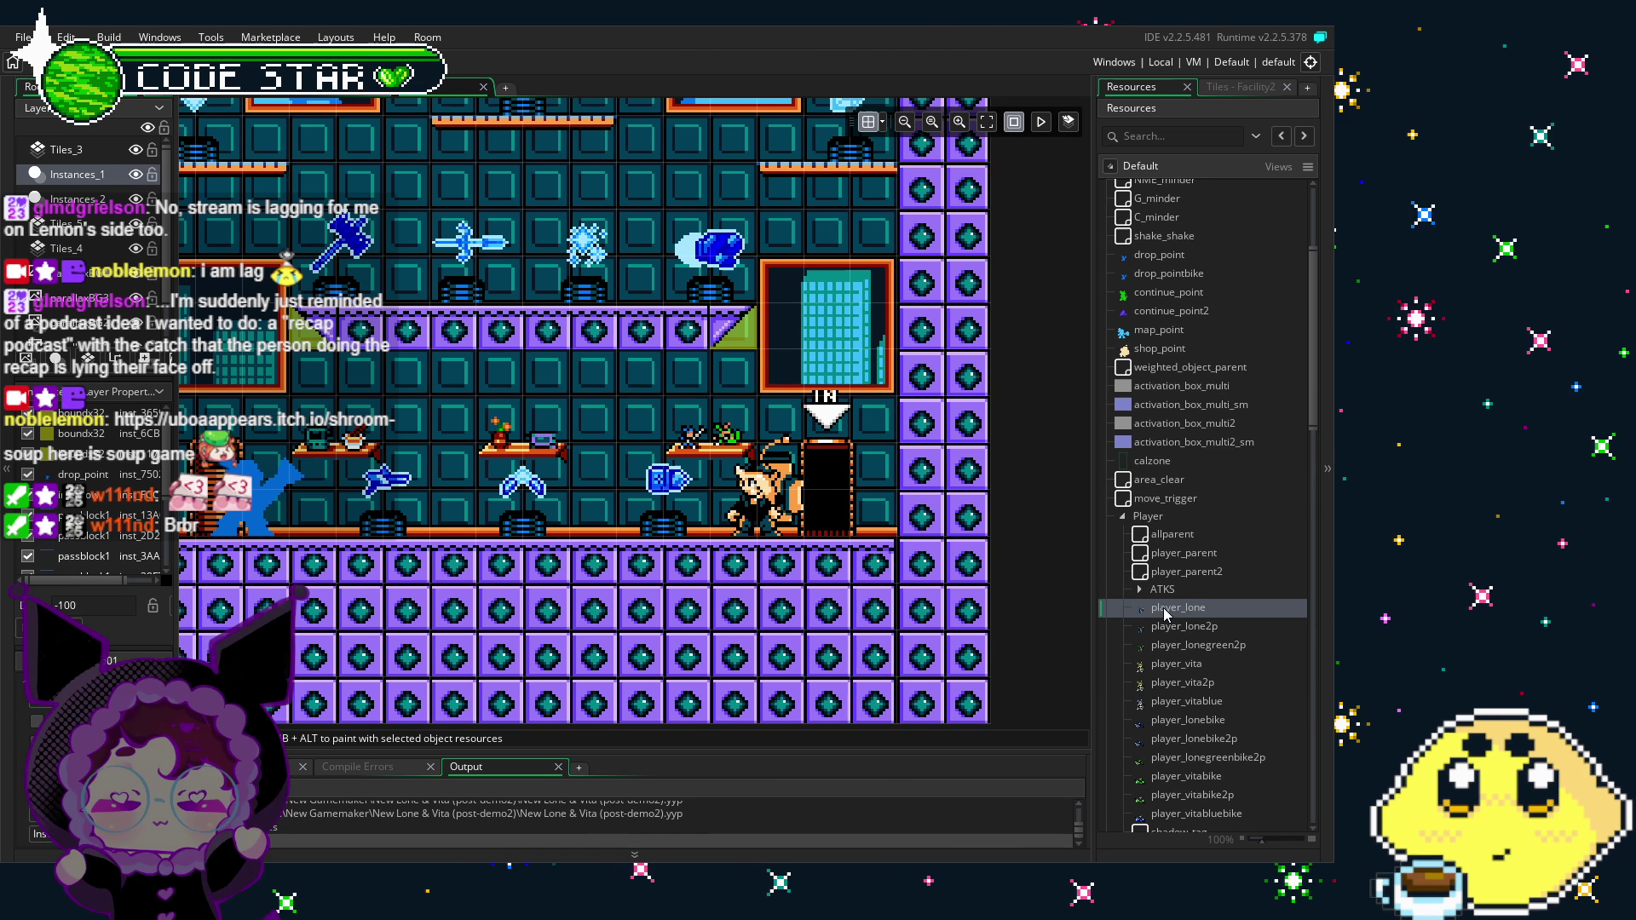
pyautogui.scroll(-15, 1164, 613)
pyautogui.scroll(2, 1225, 529)
pyautogui.scroll(-10, 1261, 613)
pyautogui.click(1105, 734)
pyautogui.scroll(-8, 1205, 661)
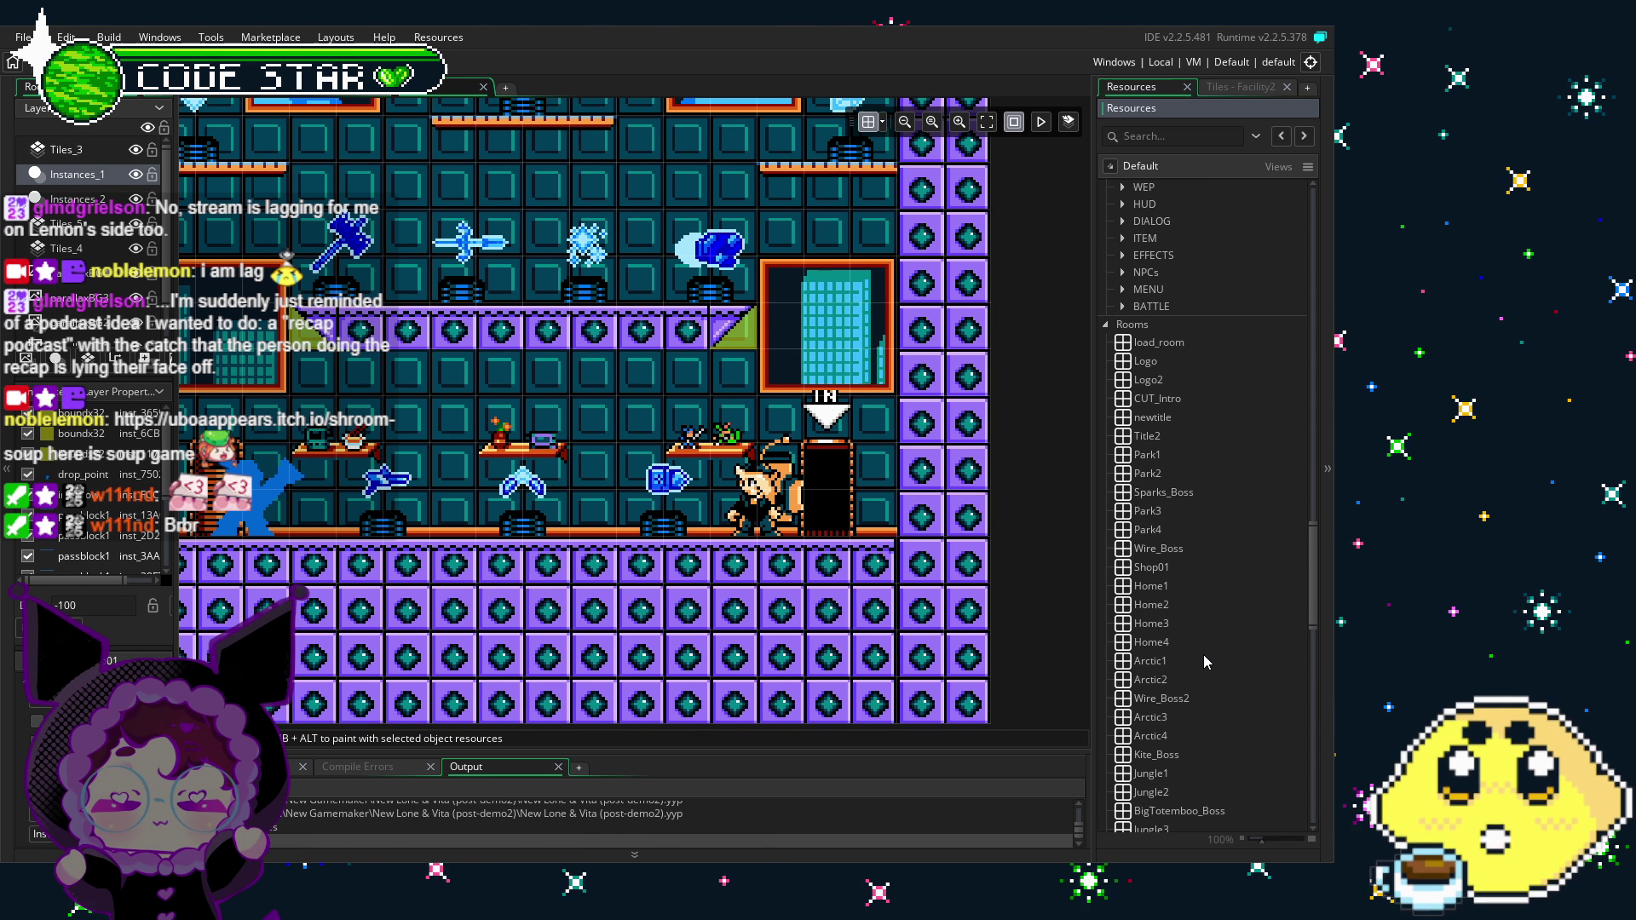
# Step: Pan the shop room to check its right and bottom edges
pyautogui.moveTo(840, 658); pyautogui.dragTo(792, 661)
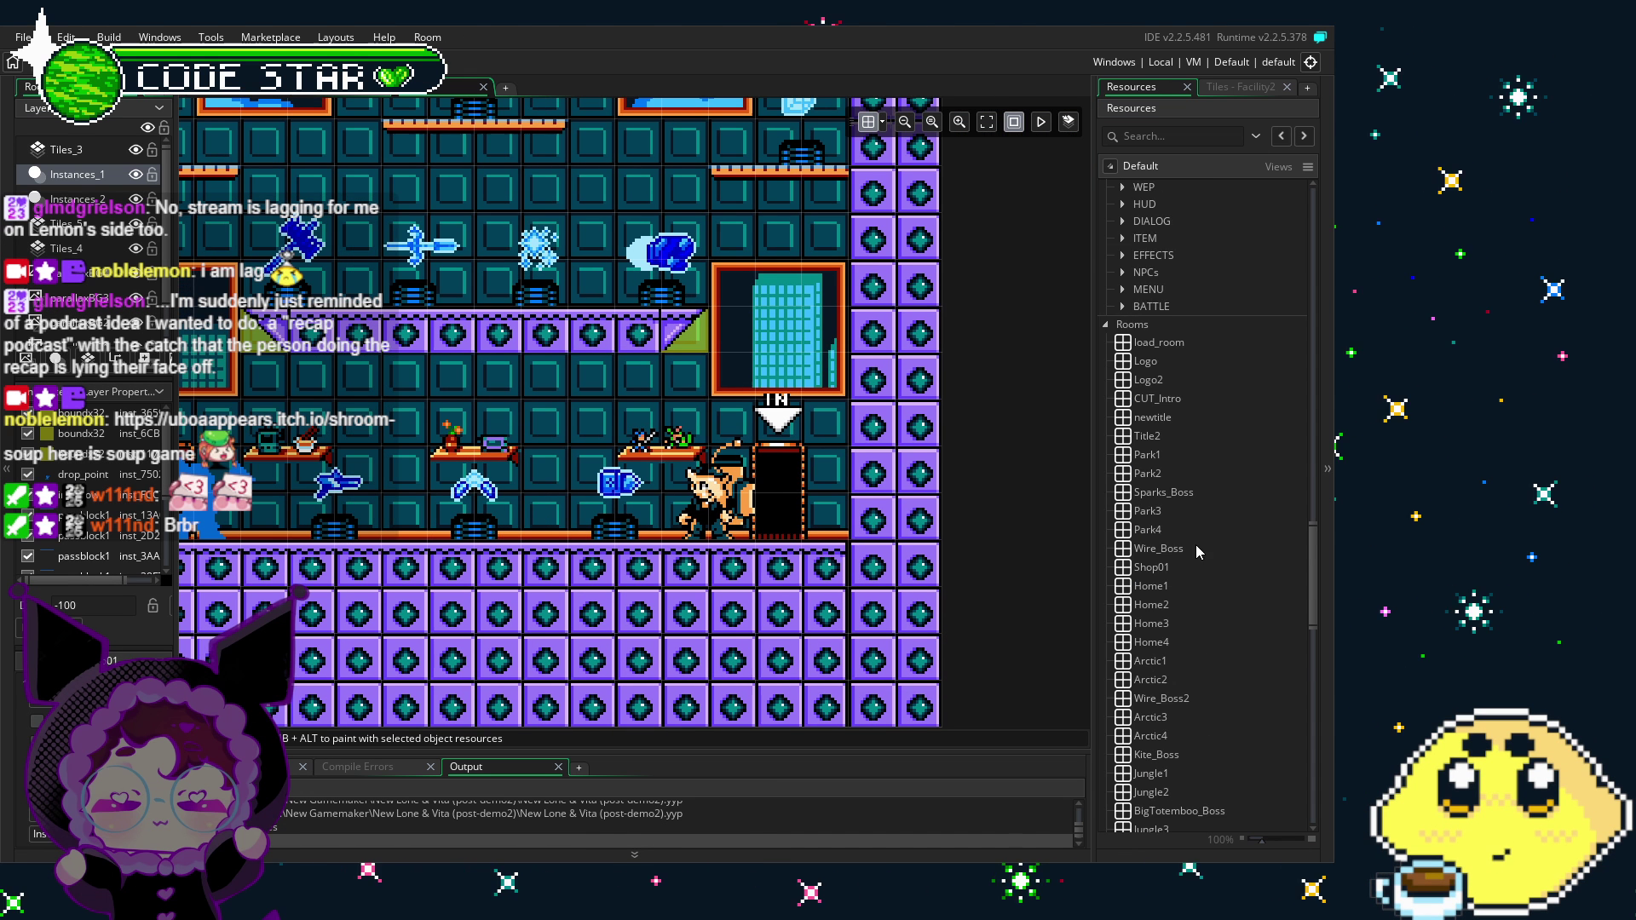
pyautogui.scroll(-2, 1195, 549)
pyautogui.scroll(3, 1193, 557)
pyautogui.scroll(-2, 1188, 564)
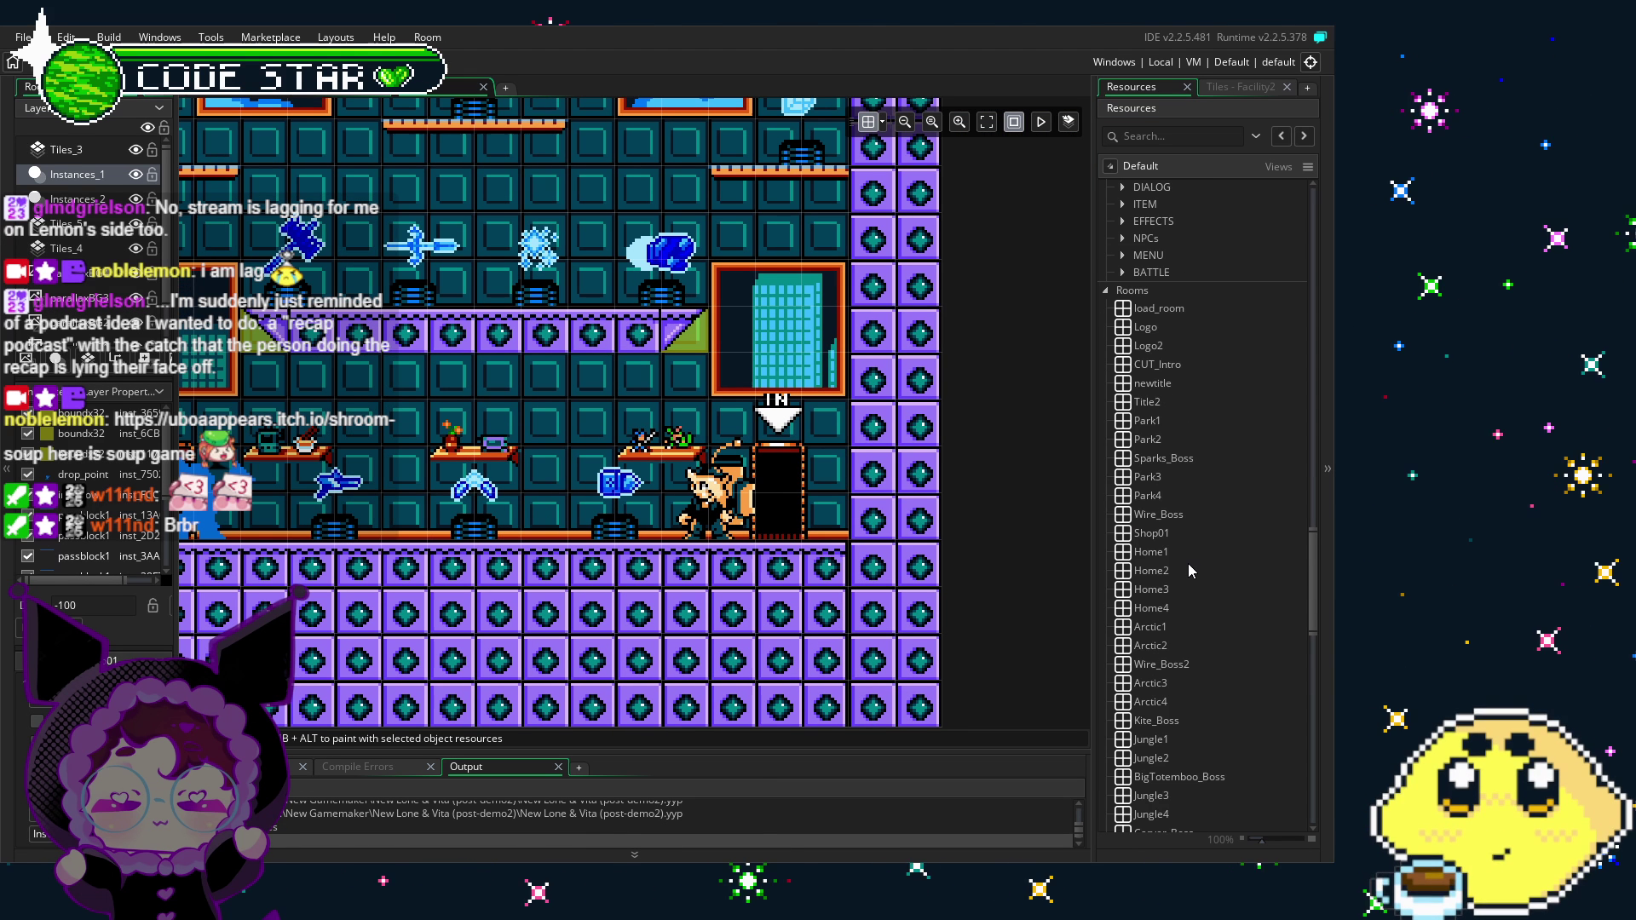
pyautogui.moveTo(801, 597)
pyautogui.mouseDown()
pyautogui.moveTo(937, 550)
pyautogui.moveTo(941, 601)
pyautogui.moveTo(882, 601)
pyautogui.mouseUp()
pyautogui.scroll(2, 819, 645)
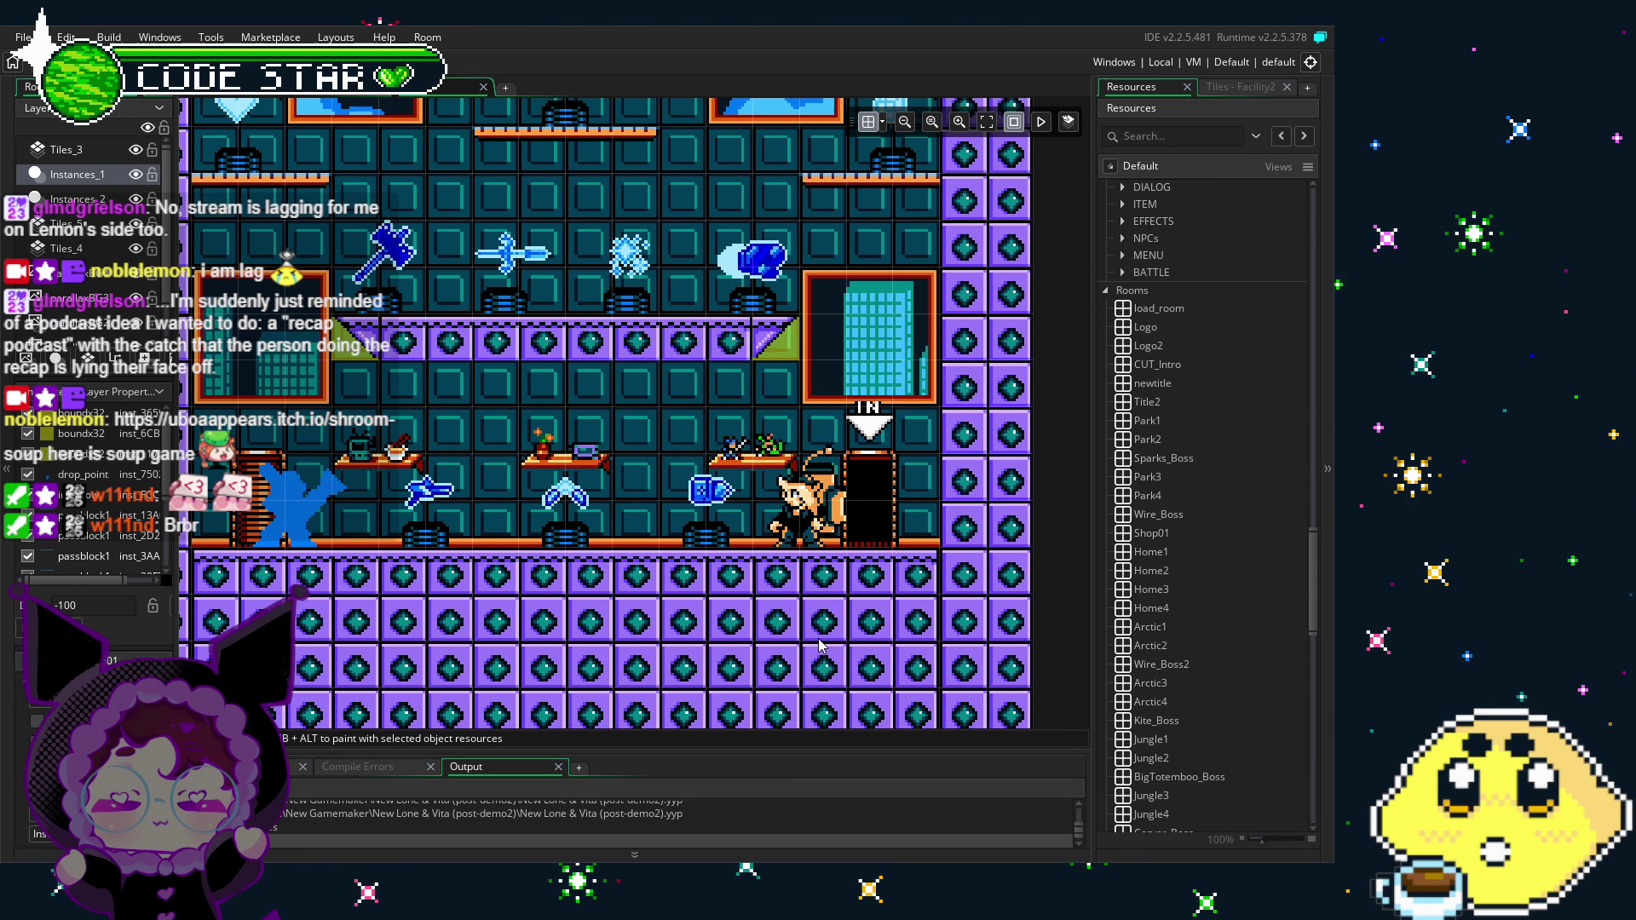
pyautogui.moveTo(820, 644)
pyautogui.mouseDown()
pyautogui.moveTo(856, 633)
pyautogui.moveTo(764, 618)
pyautogui.mouseUp()
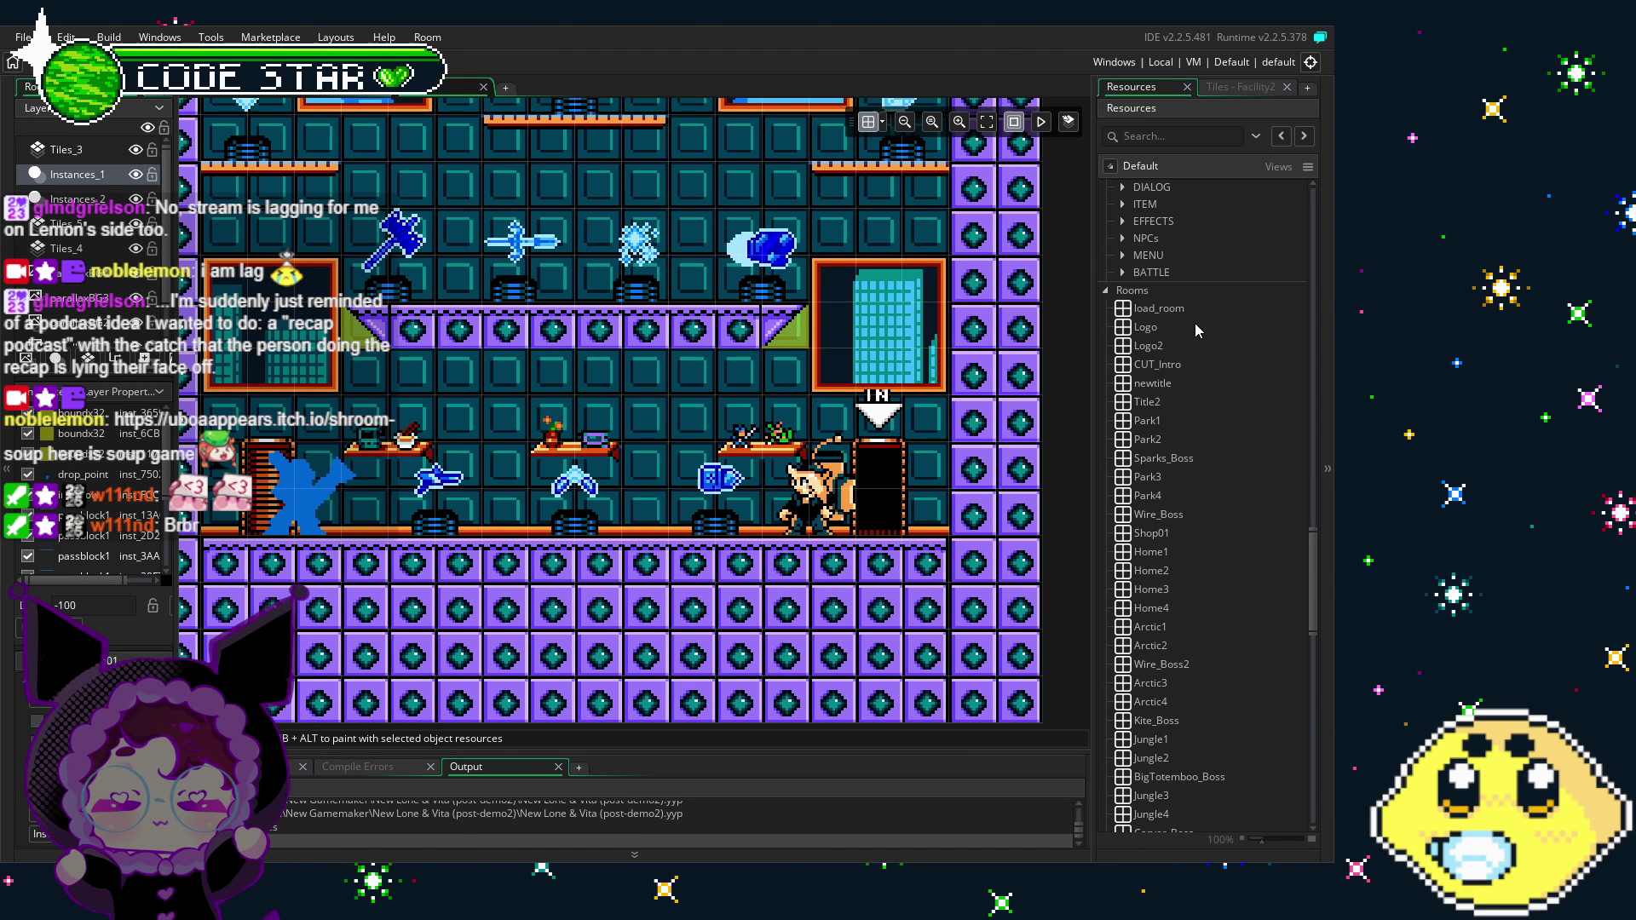
# Step: Select the Logo room and scroll Resources up to the collision objects with shop_transition
pyautogui.click(1194, 327)
pyautogui.scroll(-1, 1188, 397)
pyautogui.scroll(7, 1188, 397)
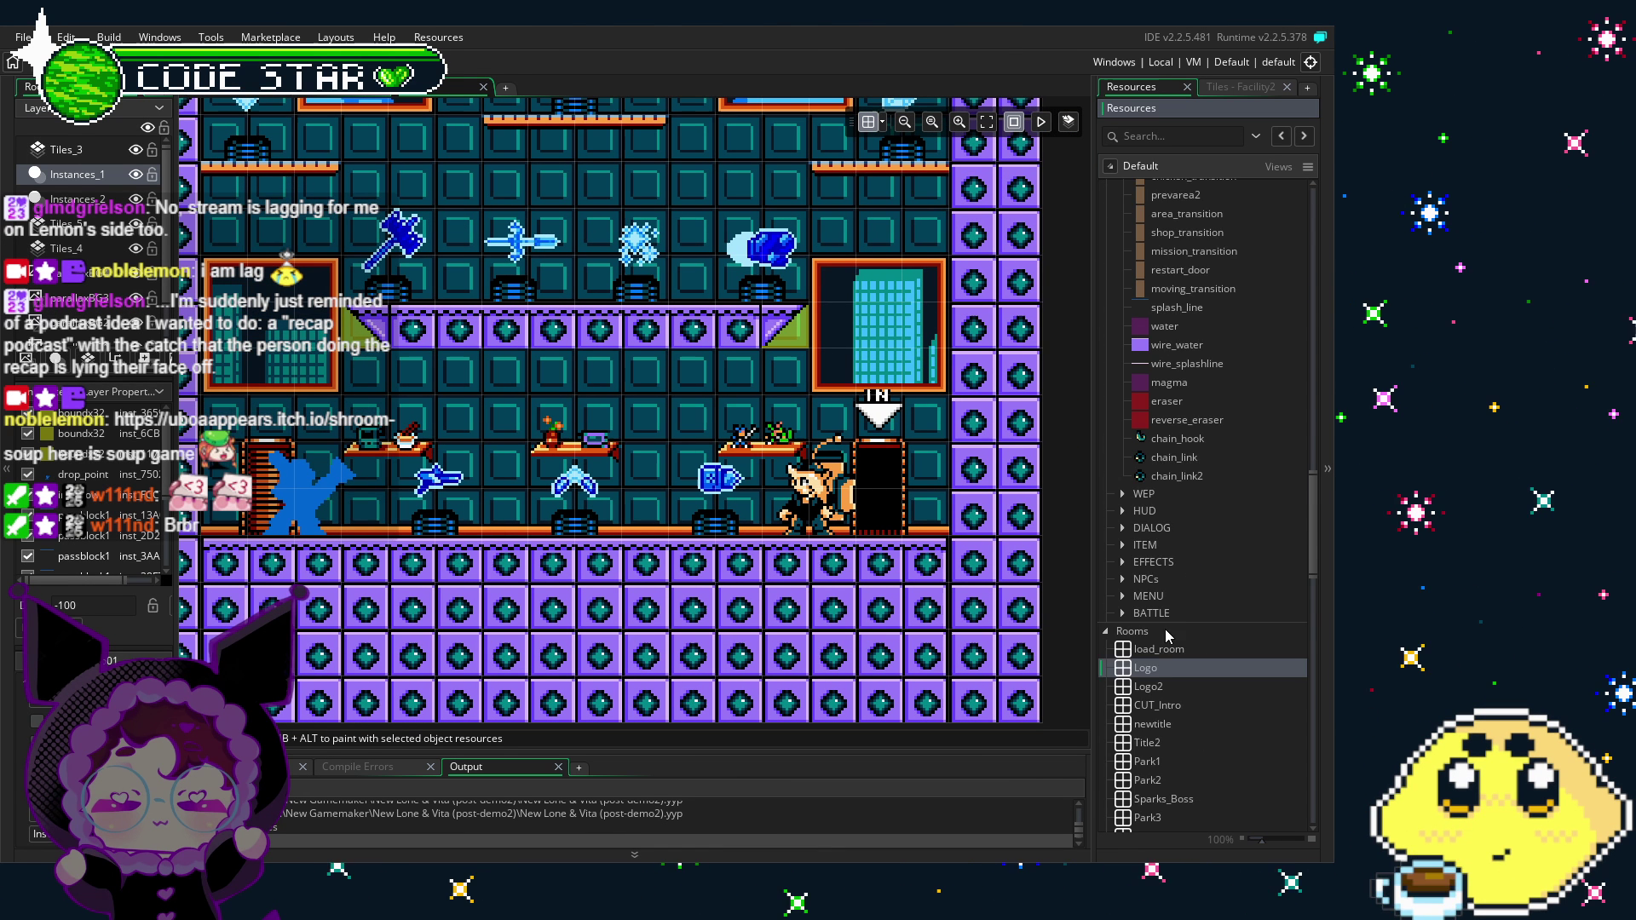
pyautogui.scroll(-6, 1164, 628)
pyautogui.scroll(10, 1153, 663)
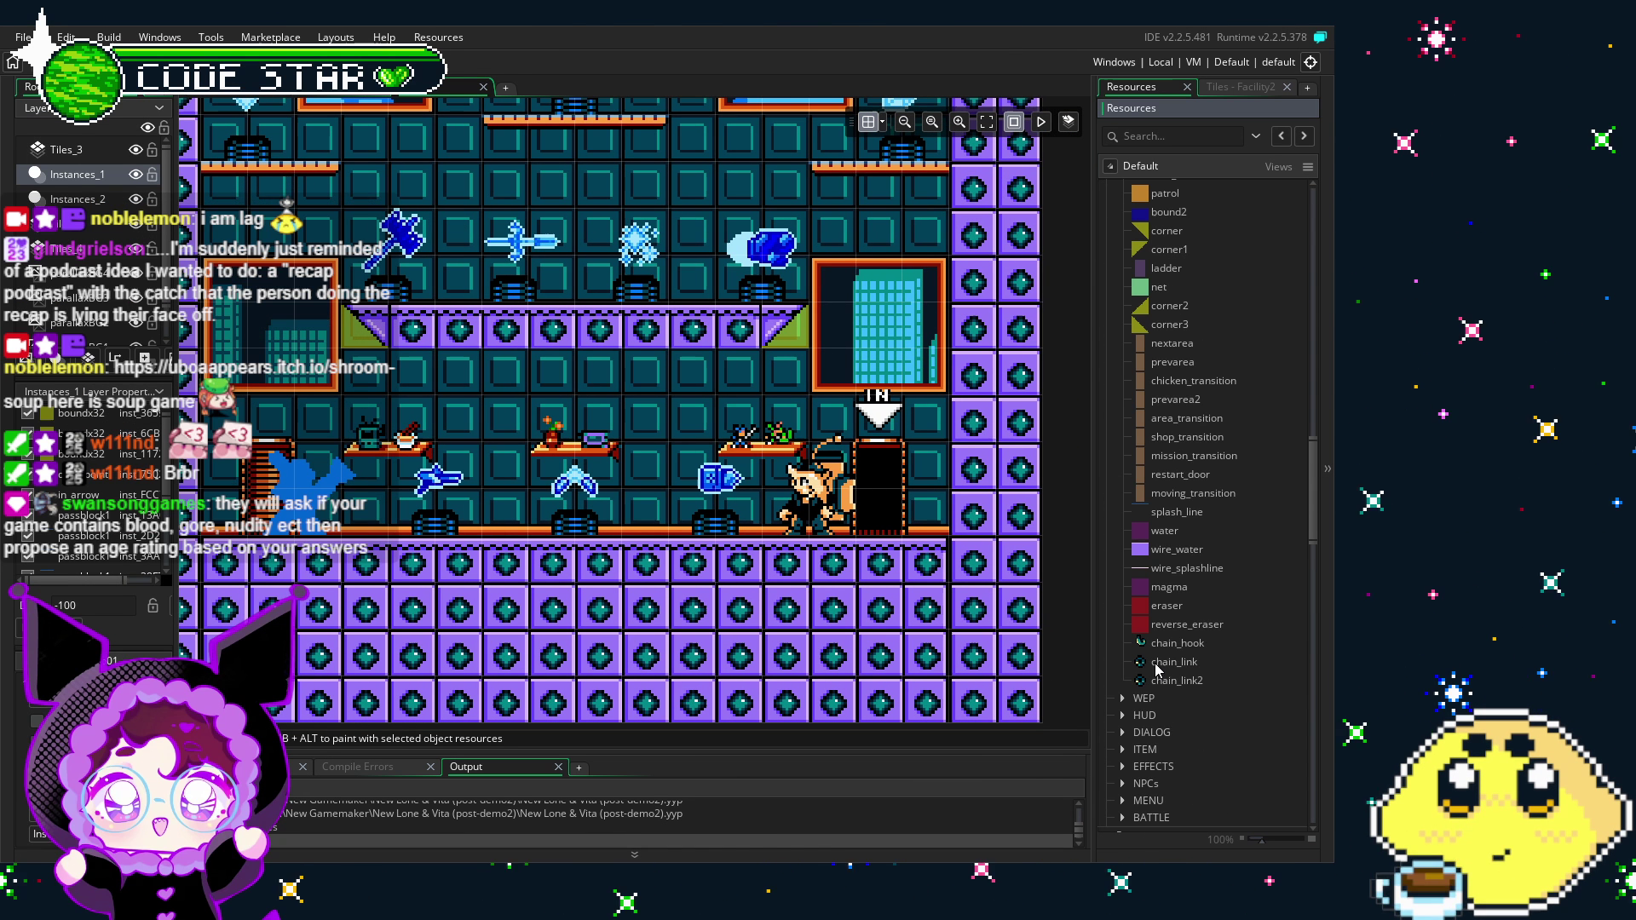
# Step: Duplicate the shop_transition object and rename the copy to shop_returndoor
pyautogui.rightClick(1191, 441)
pyautogui.click(1019, 581)
pyautogui.press('Return')
pyautogui.write('shop_returndoor')
pyautogui.press('Return')
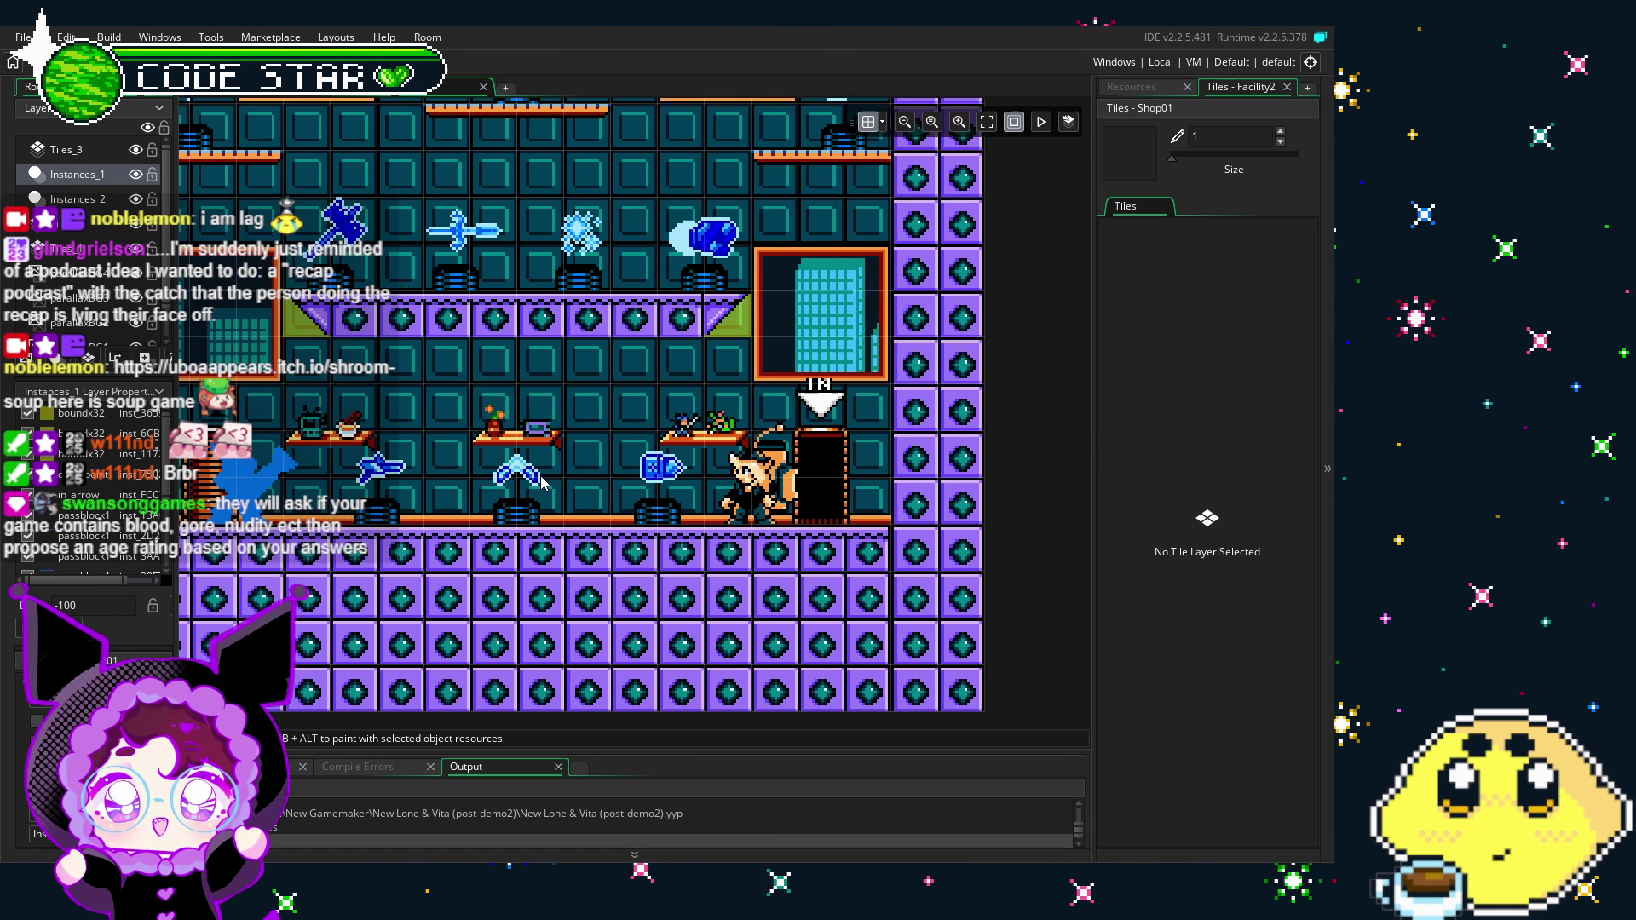
pyautogui.click(1146, 88)
pyautogui.moveTo(1190, 456); pyautogui.dragTo(817, 452)
pyautogui.moveTo(446, 381); pyautogui.dragTo(514, 361)
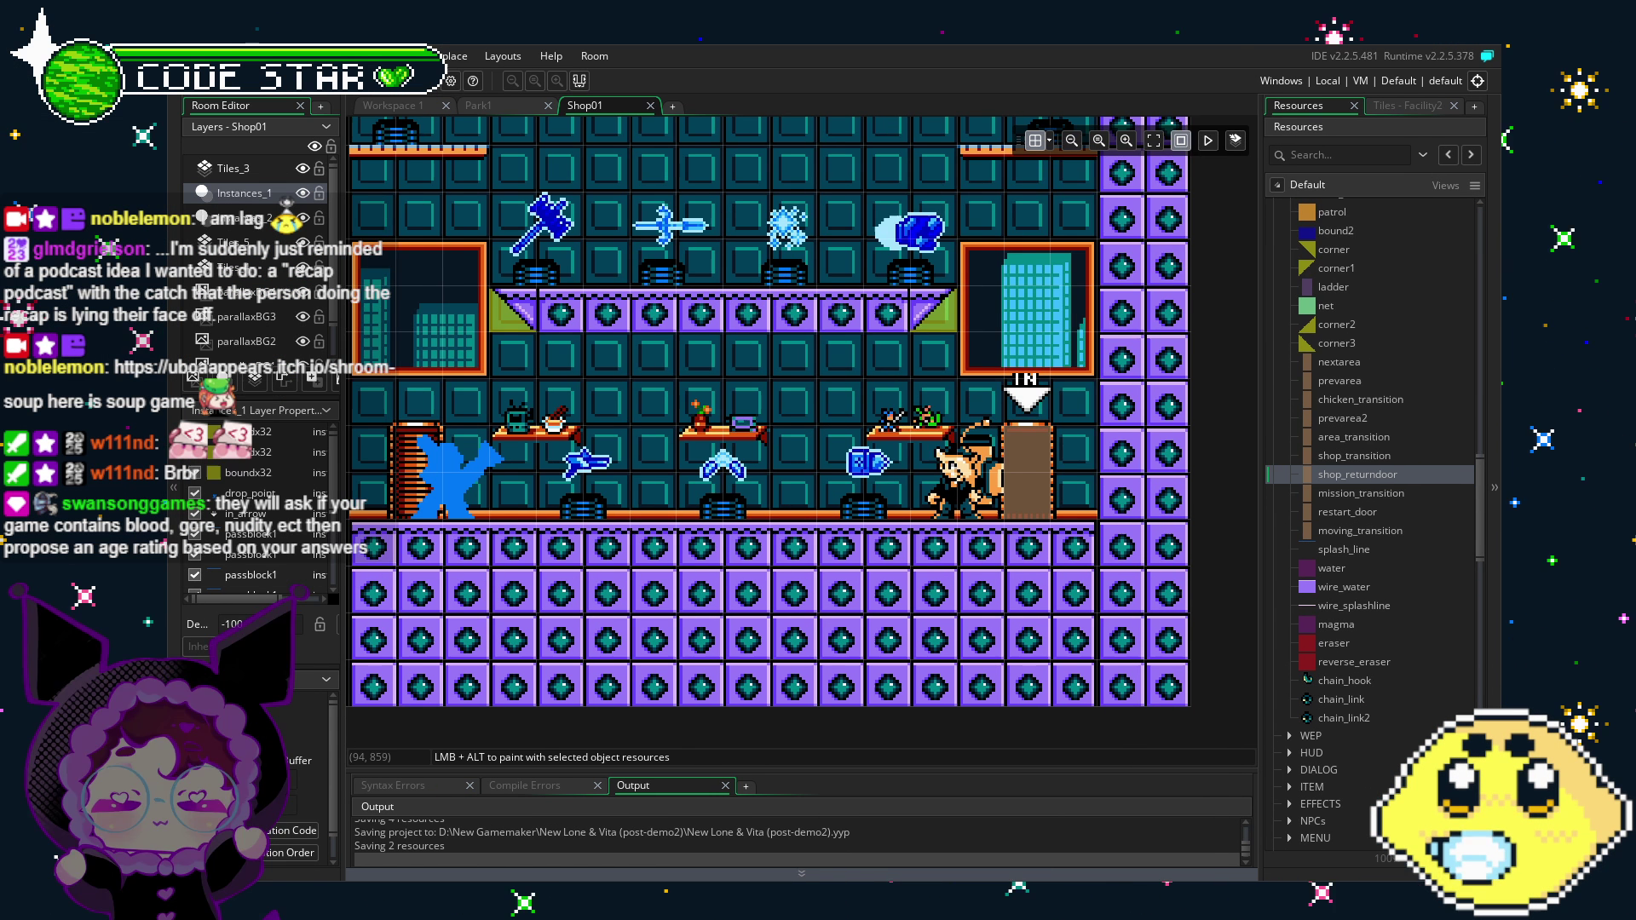
pyautogui.hscroll(-1, 663, 615)
pyautogui.moveTo(663, 616); pyautogui.dragTo(685, 617)
pyautogui.scroll(2, 804, 562)
pyautogui.scroll(2, 804, 562)
pyautogui.scroll(2, 1299, 583)
pyautogui.moveTo(1482, 510); pyautogui.dragTo(1482, 407)
pyautogui.scroll(5, 1377, 472)
# Step: Open the player_lone object editor and bring its shop_transition collision event code into view
pyautogui.doubleClick(1355, 483)
pyautogui.moveTo(801, 690); pyautogui.dragTo(697, 685)
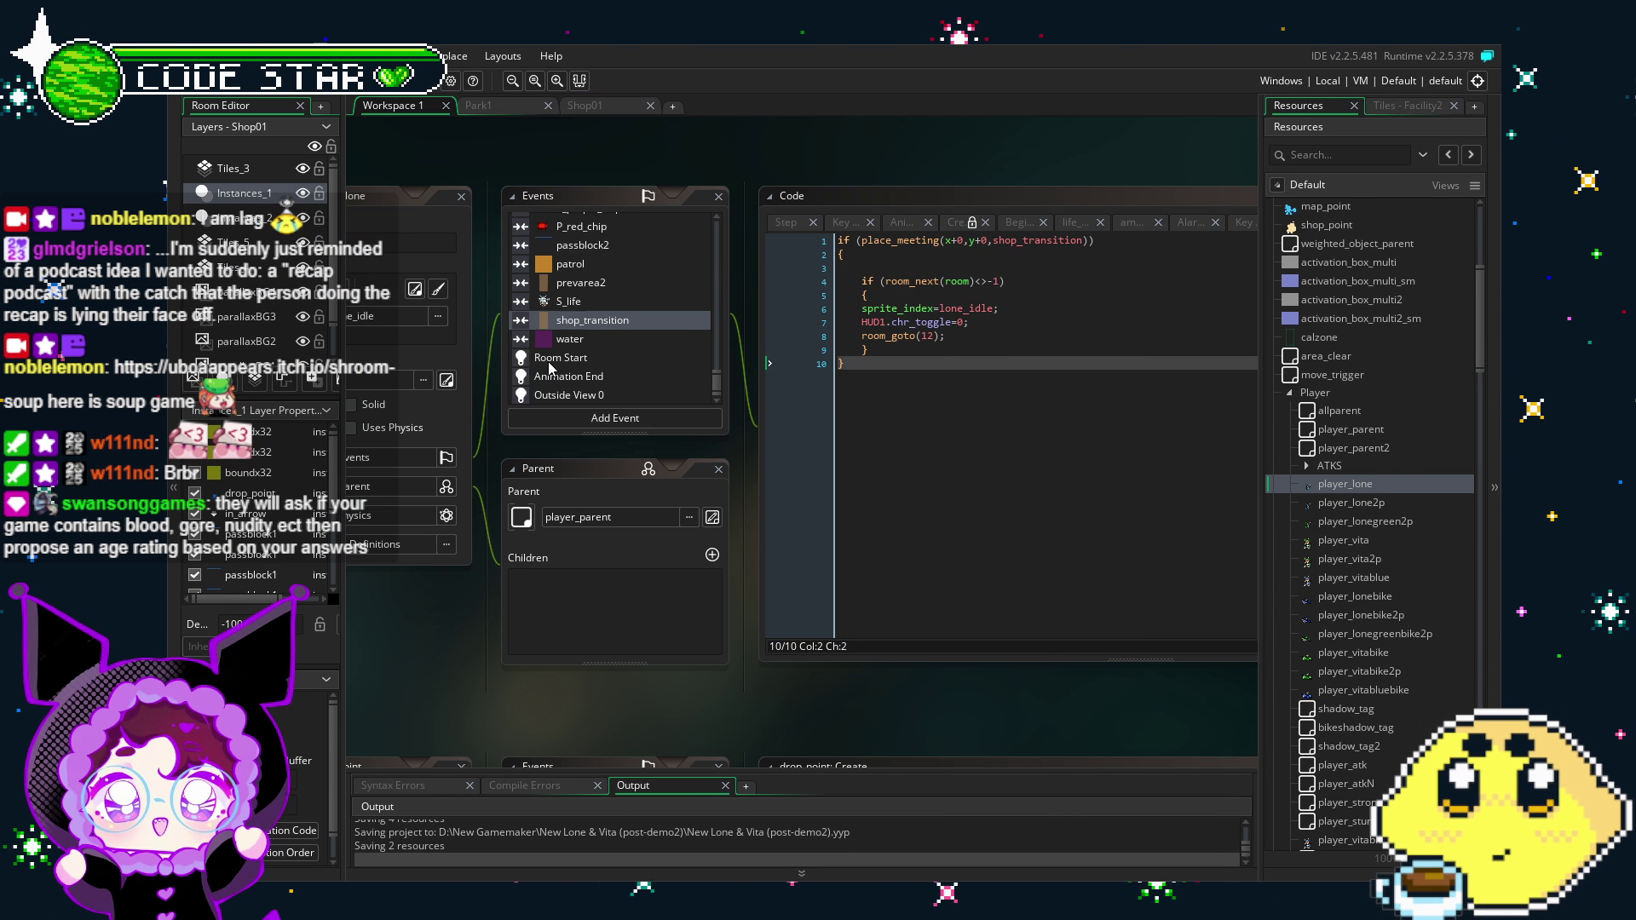
pyautogui.scroll(5, 549, 363)
pyautogui.scroll(-5, 625, 339)
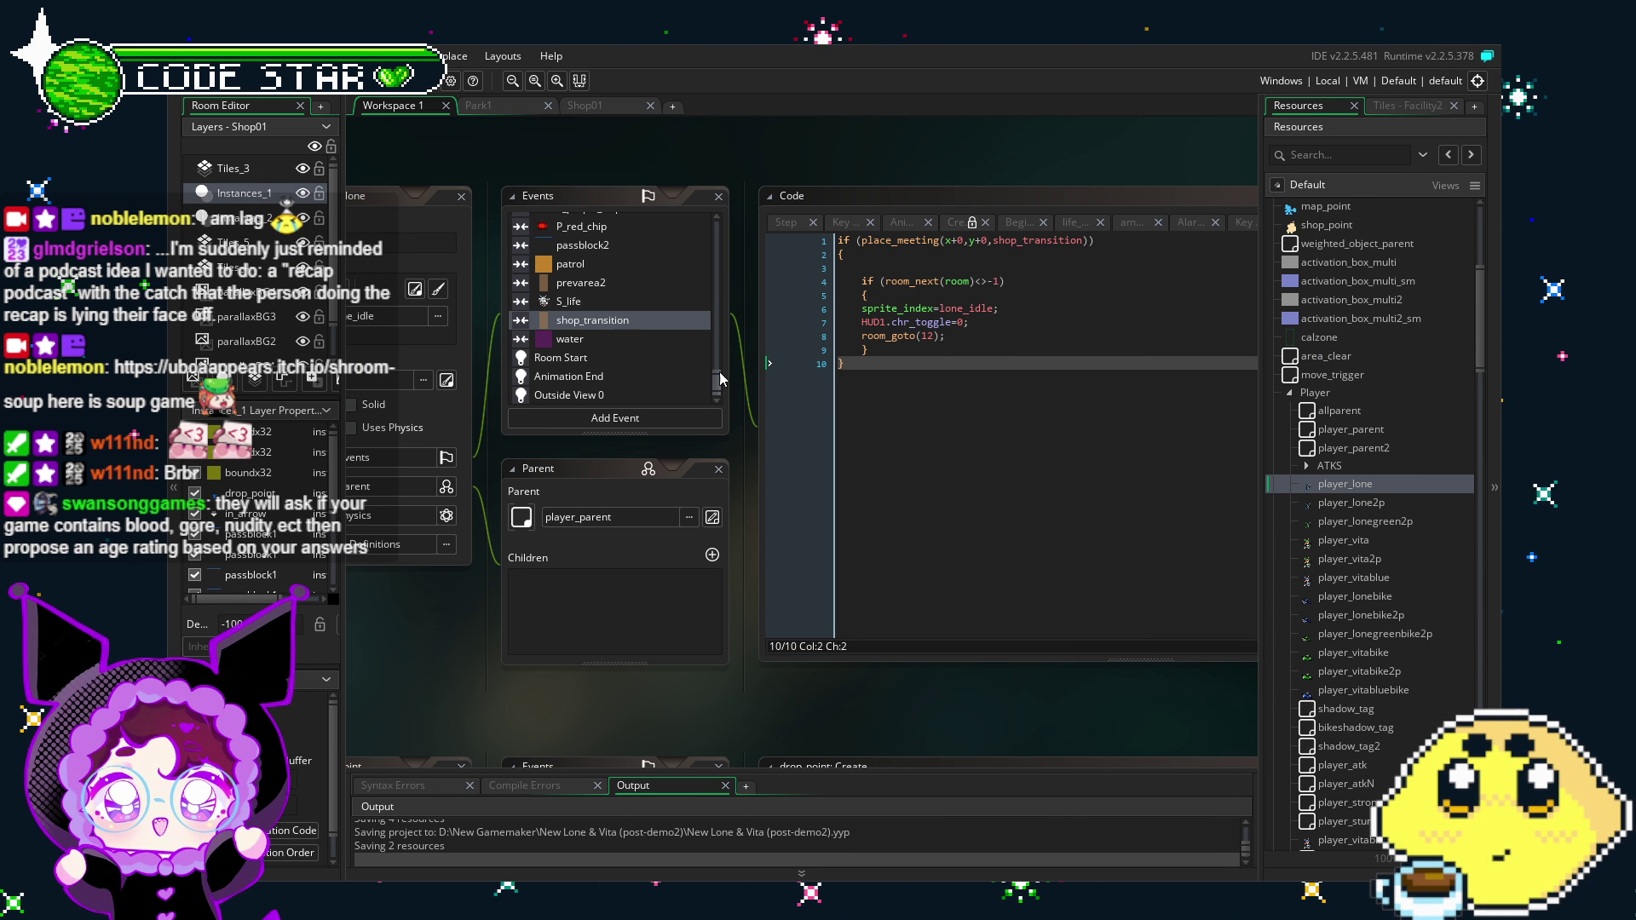
pyautogui.moveTo(719, 371); pyautogui.dragTo(729, 302)
pyautogui.scroll(-3, 633, 373)
pyautogui.moveTo(1479, 351); pyautogui.dragTo(1473, 630)
# Step: Open the Home2 room, then the Home3 room, from the Rooms list
pyautogui.click(1326, 588)
pyautogui.doubleClick(1326, 588)
pyautogui.doubleClick(1334, 607)
pyautogui.scroll(3, 837, 516)
pyautogui.scroll(2, 837, 516)
# Step: Inspect the entrance jar instance, confirm its object is prevarea, then close those windows
pyautogui.click(756, 440)
pyautogui.doubleClick(757, 440)
pyautogui.click(1011, 339)
pyautogui.moveTo(772, 392); pyautogui.dragTo(941, 181)
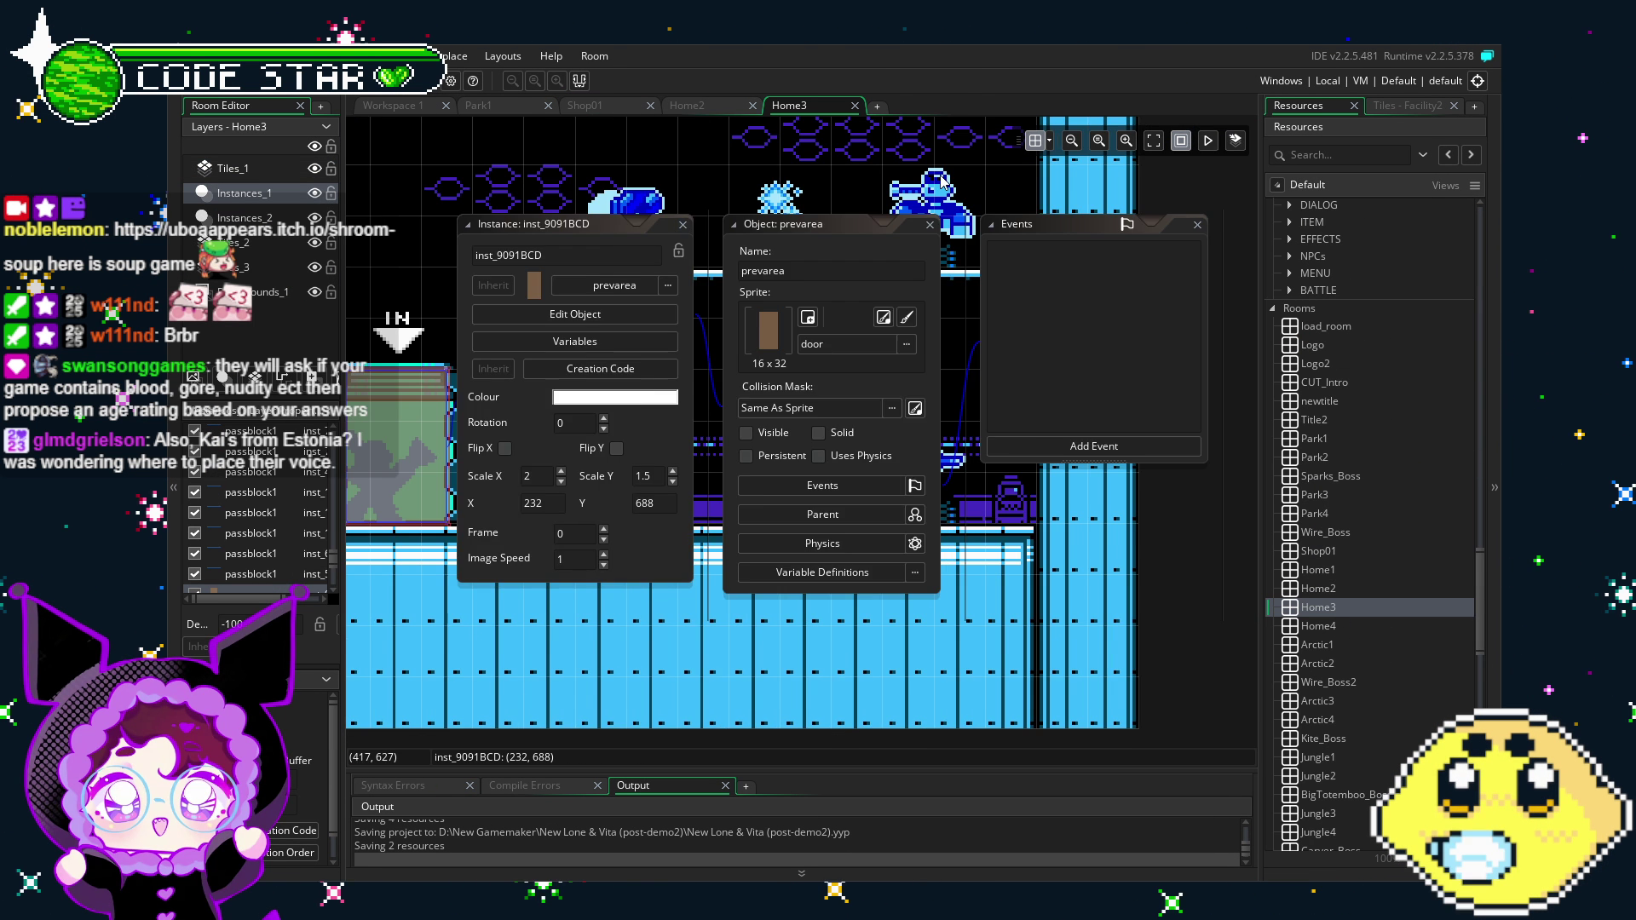
pyautogui.click(682, 226)
pyautogui.scroll(5, 1347, 582)
pyautogui.scroll(-3, 1346, 576)
# Step: Return to the Home2 room and locate its green continue_point instance
pyautogui.doubleClick(1321, 658)
pyautogui.scroll(3, 904, 670)
pyautogui.scroll(3, 801, 504)
pyautogui.scroll(-1, 801, 510)
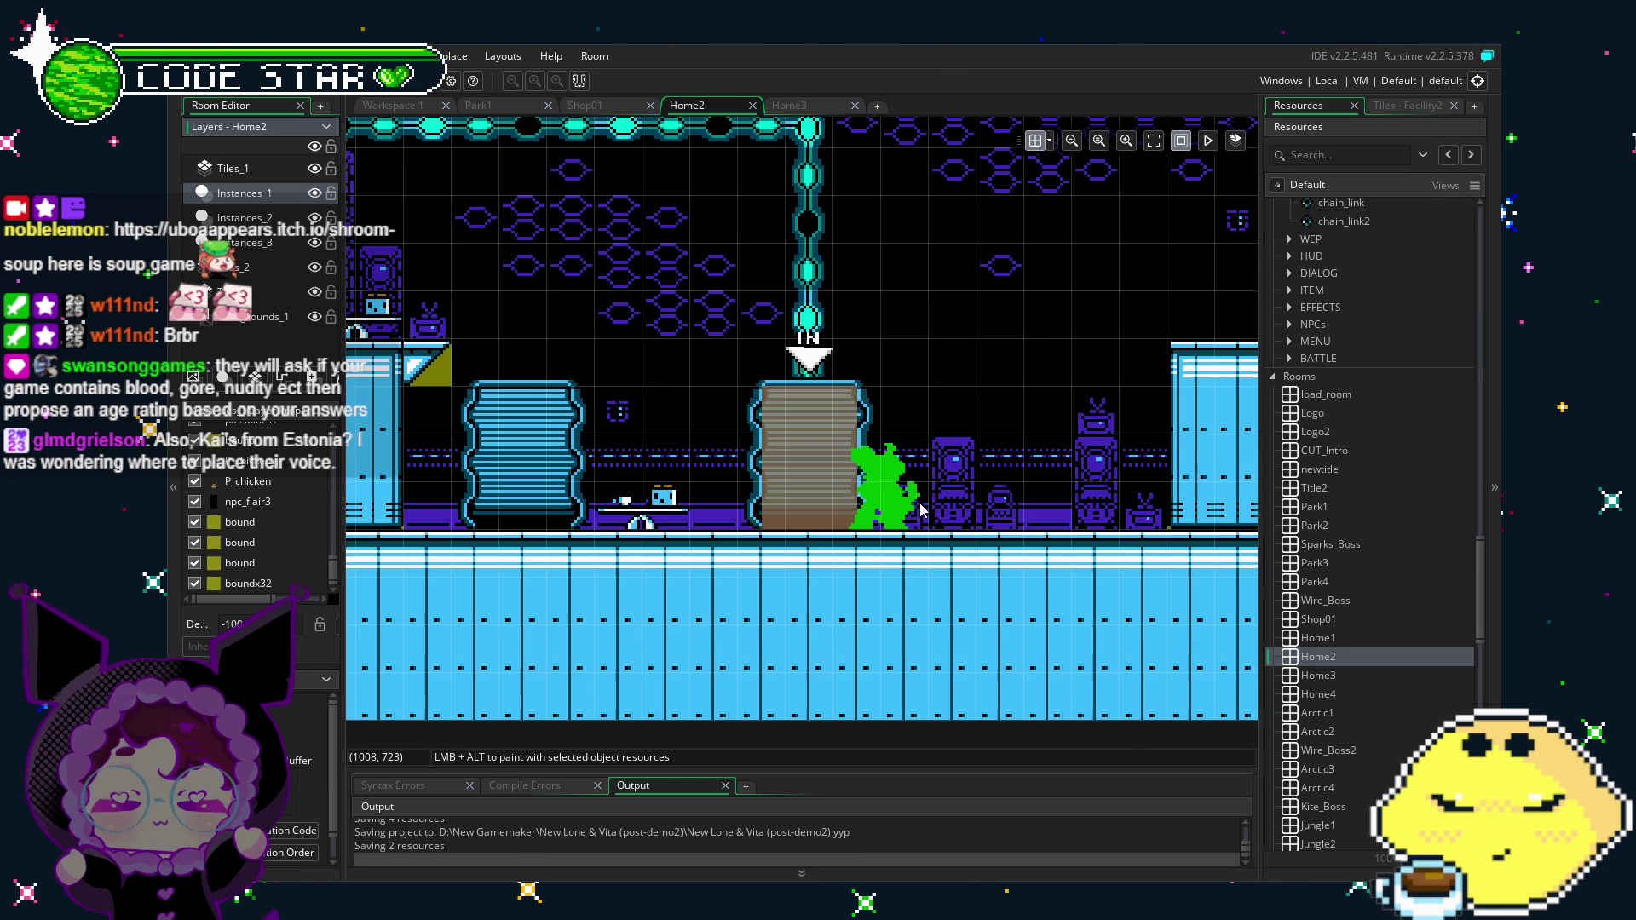
# Step: Read the continue_point object's Create code, then close its instance, object and code windows
pyautogui.doubleClick(903, 494)
pyautogui.click(795, 315)
pyautogui.click(774, 340)
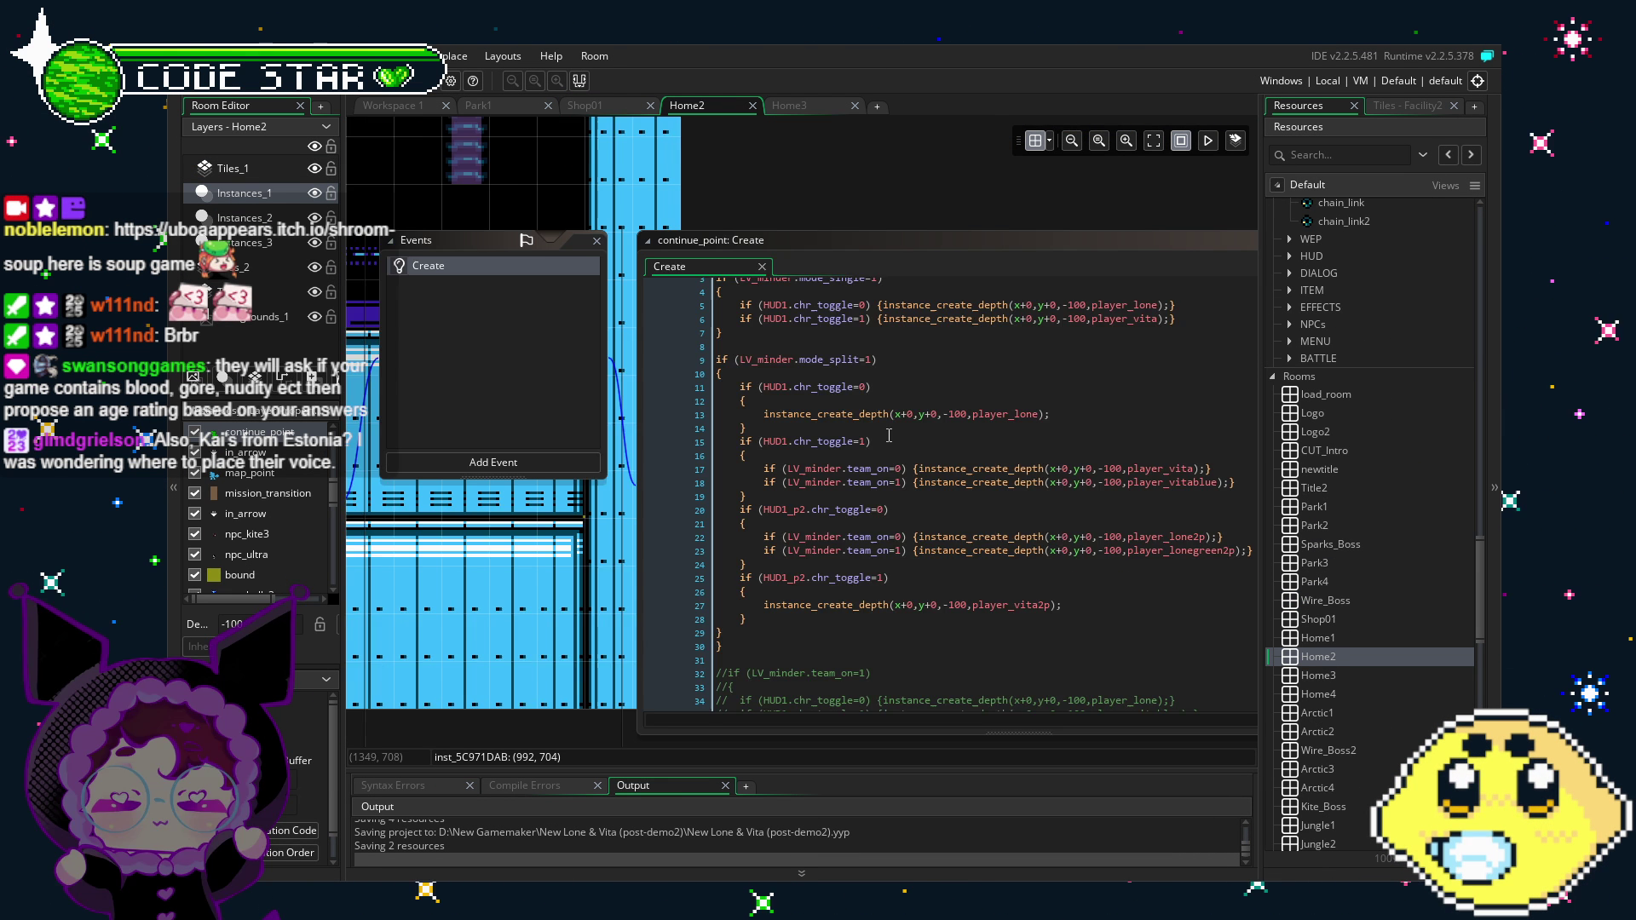
pyautogui.click(696, 578)
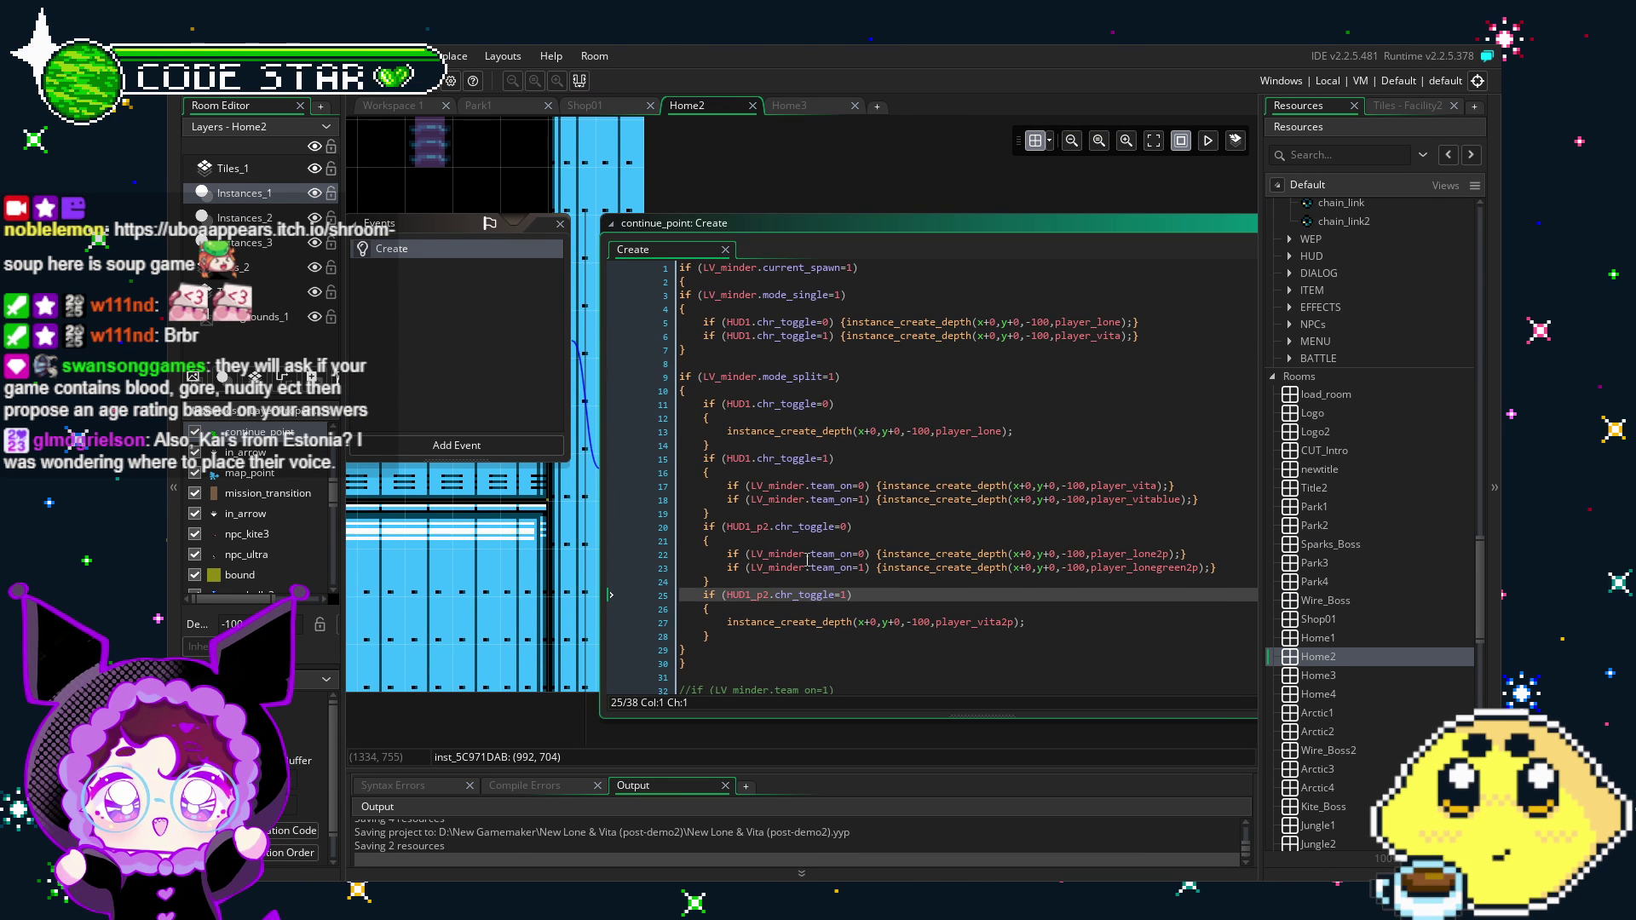
pyautogui.click(538, 614)
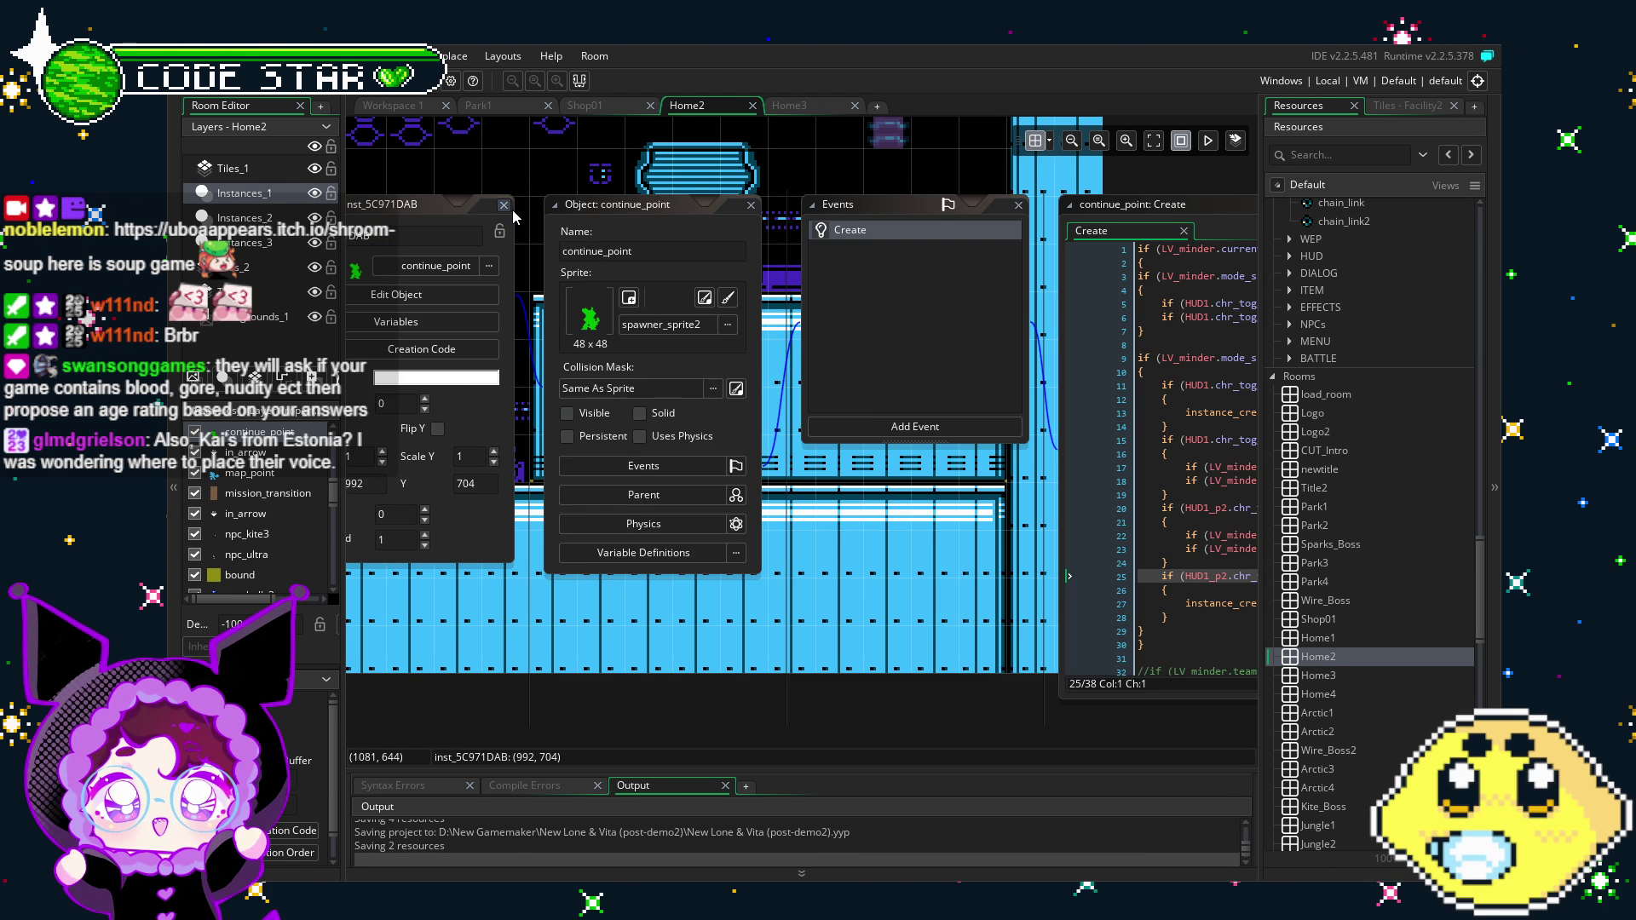
pyautogui.click(513, 210)
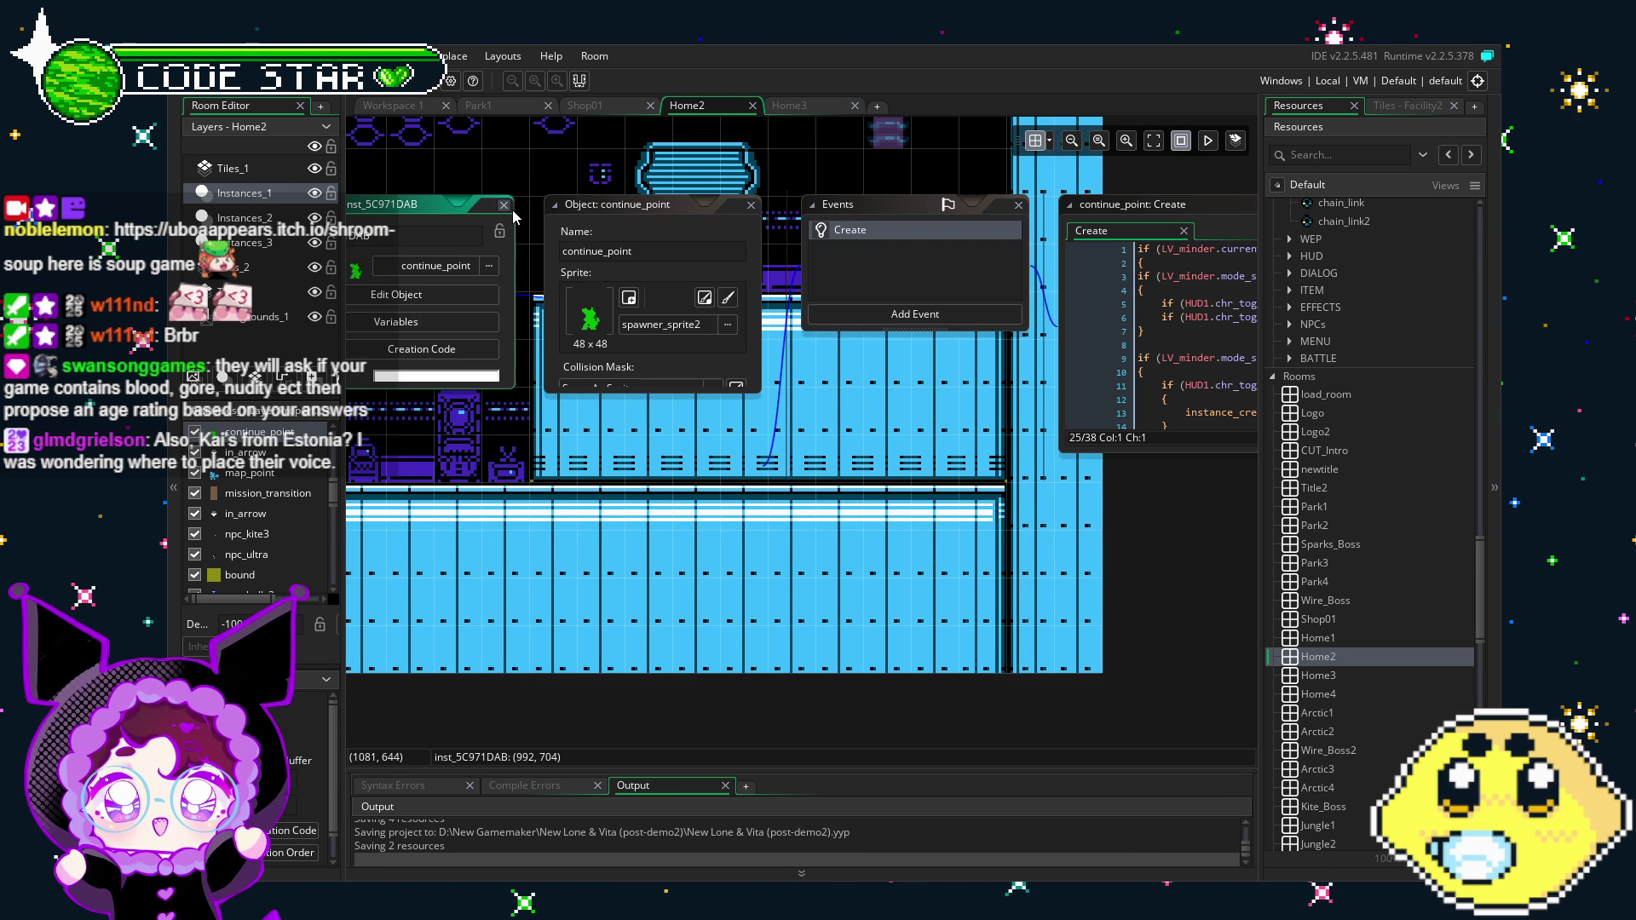
pyautogui.click(504, 204)
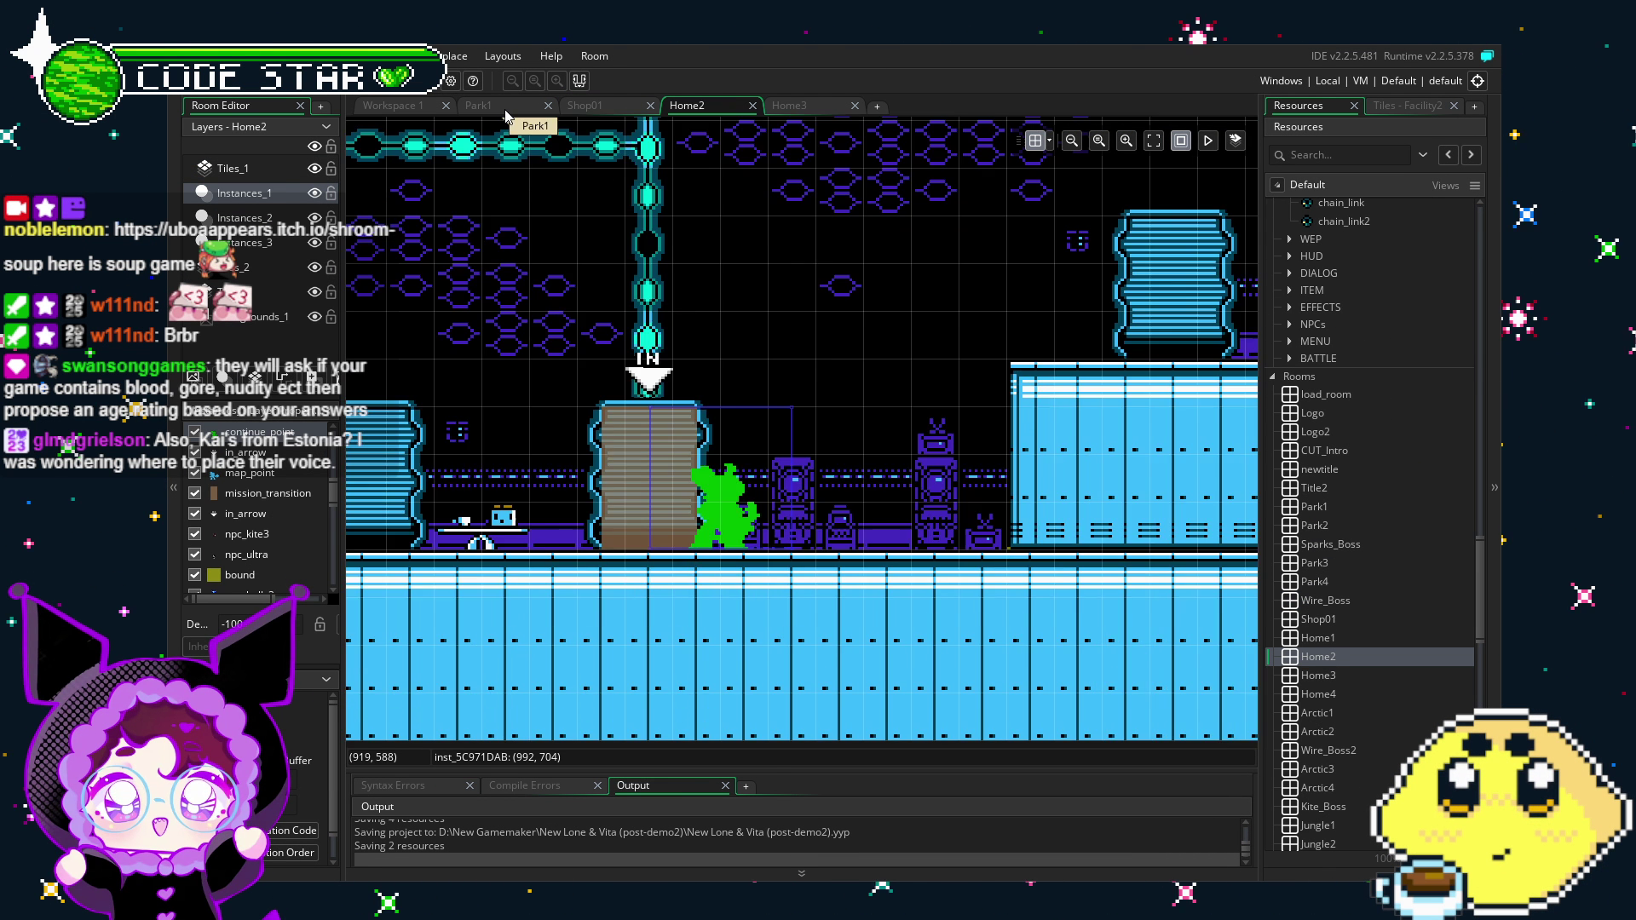
# Step: Switch to the Shop01 room tab and scroll the canvas to centre the shop
pyautogui.click(585, 104)
pyautogui.scroll(-1, 750, 492)
pyautogui.hscroll(2, 929, 531)
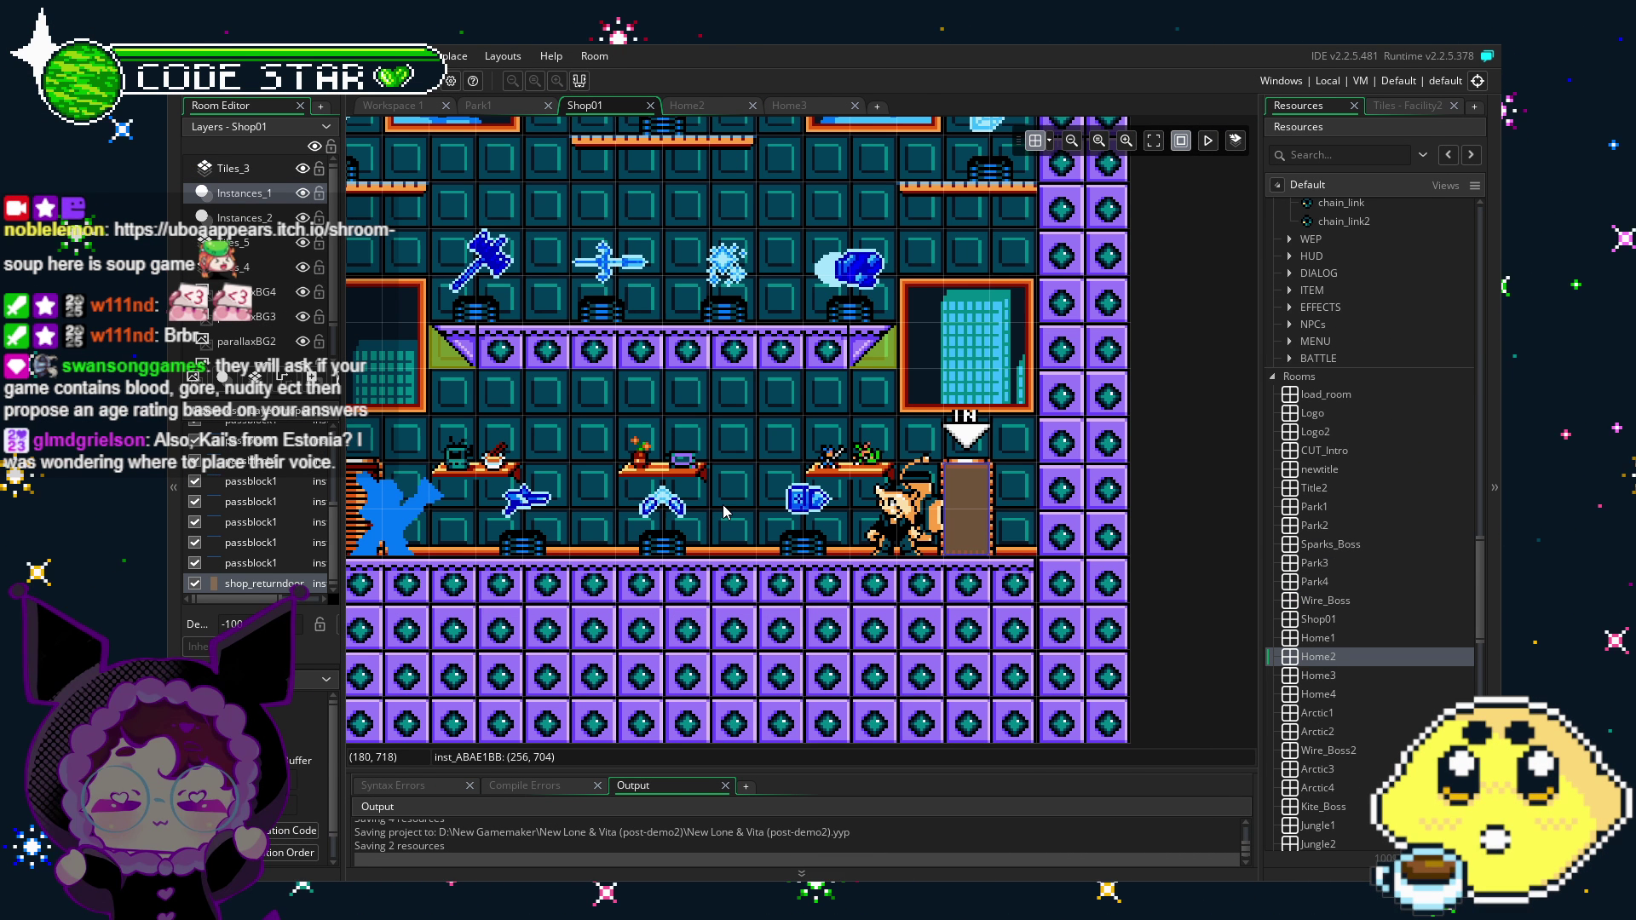
# Step: Inspect the shop_returndoor instance in Shop01, then scroll Resources to the Objects group
pyautogui.moveTo(723, 504); pyautogui.dragTo(835, 555)
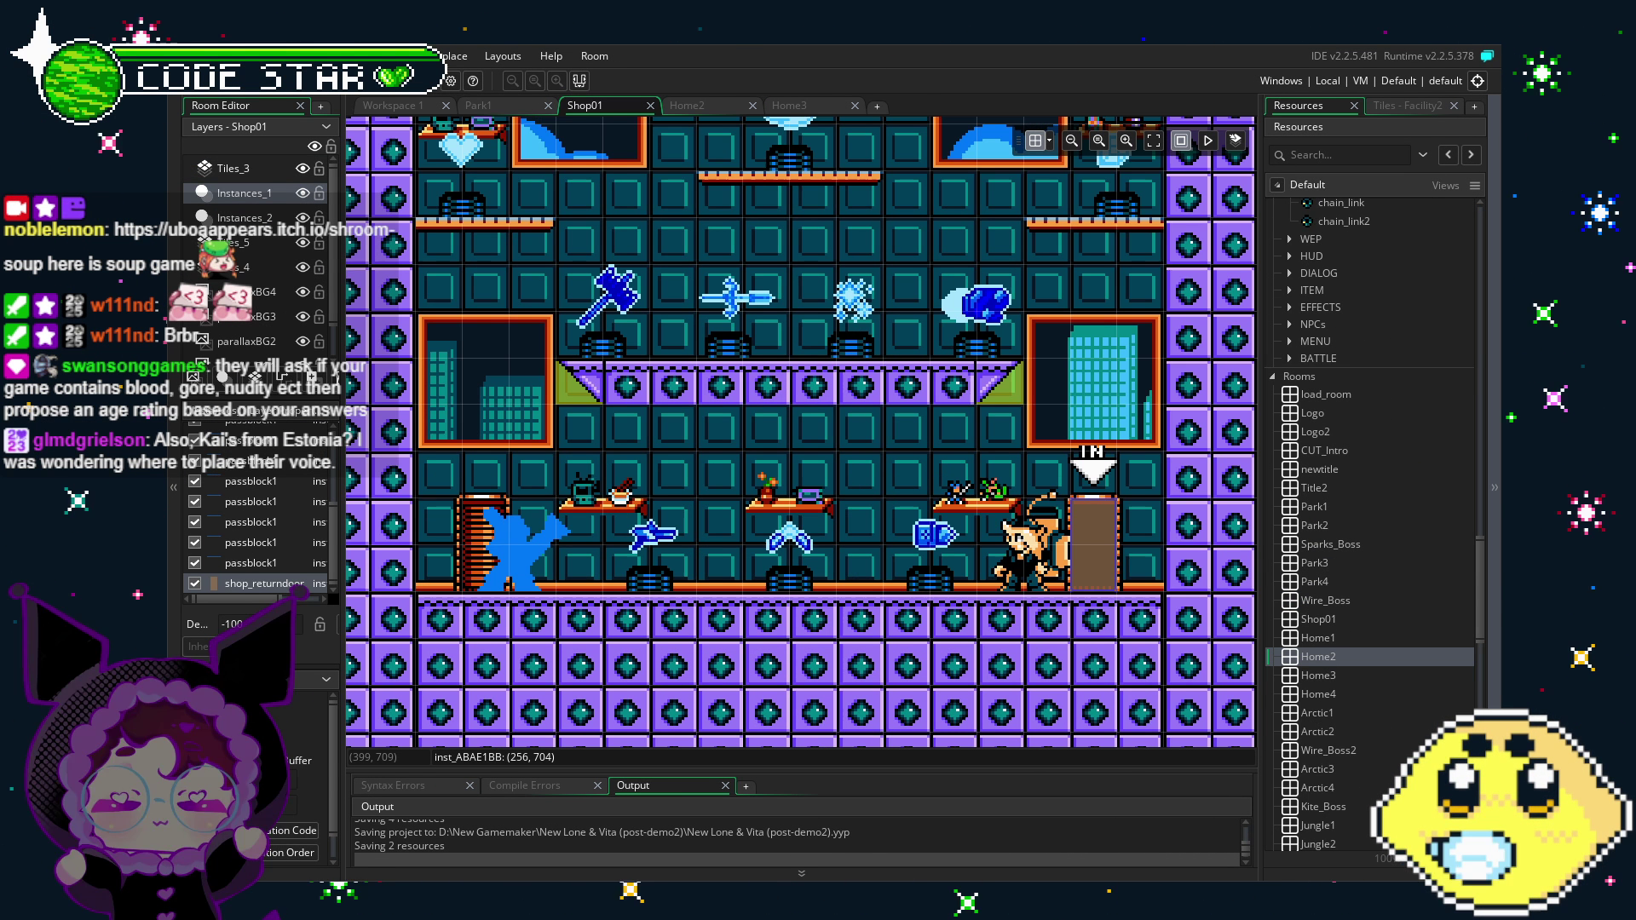
pyautogui.moveTo(575, 658)
pyautogui.mouseDown()
pyautogui.moveTo(632, 671)
pyautogui.moveTo(615, 686)
pyautogui.moveTo(604, 651)
pyautogui.mouseUp()
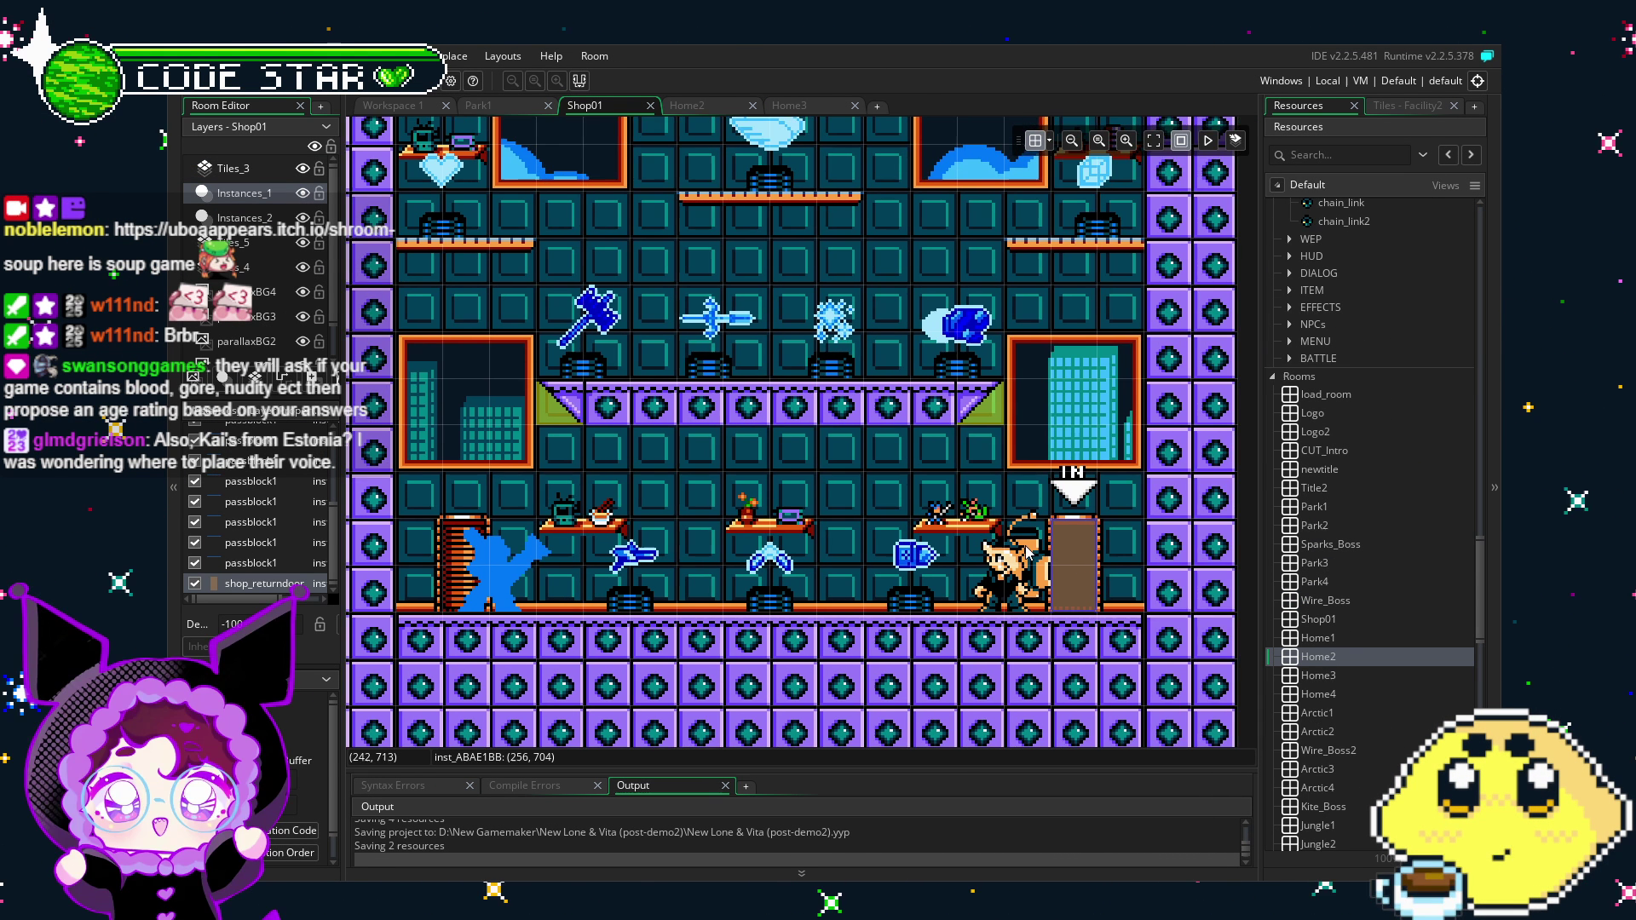
pyautogui.doubleClick(1085, 583)
pyautogui.click(610, 651)
pyautogui.moveTo(610, 651); pyautogui.dragTo(877, 635)
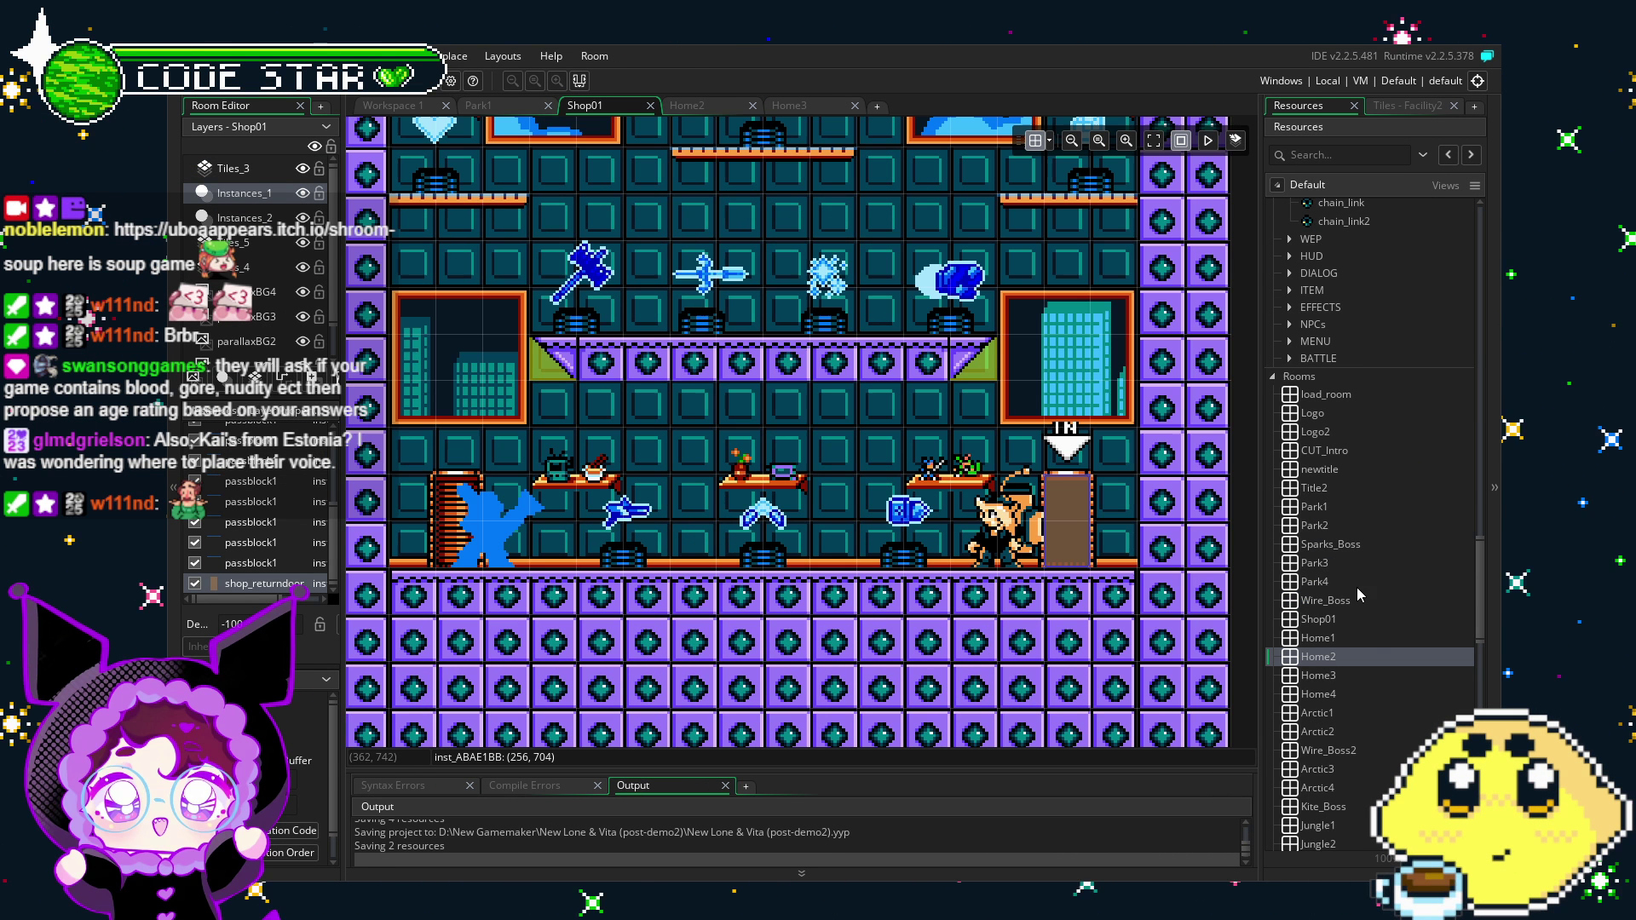
pyautogui.moveTo(1474, 600); pyautogui.dragTo(1481, 293)
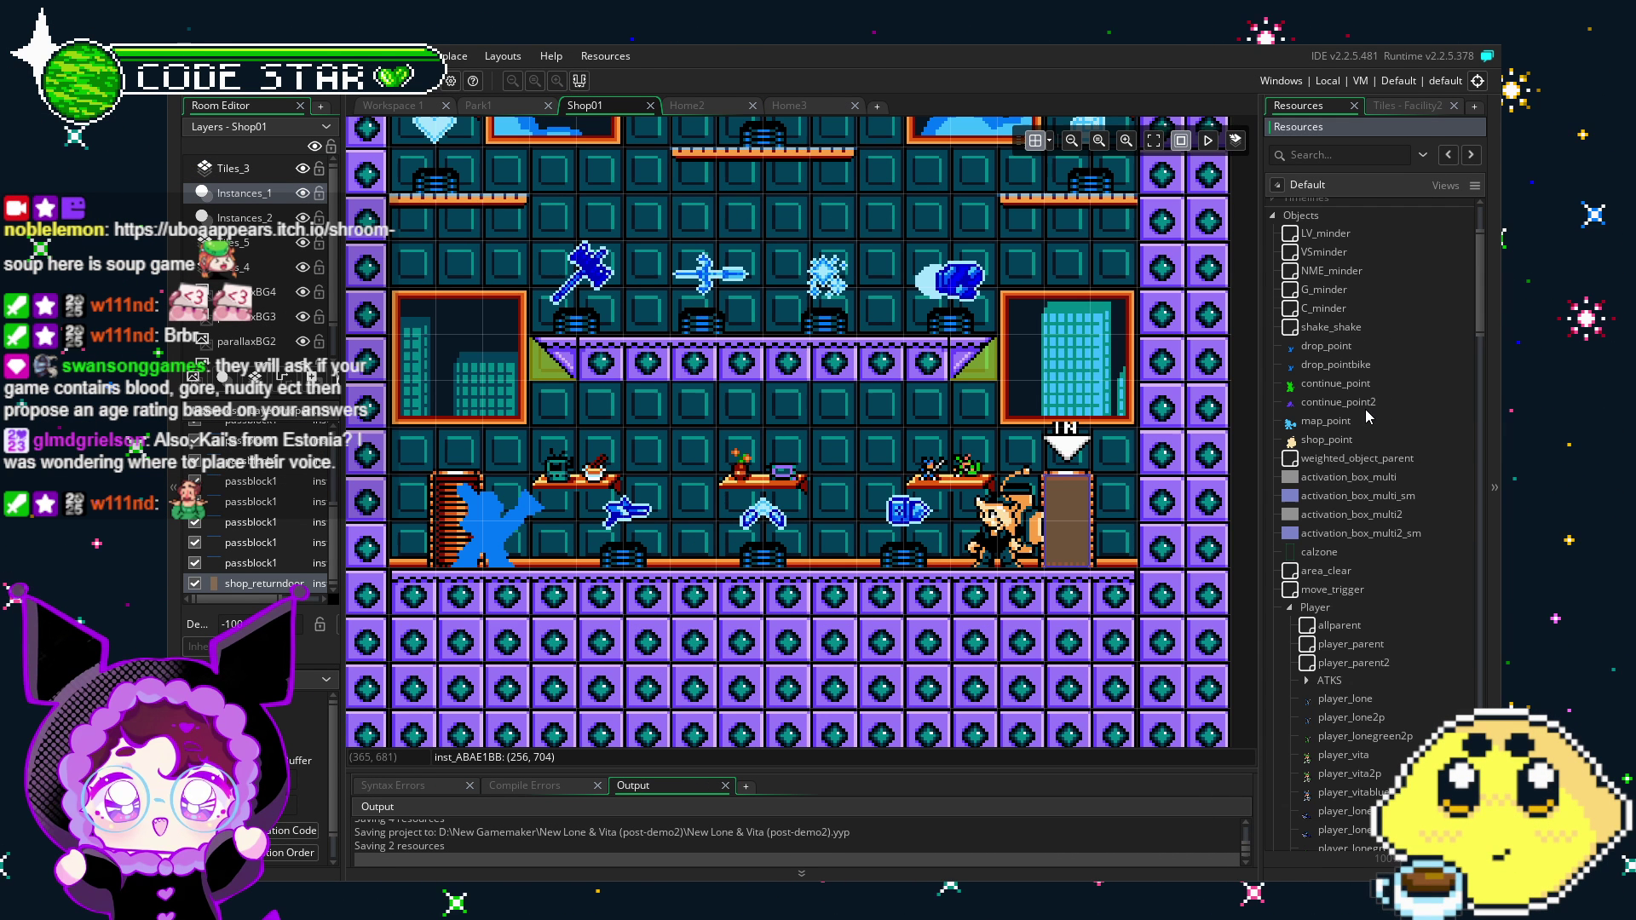
# Step: Read shop_point's Create code spawning the players at current_spawn 3, then return to Shop01
pyautogui.doubleClick(1329, 440)
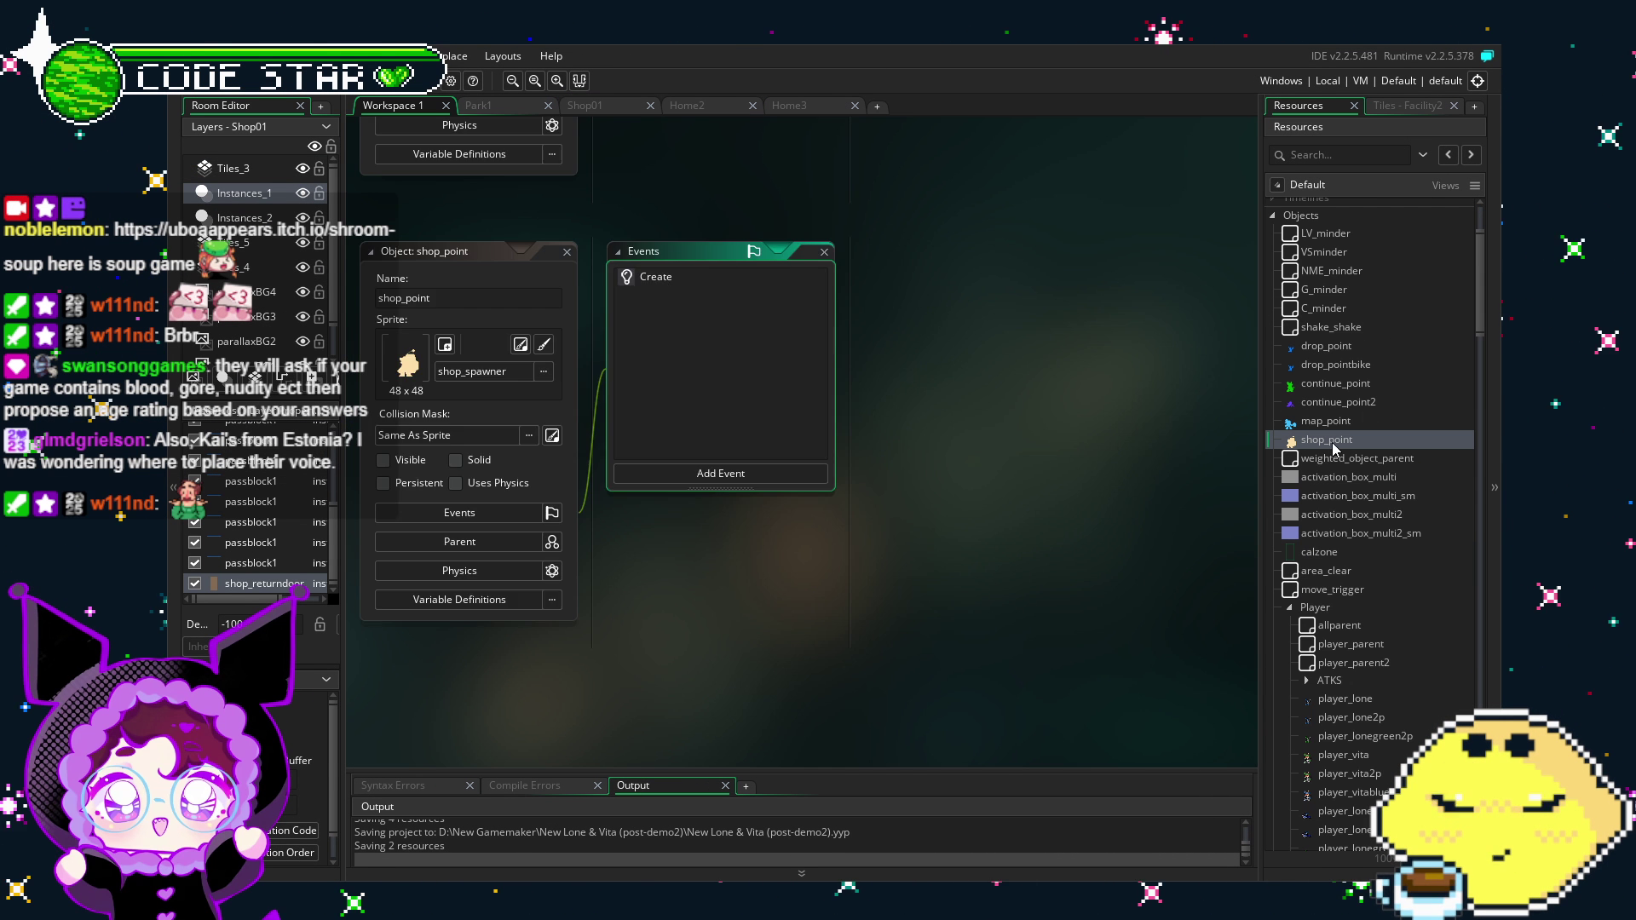
pyautogui.doubleClick(662, 280)
pyautogui.scroll(-3, 815, 565)
pyautogui.scroll(3, 774, 587)
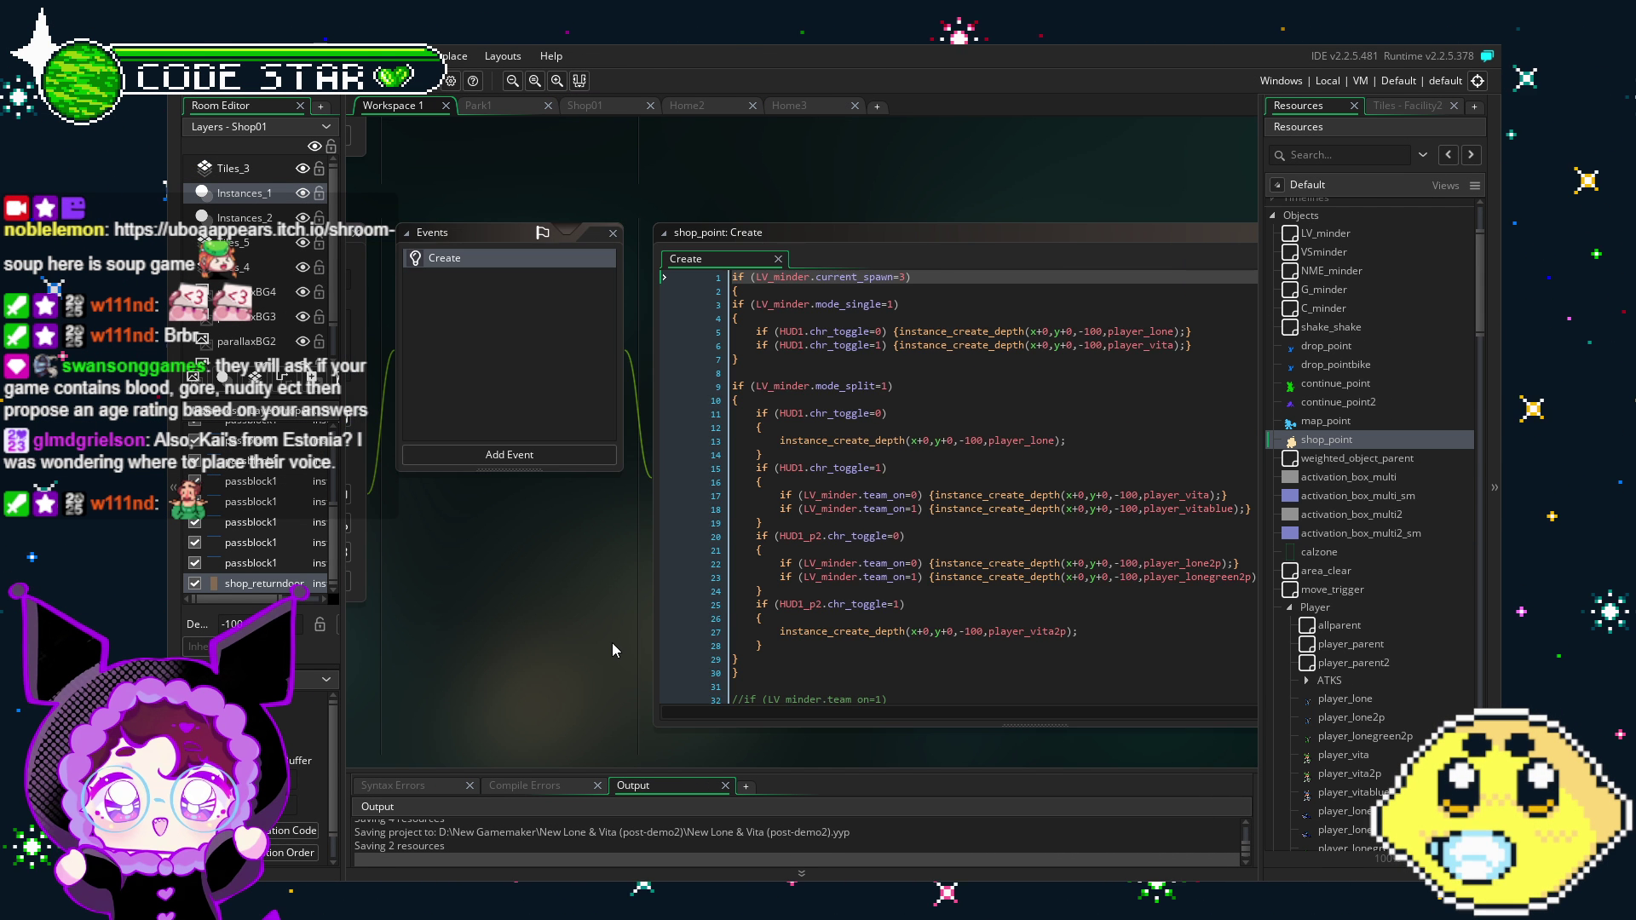
pyautogui.moveTo(611, 642); pyautogui.dragTo(683, 579)
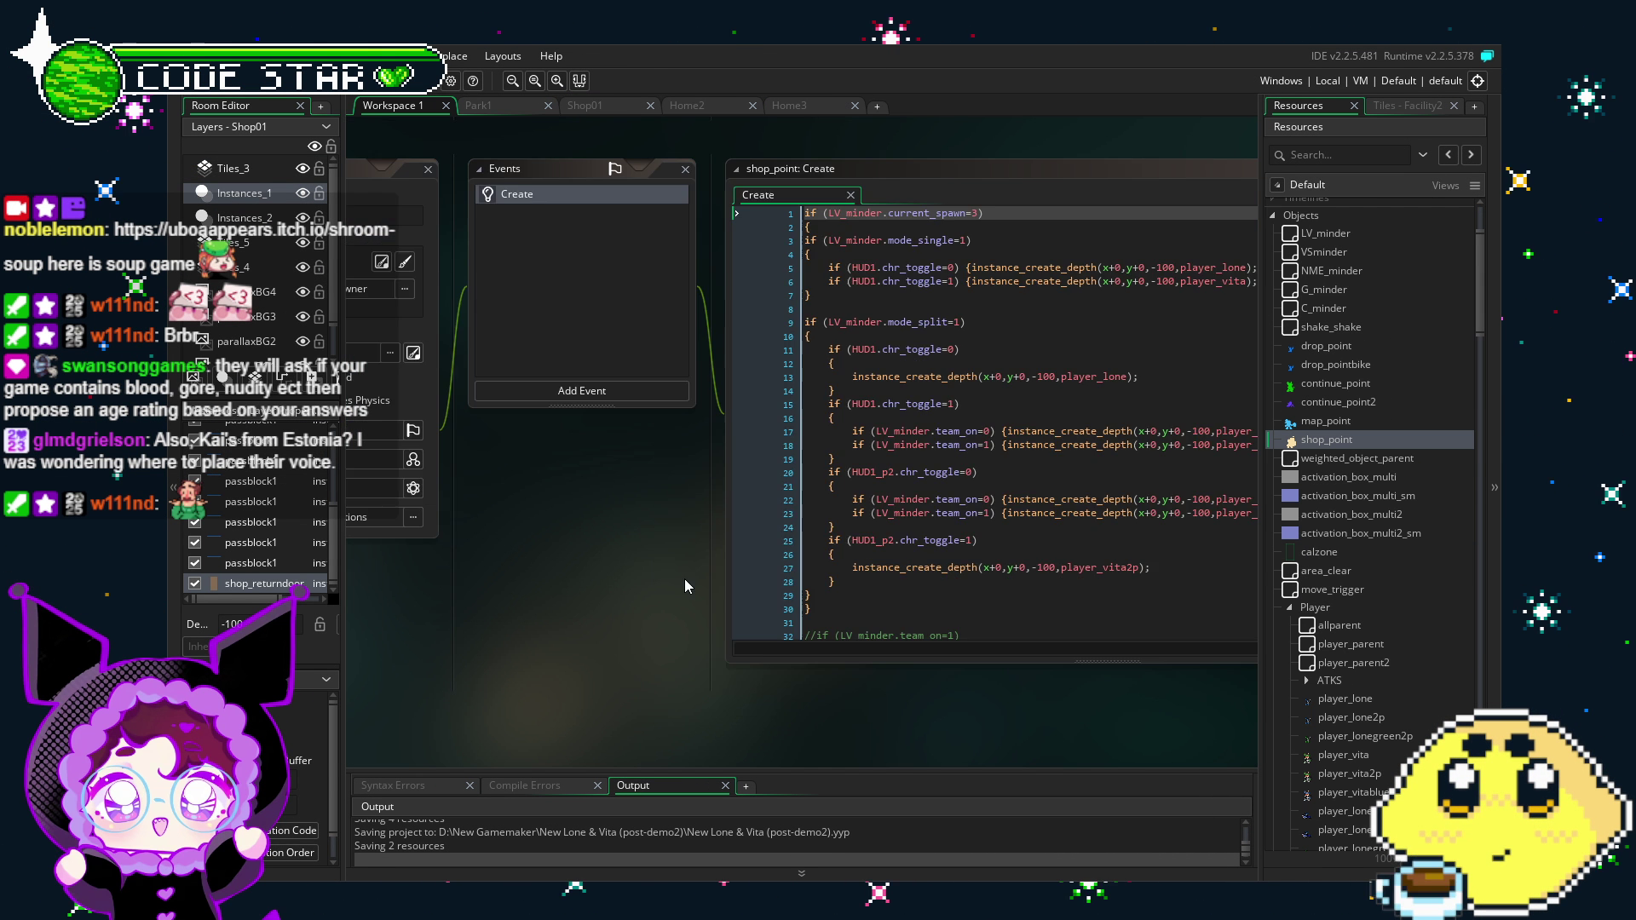
pyautogui.click(585, 105)
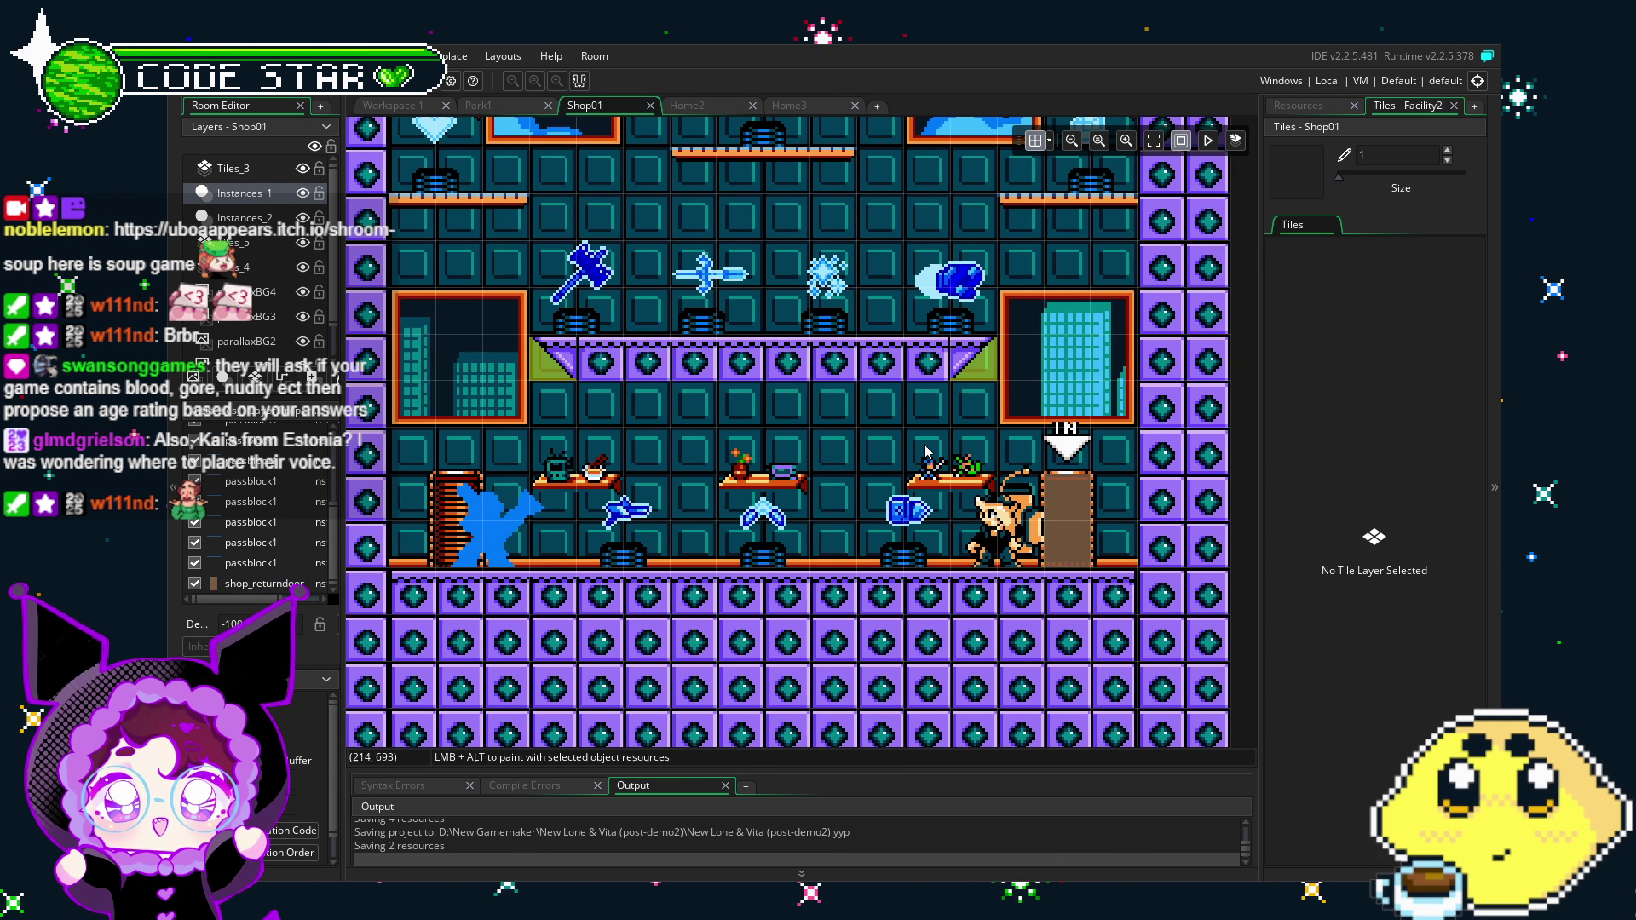
# Step: In Home2, inspect the continue_point and nextarea door instances, then open the room's creation code
pyautogui.click(1298, 106)
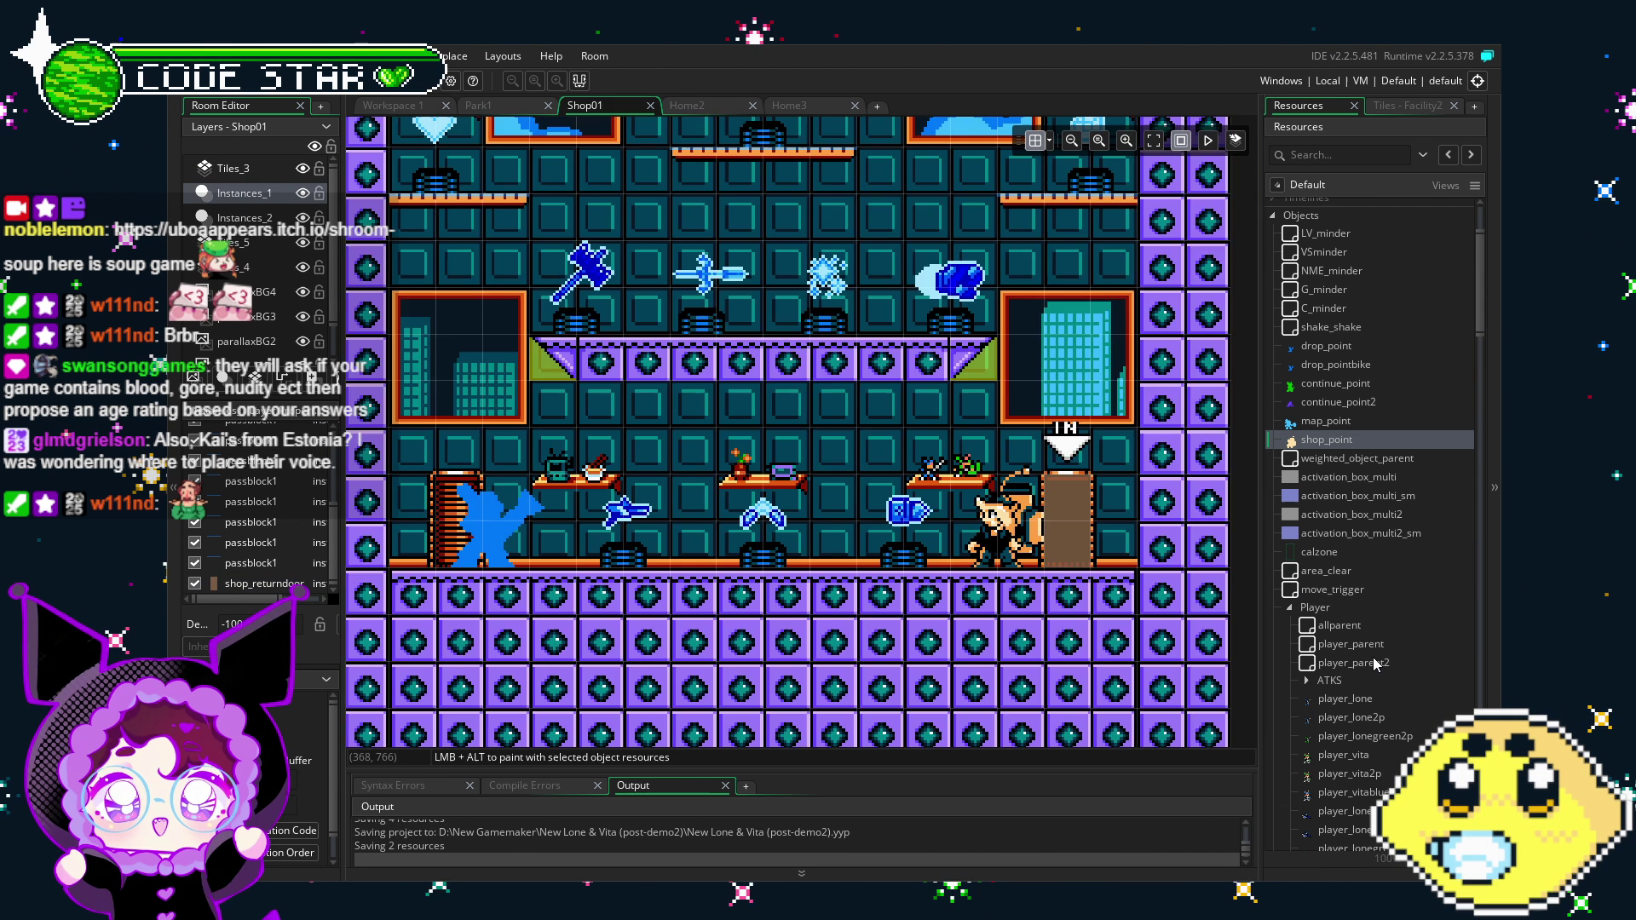
pyautogui.click(687, 105)
pyautogui.doubleClick(669, 440)
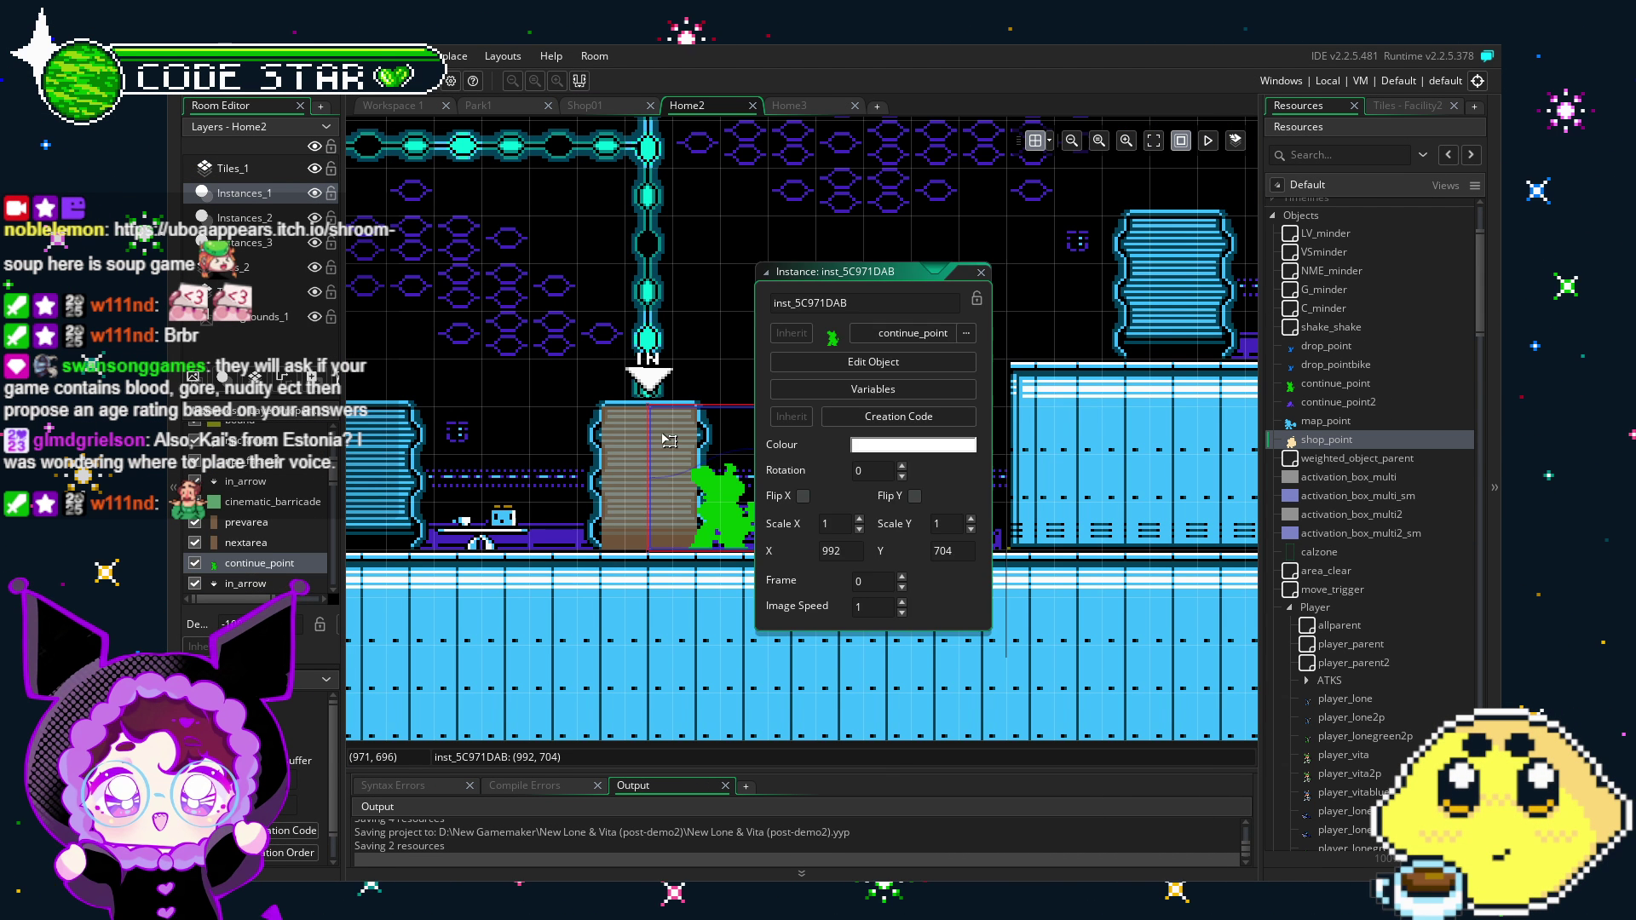
pyautogui.doubleClick(612, 470)
pyautogui.click(802, 362)
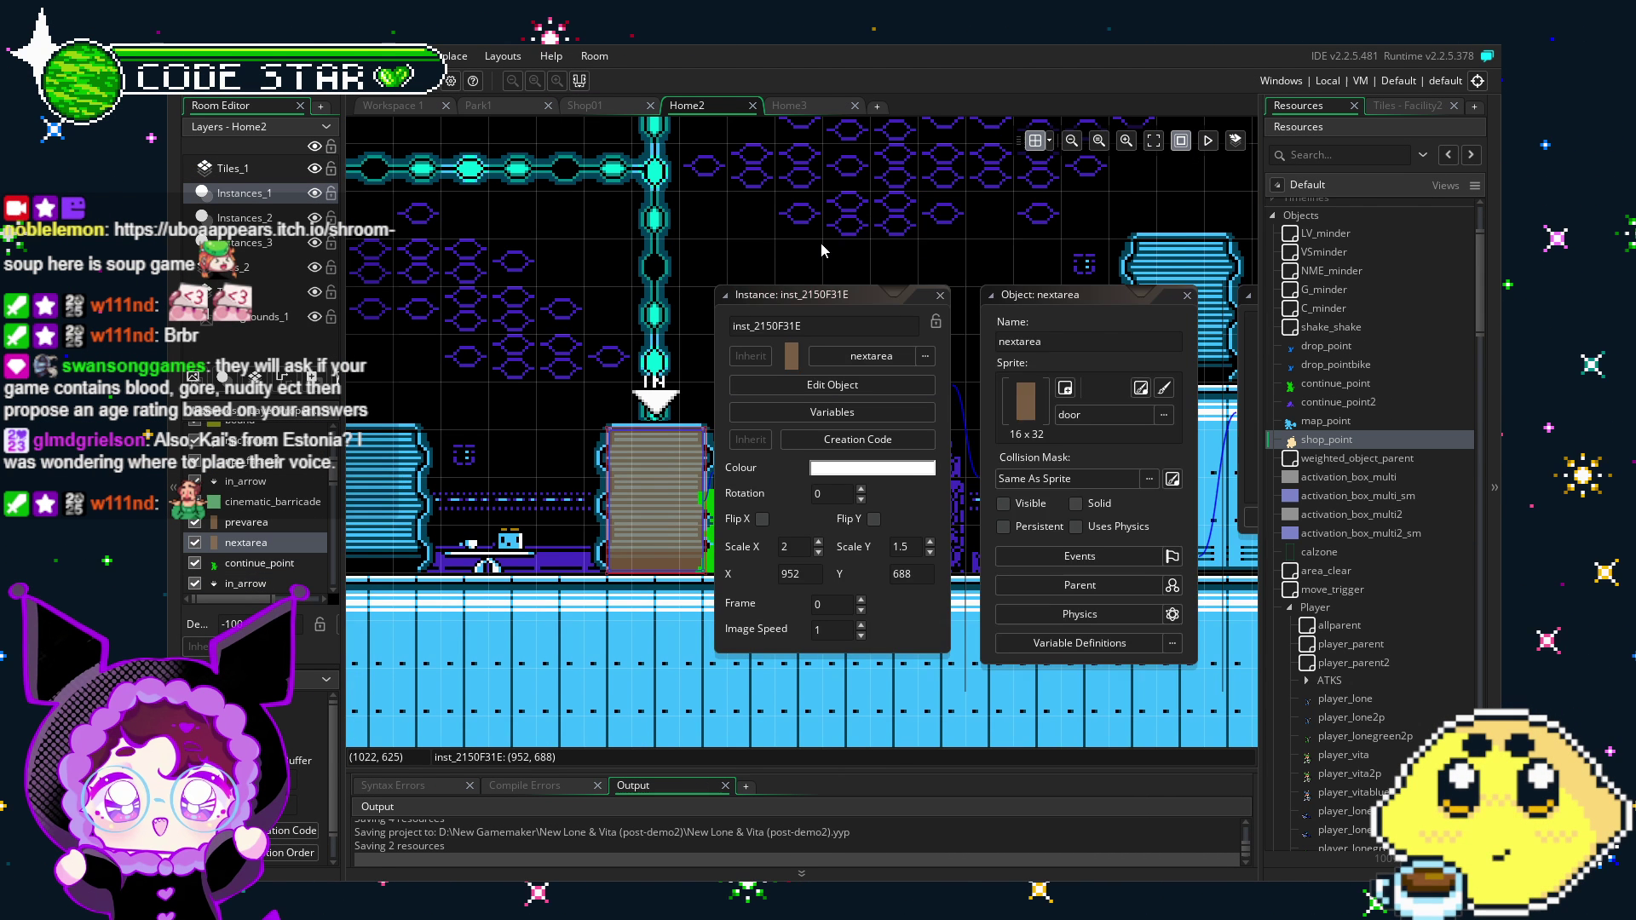
pyautogui.press('Escape')
pyautogui.press('Escape')
pyautogui.click(304, 831)
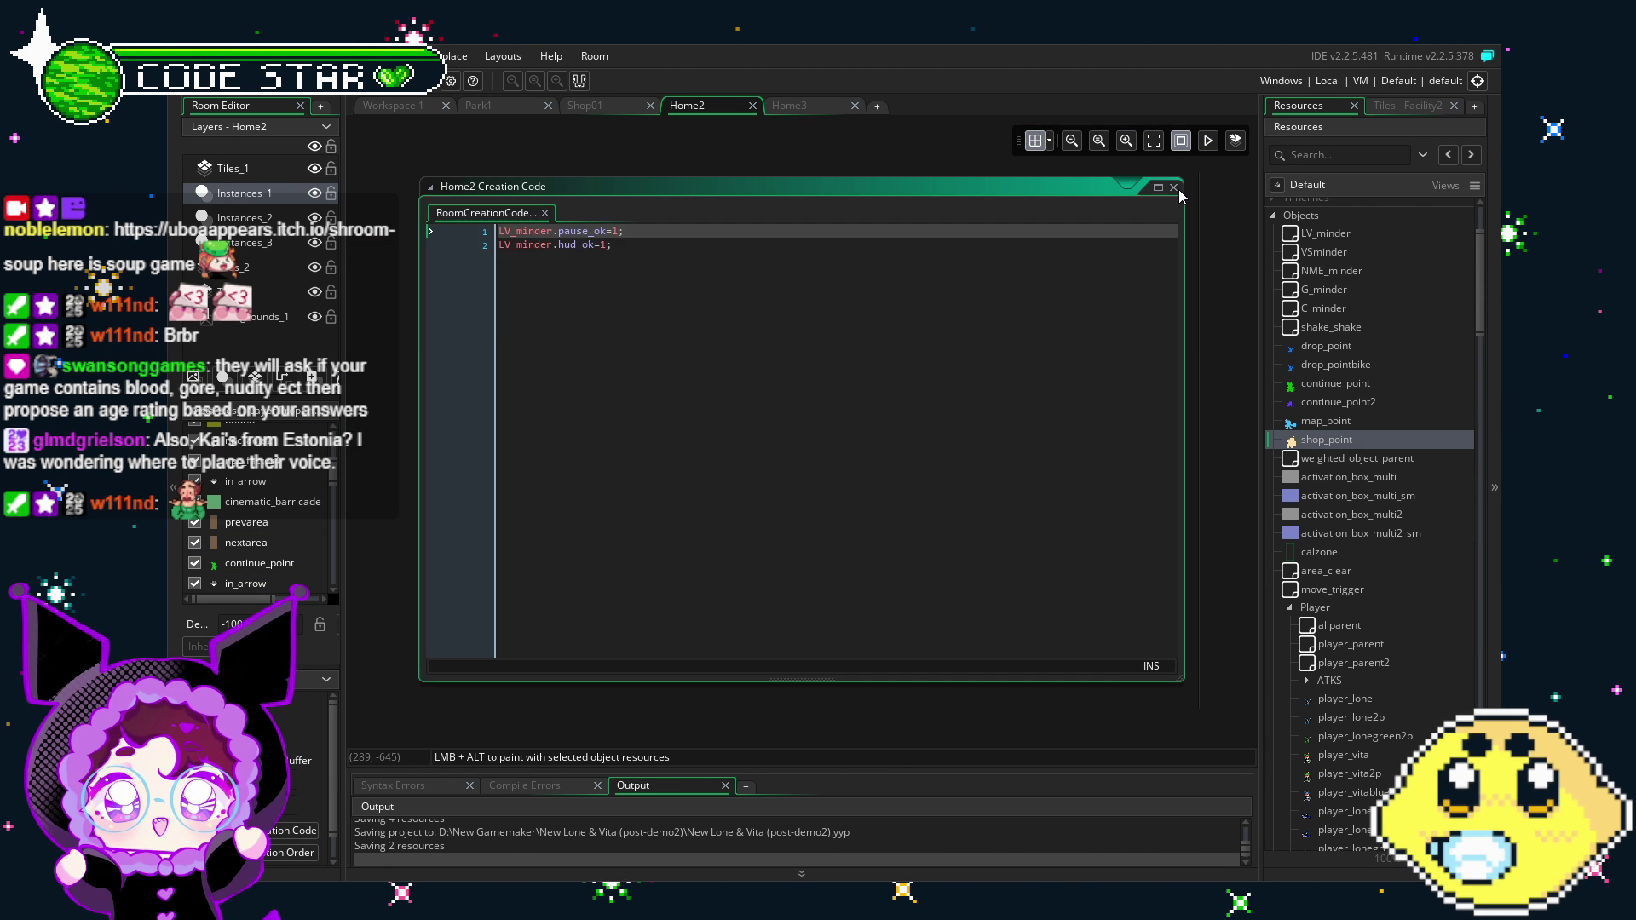
# Step: Close the Home2 creation code and pan across Home2 toward the SHOP sign and entrance door
pyautogui.click(1174, 188)
pyautogui.moveTo(936, 653); pyautogui.dragTo(631, 267)
pyautogui.moveTo(1056, 648); pyautogui.dragTo(700, 365)
pyautogui.scroll(1, 815, 567)
pyautogui.moveTo(850, 524)
pyautogui.mouseDown()
pyautogui.moveTo(651, 548)
pyautogui.moveTo(398, 500)
pyautogui.mouseUp()
pyautogui.moveTo(926, 620); pyautogui.dragTo(475, 577)
pyautogui.moveTo(627, 611); pyautogui.dragTo(466, 602)
pyautogui.scroll(1, 298, 529)
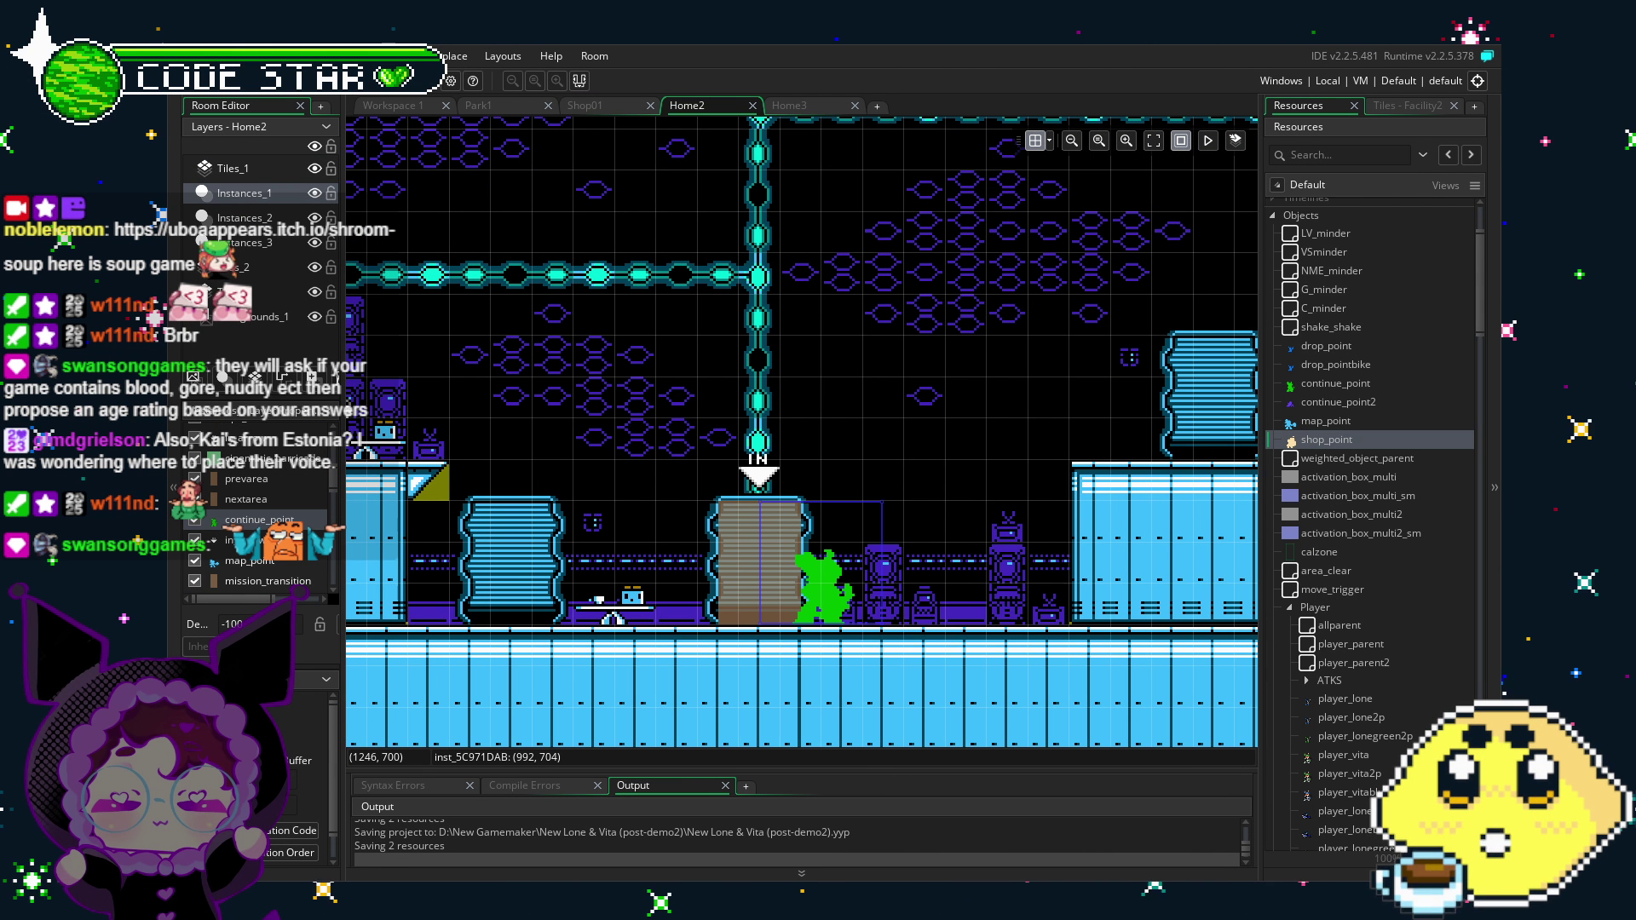
pyautogui.moveTo(684, 658)
pyautogui.mouseDown()
pyautogui.moveTo(604, 645)
pyautogui.moveTo(681, 591)
pyautogui.mouseUp()
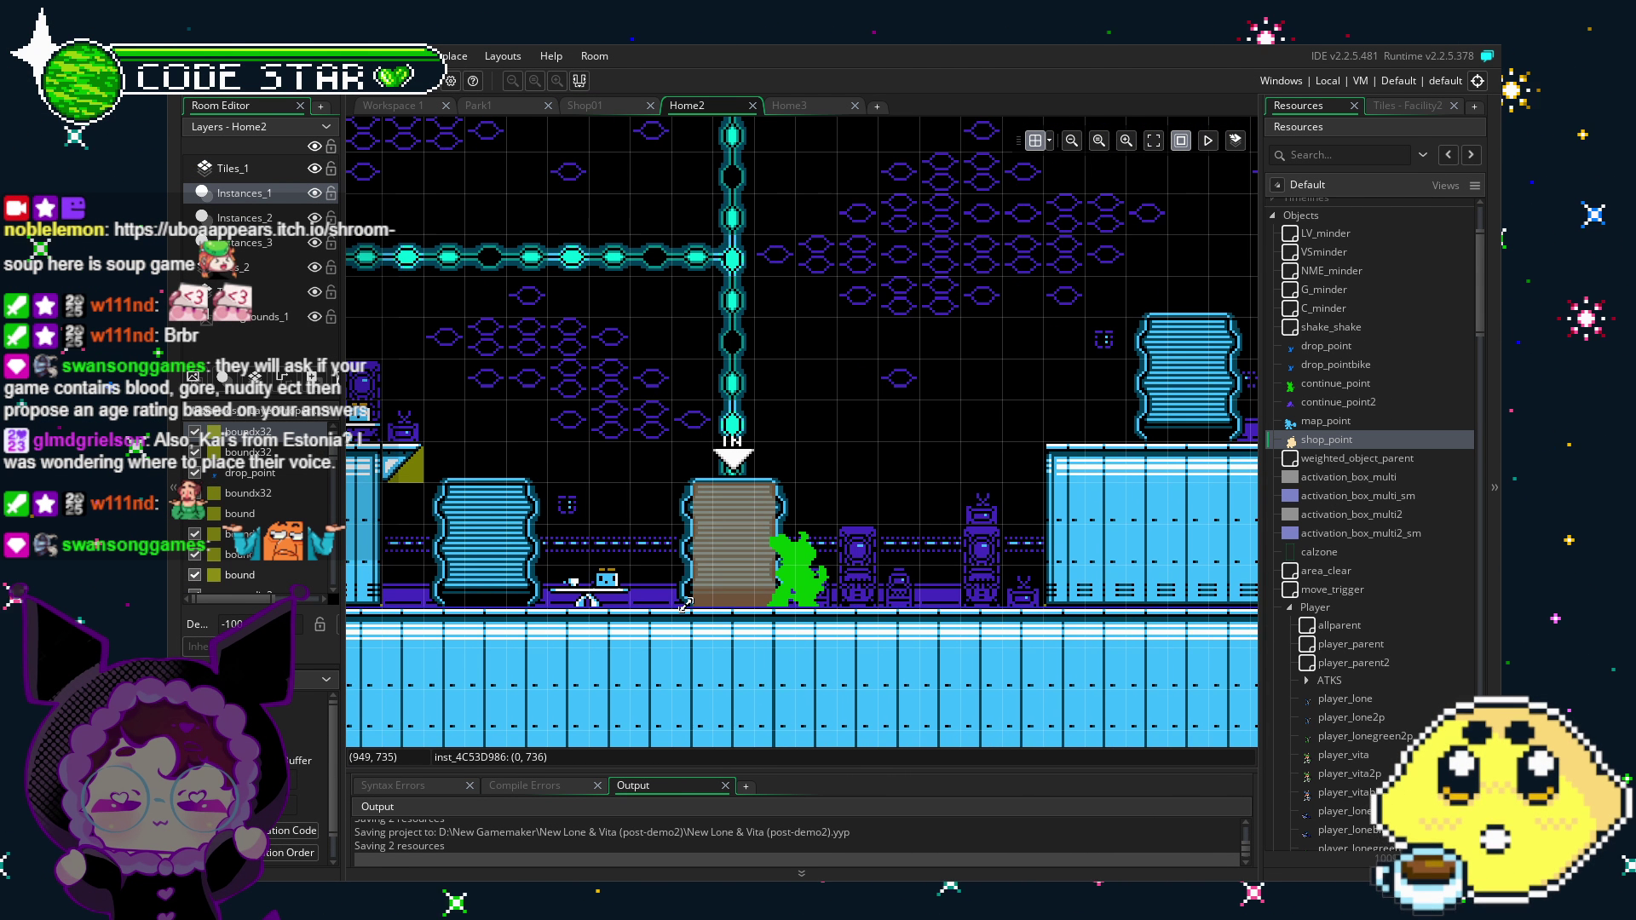
pyautogui.moveTo(685, 603); pyautogui.dragTo(634, 595)
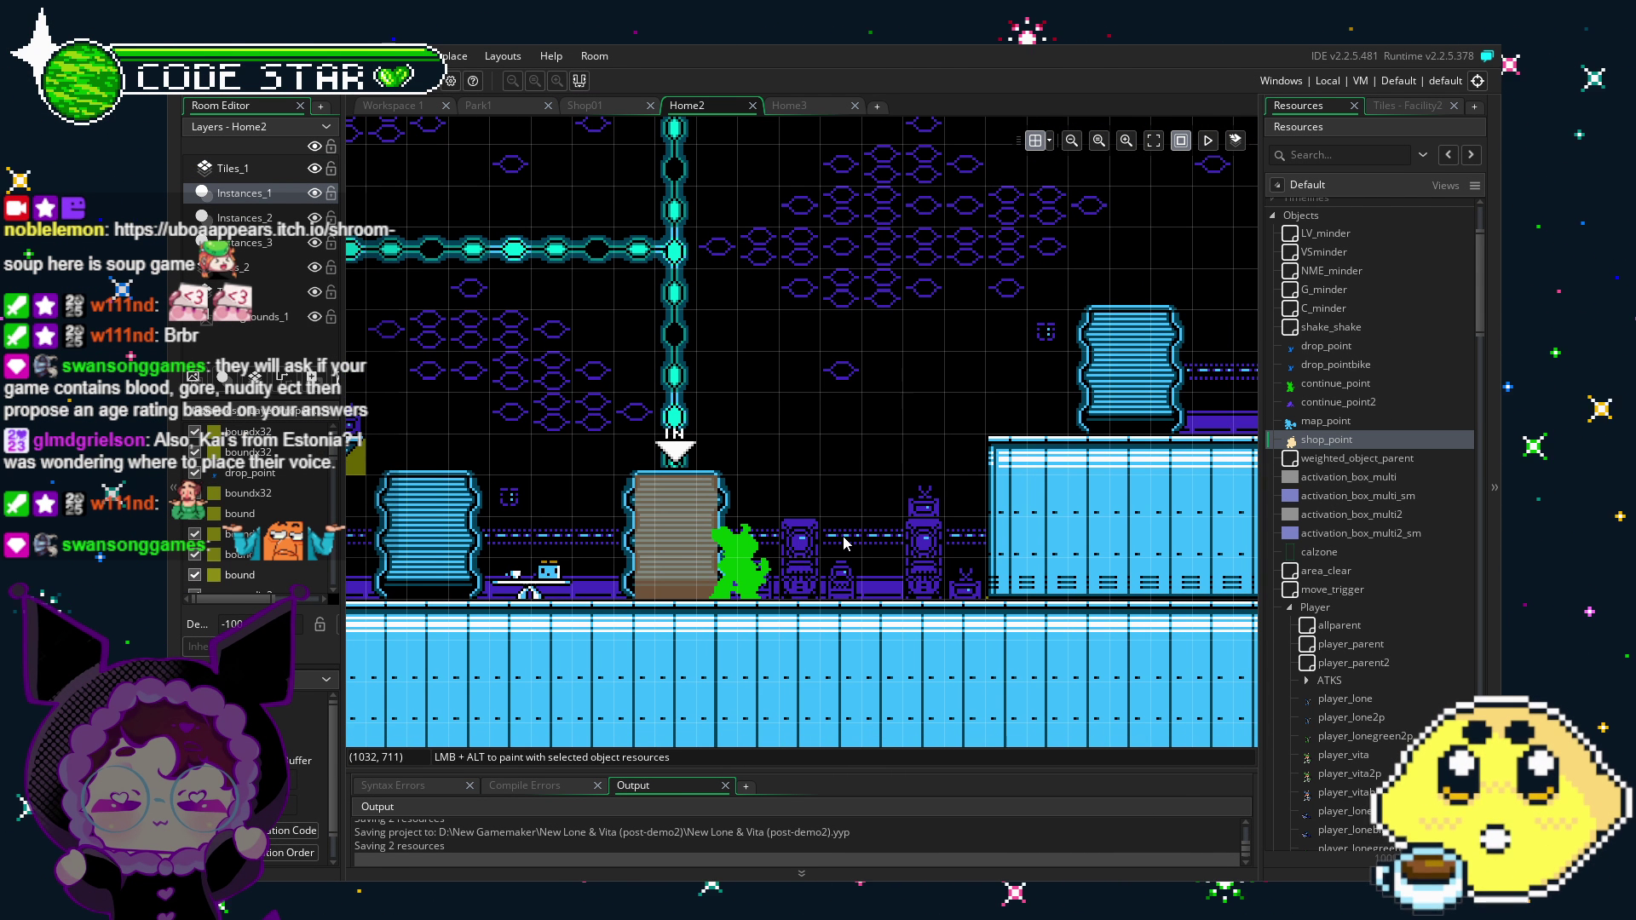
pyautogui.moveTo(767, 519); pyautogui.dragTo(839, 449)
pyautogui.click(747, 379)
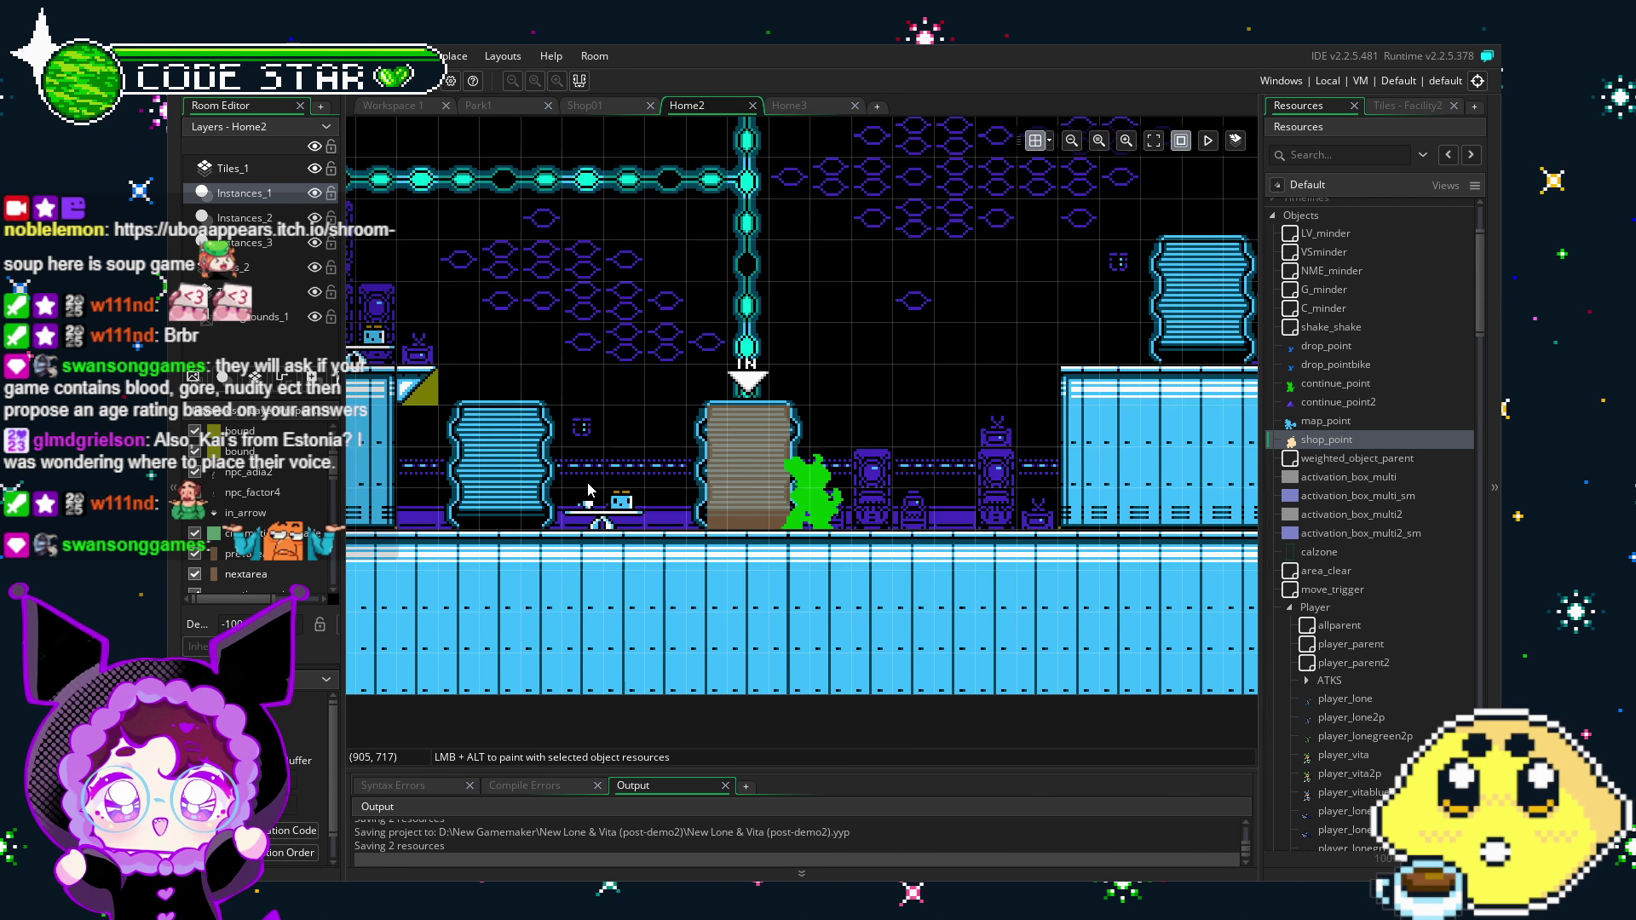
pyautogui.moveTo(587, 489)
pyautogui.mouseDown()
pyautogui.moveTo(660, 546)
pyautogui.moveTo(523, 576)
pyautogui.mouseUp()
pyautogui.scroll(-2, 524, 576)
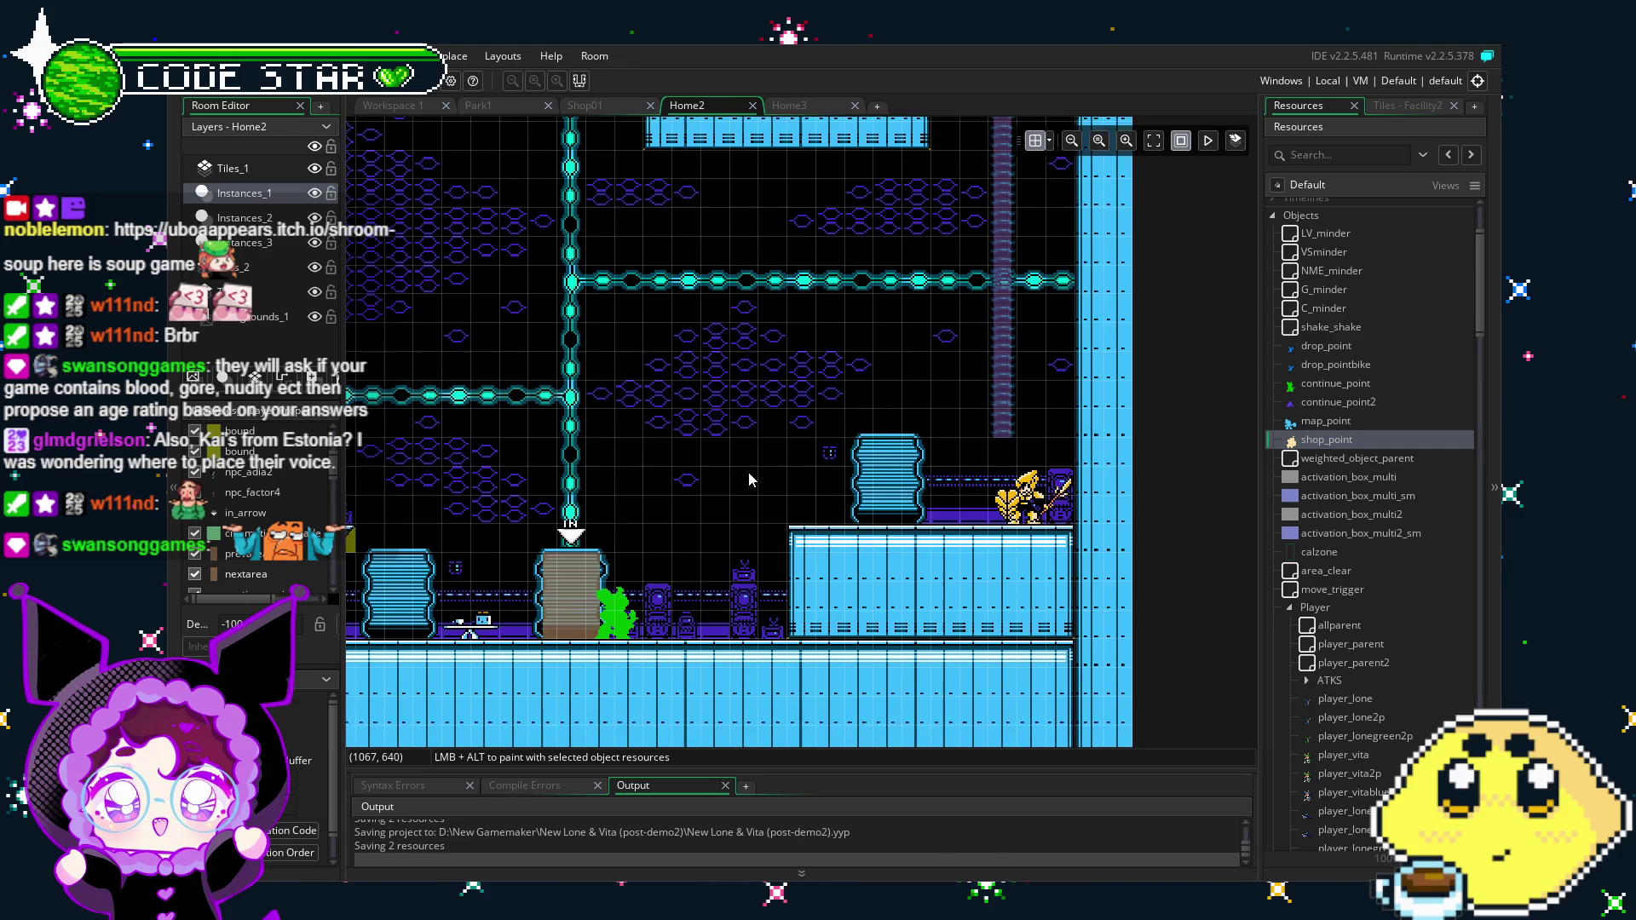
pyautogui.moveTo(623, 663); pyautogui.dragTo(723, 627)
pyautogui.scroll(2, 724, 628)
pyautogui.doubleClick(724, 545)
pyautogui.click(949, 393)
pyautogui.scroll(-2, 947, 387)
pyautogui.scroll(-2, 905, 511)
pyautogui.scroll(-3, 1341, 600)
pyautogui.scroll(-4, 1341, 601)
pyautogui.scroll(-9, 1341, 601)
pyautogui.scroll(-4, 1341, 603)
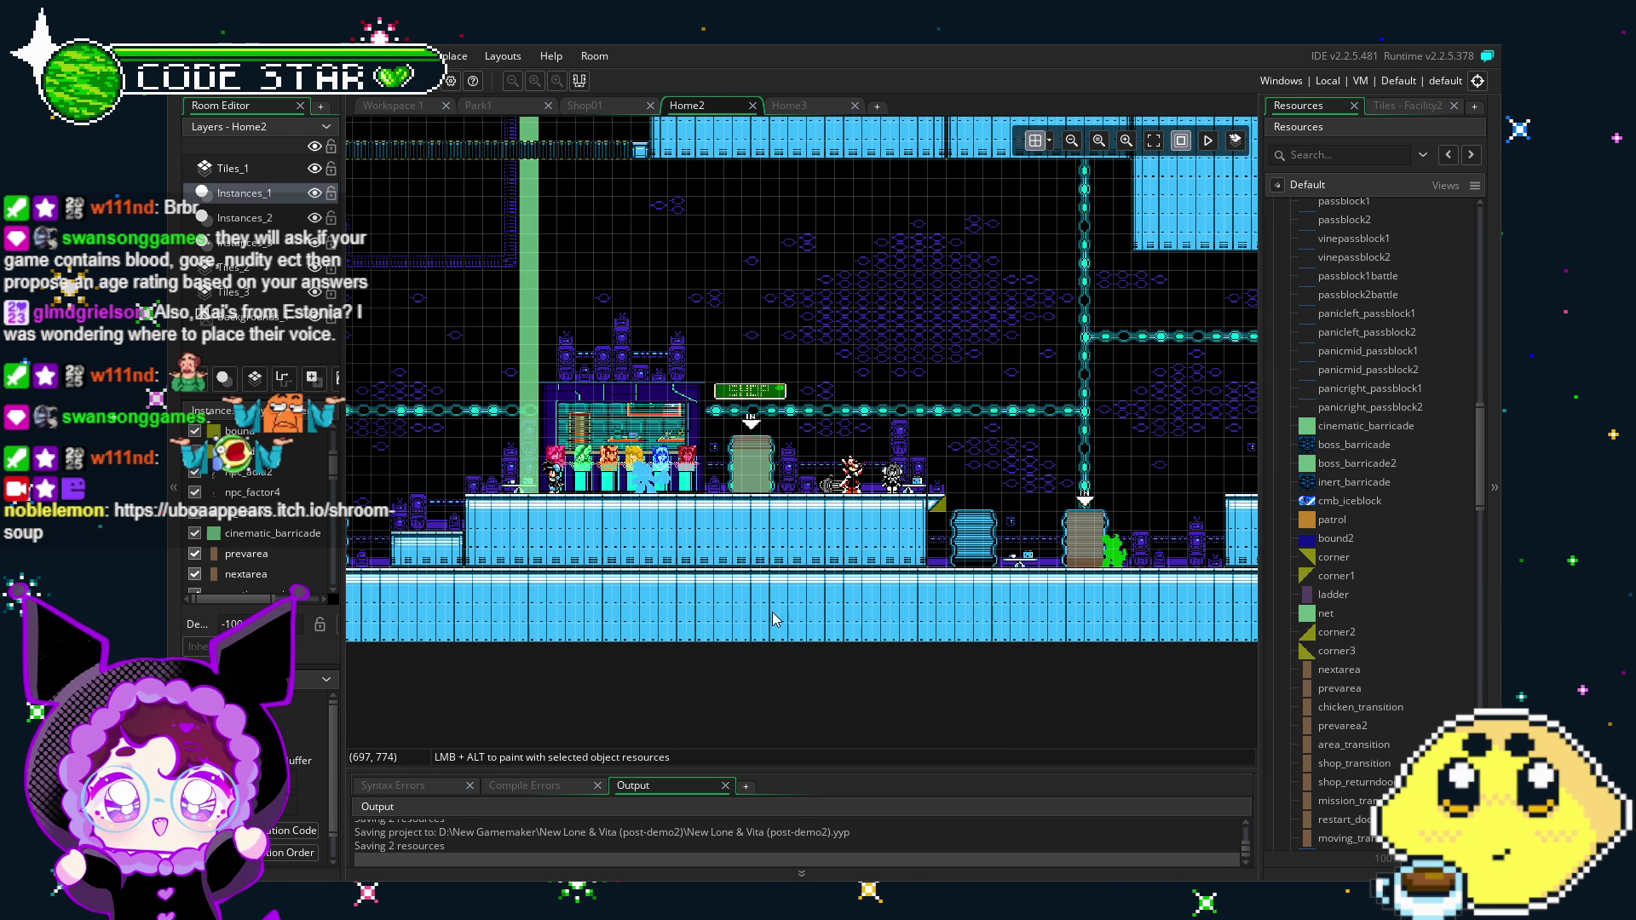
pyautogui.moveTo(775, 620); pyautogui.dragTo(611, 617)
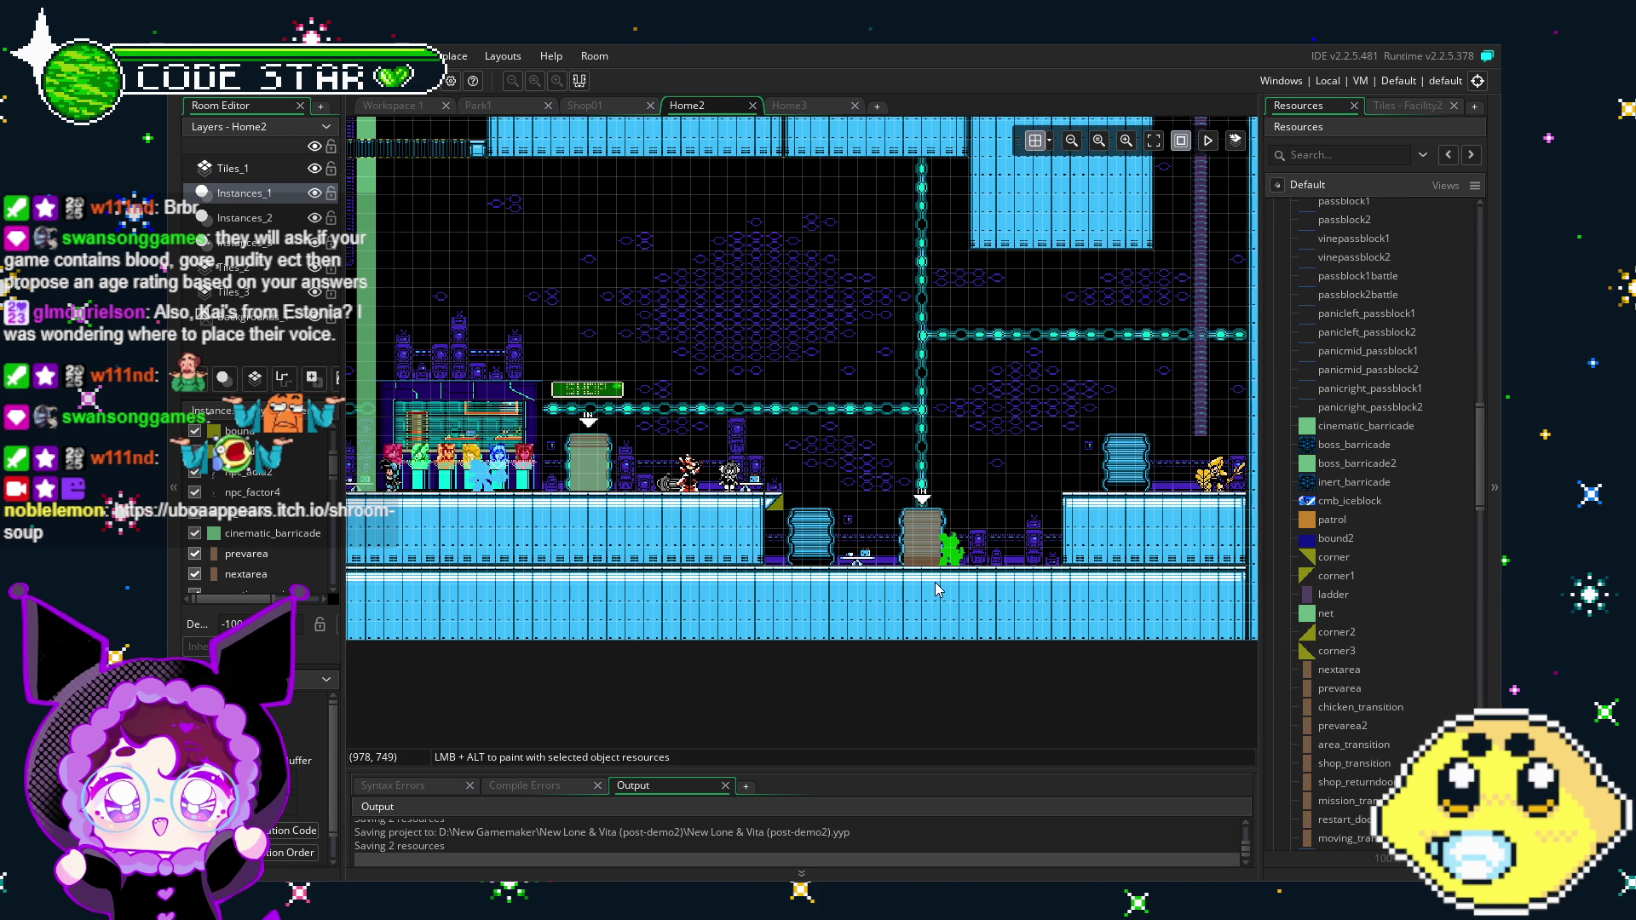
pyautogui.moveTo(748, 108); pyautogui.dragTo(775, 157)
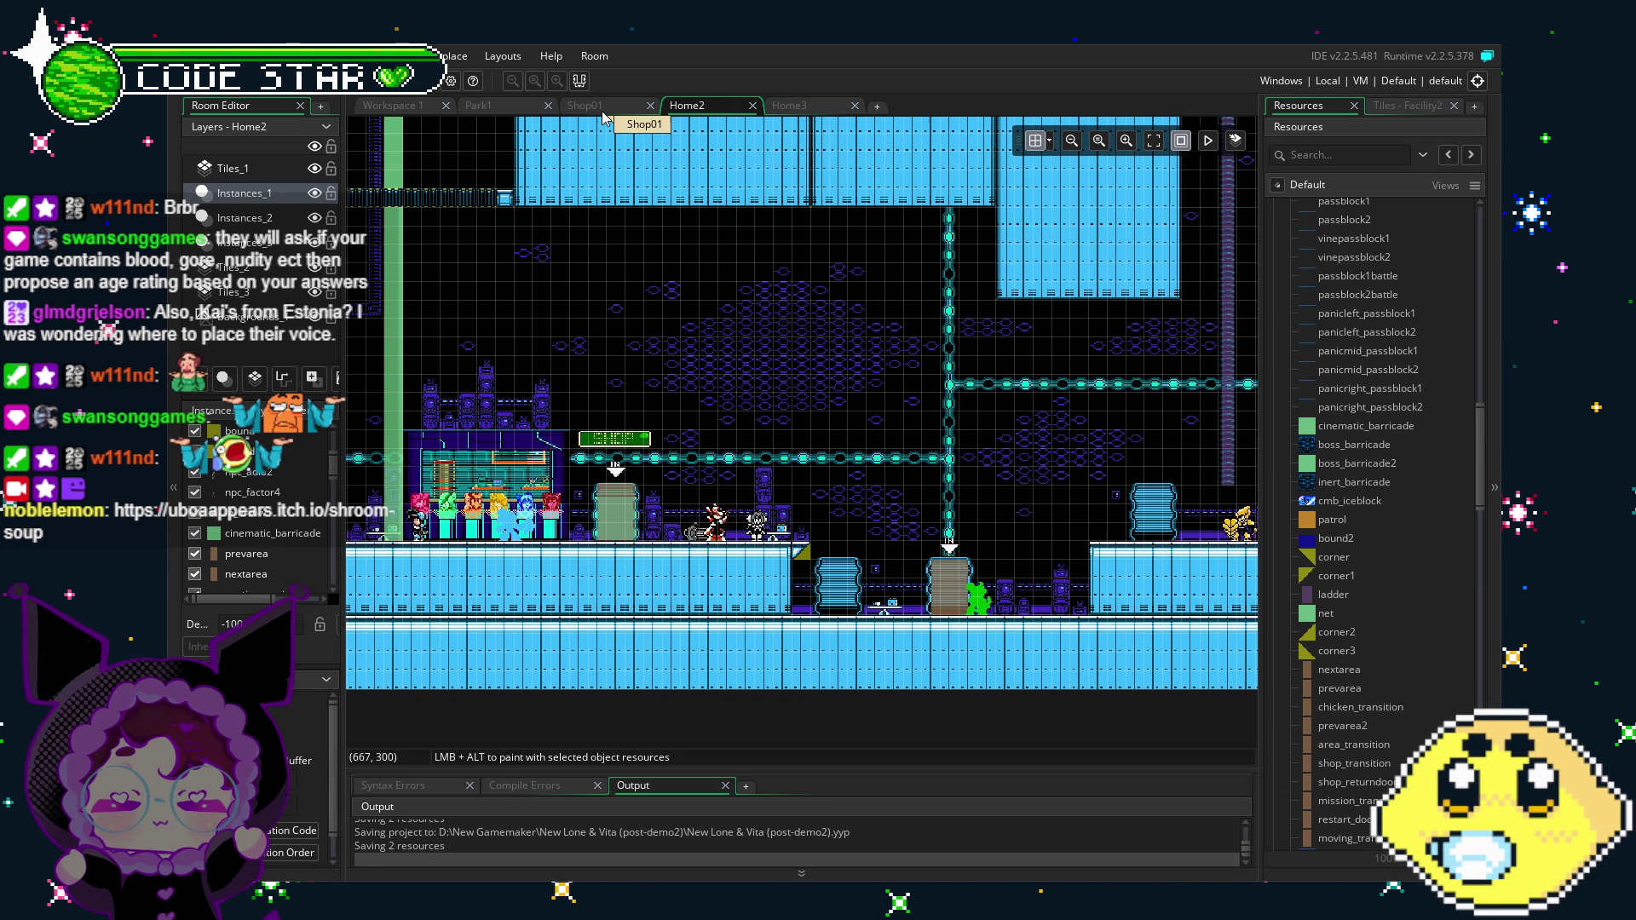
pyautogui.moveTo(830, 639); pyautogui.dragTo(878, 613)
pyautogui.scroll(3, 879, 614)
pyautogui.moveTo(432, 621)
pyautogui.mouseDown()
pyautogui.moveTo(967, 654)
pyautogui.moveTo(911, 727)
pyautogui.mouseUp()
pyautogui.click(596, 106)
pyautogui.click(701, 109)
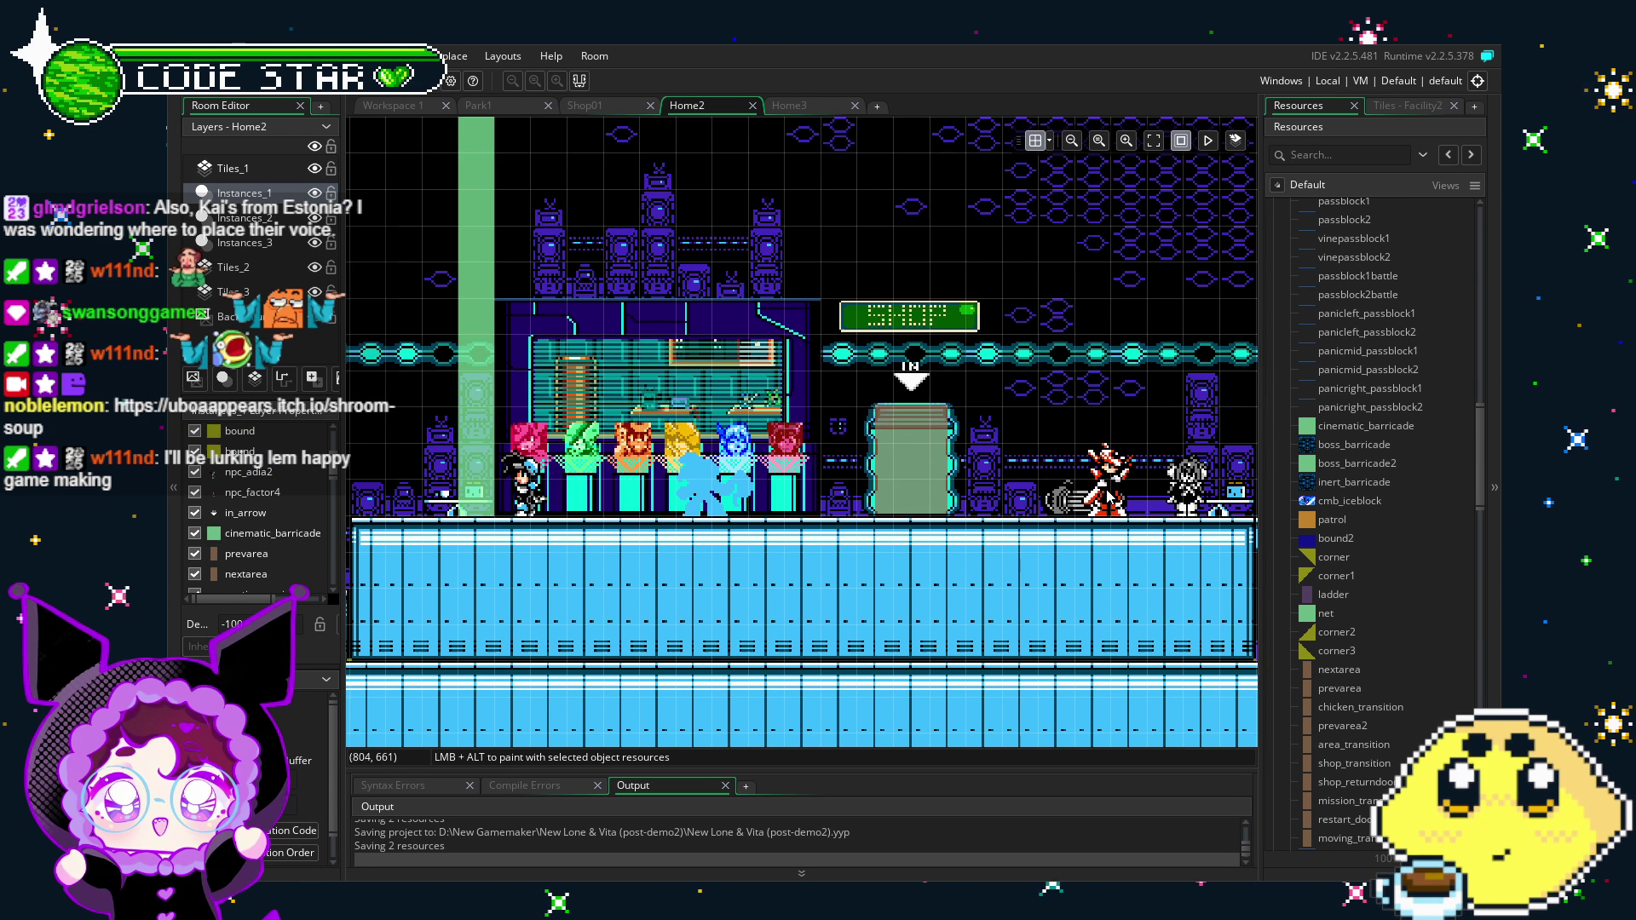
pyautogui.moveTo(926, 479); pyautogui.dragTo(862, 468)
pyautogui.moveTo(567, 413); pyautogui.dragTo(706, 398)
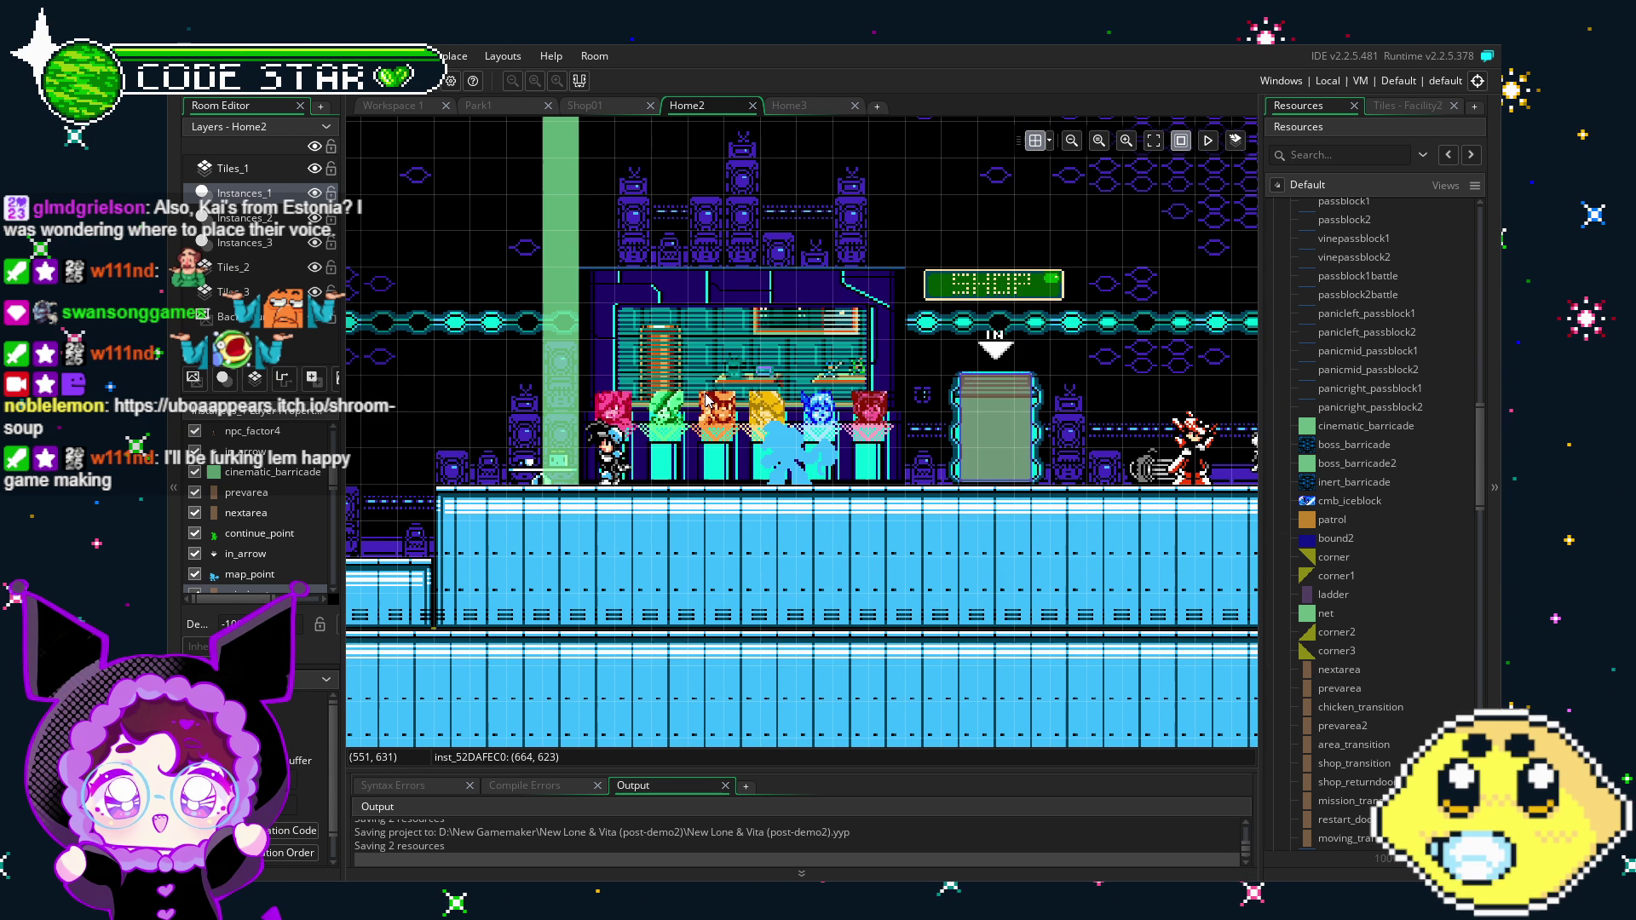
pyautogui.doubleClick(953, 426)
pyautogui.moveTo(426, 367); pyautogui.dragTo(643, 272)
pyautogui.click(470, 352)
pyautogui.hscroll(-5, 761, 436)
pyautogui.scroll(1, 761, 436)
pyautogui.scroll(-1, 761, 436)
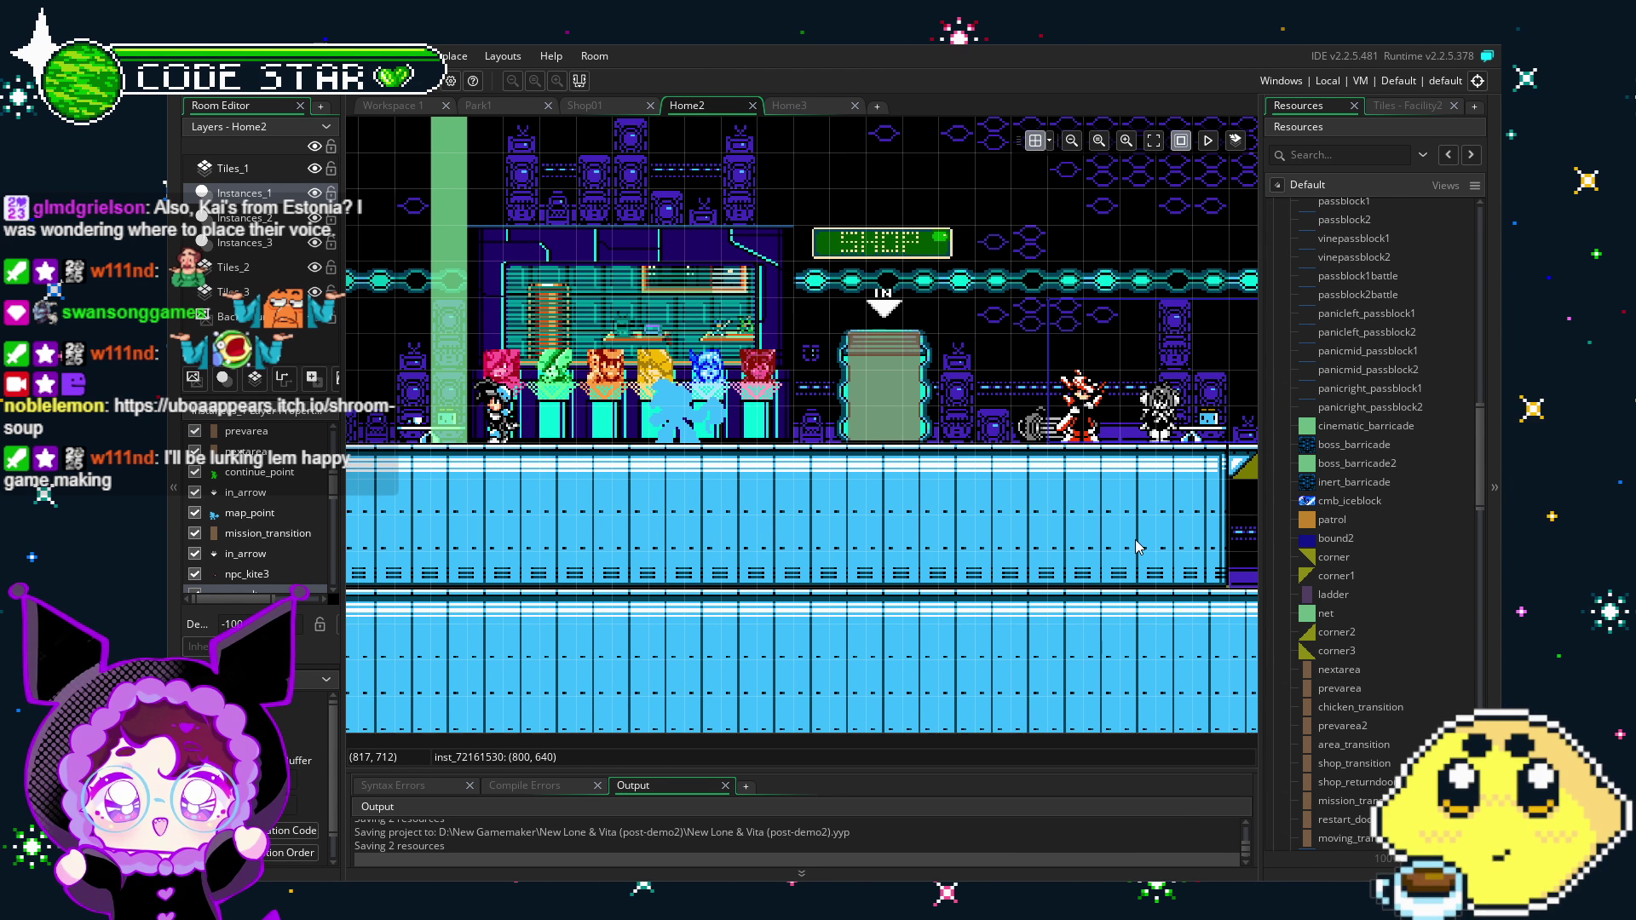
pyautogui.moveTo(864, 544); pyautogui.dragTo(831, 557)
pyautogui.scroll(5, 1489, 409)
pyautogui.scroll(6, 1436, 452)
pyautogui.click(1289, 733)
pyautogui.moveTo(868, 564); pyautogui.dragTo(959, 538)
pyautogui.scroll(3, 1320, 434)
pyautogui.scroll(2, 1320, 435)
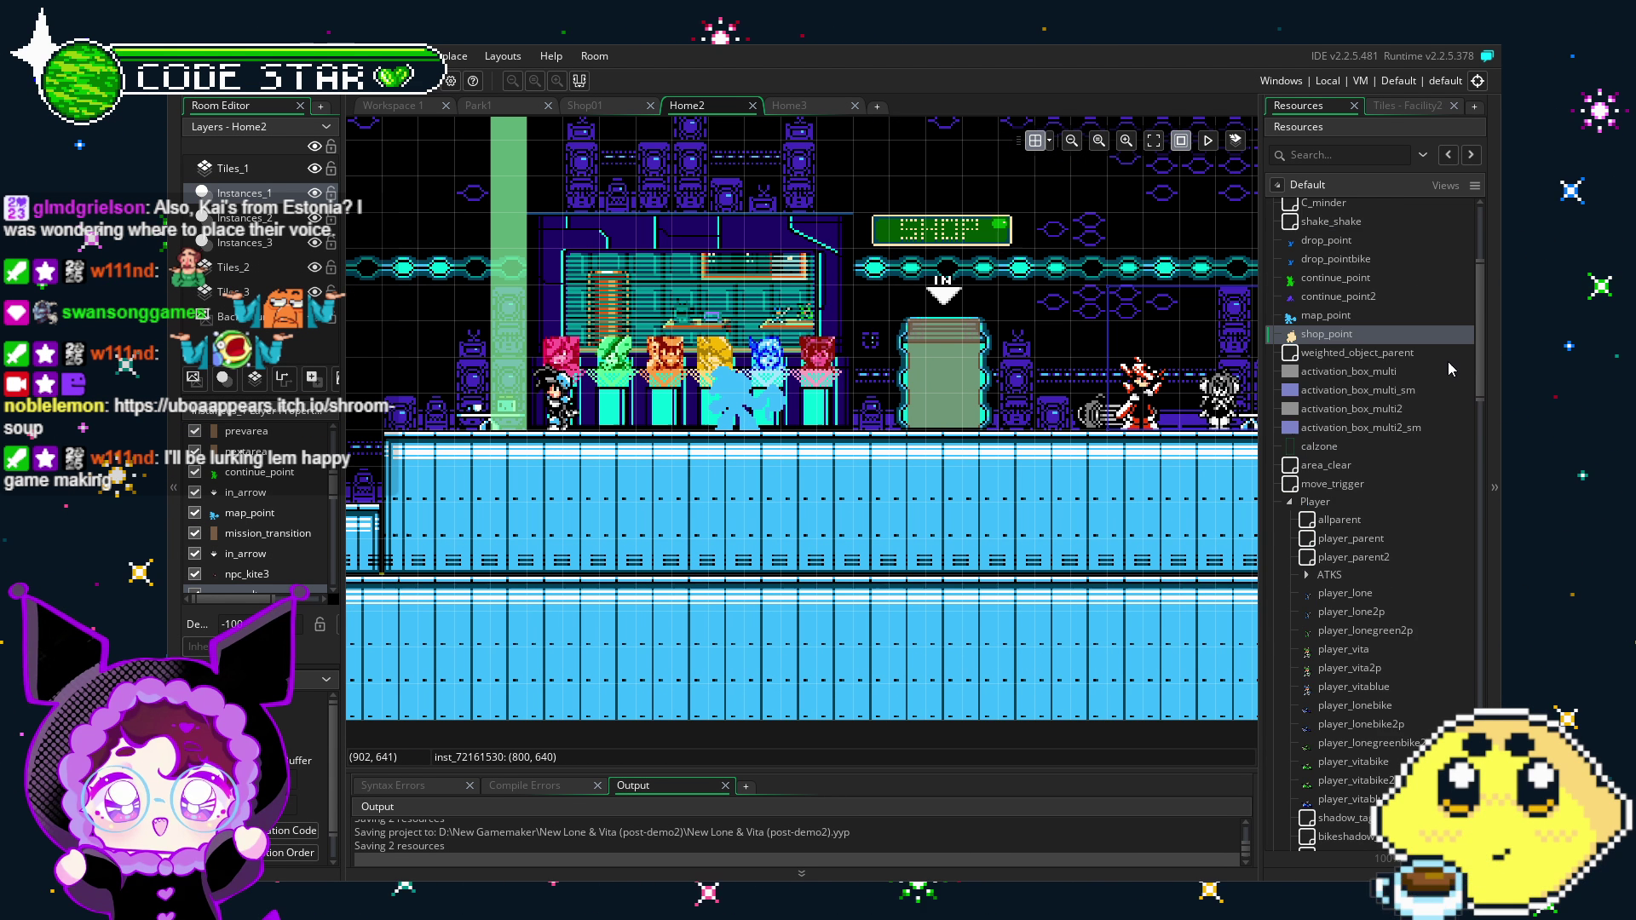
# Step: Pan Home2 toward the next door, then switch to the Shop01 room and pan its view
pyautogui.scroll(2, 1449, 361)
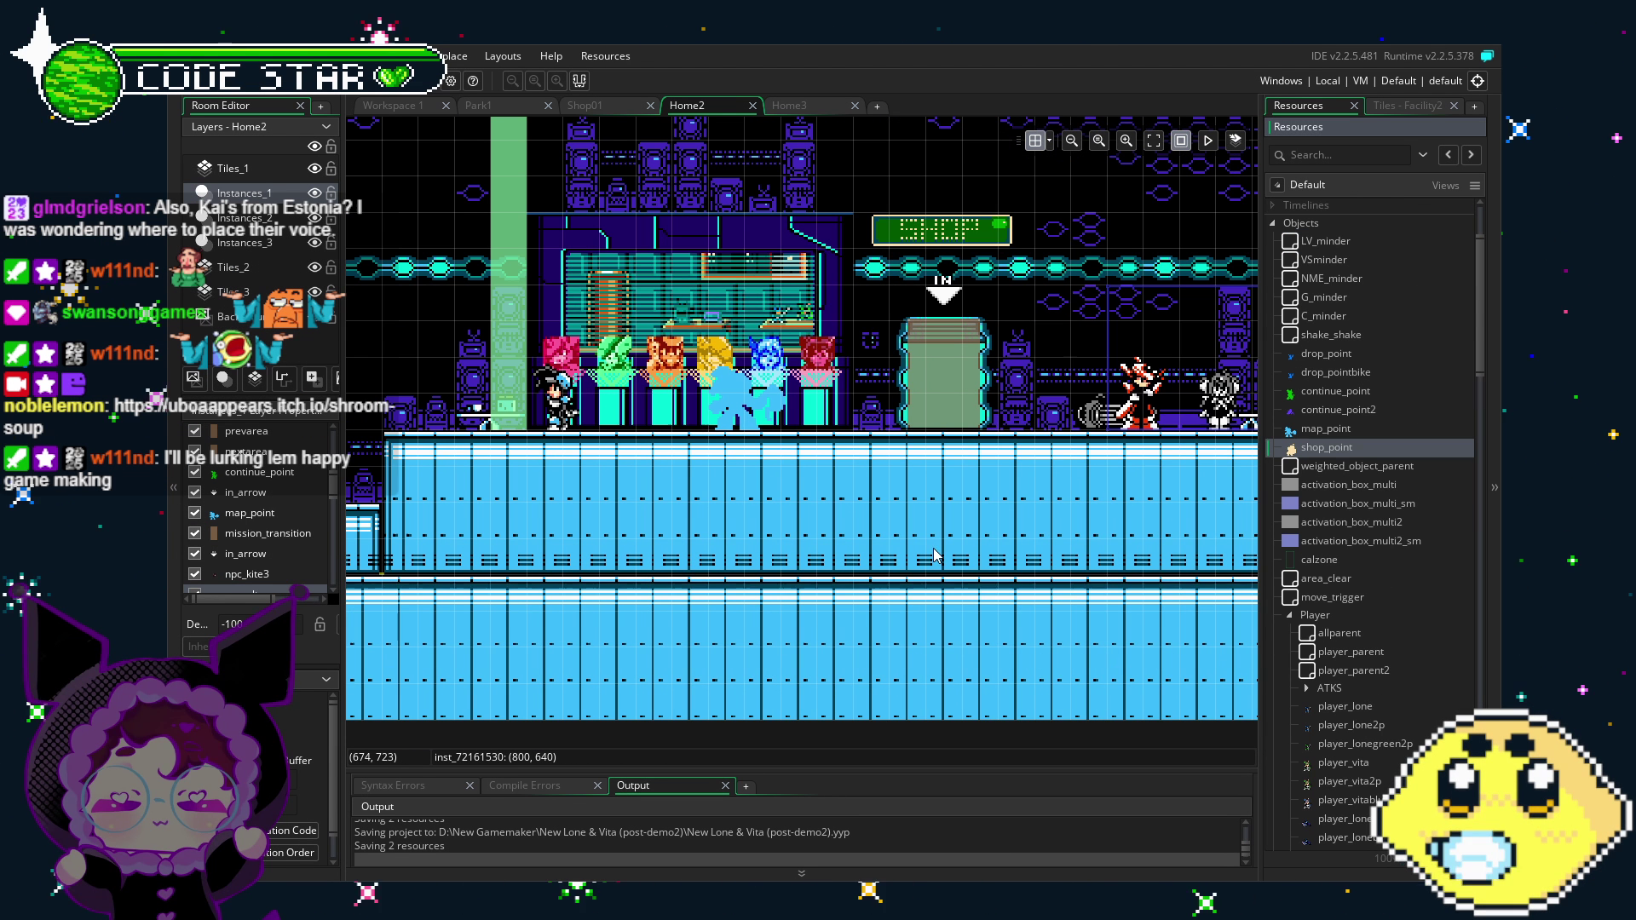
pyautogui.moveTo(934, 555); pyautogui.dragTo(724, 578)
pyautogui.hscroll(5, 785, 552)
pyautogui.scroll(1, 785, 552)
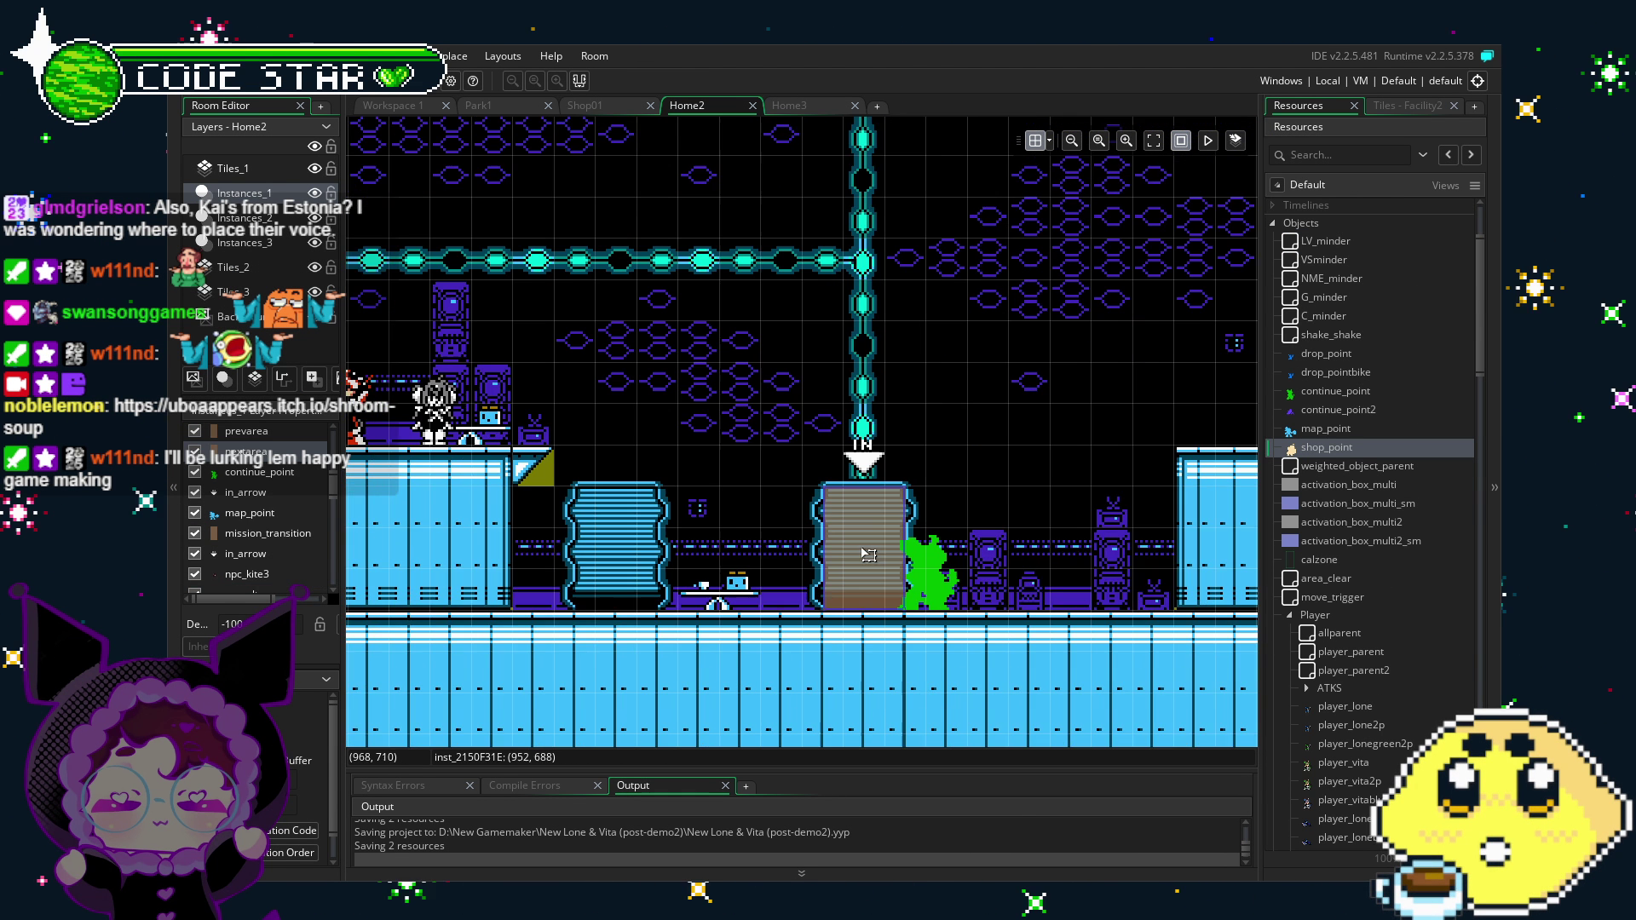
pyautogui.hscroll(1, 764, 607)
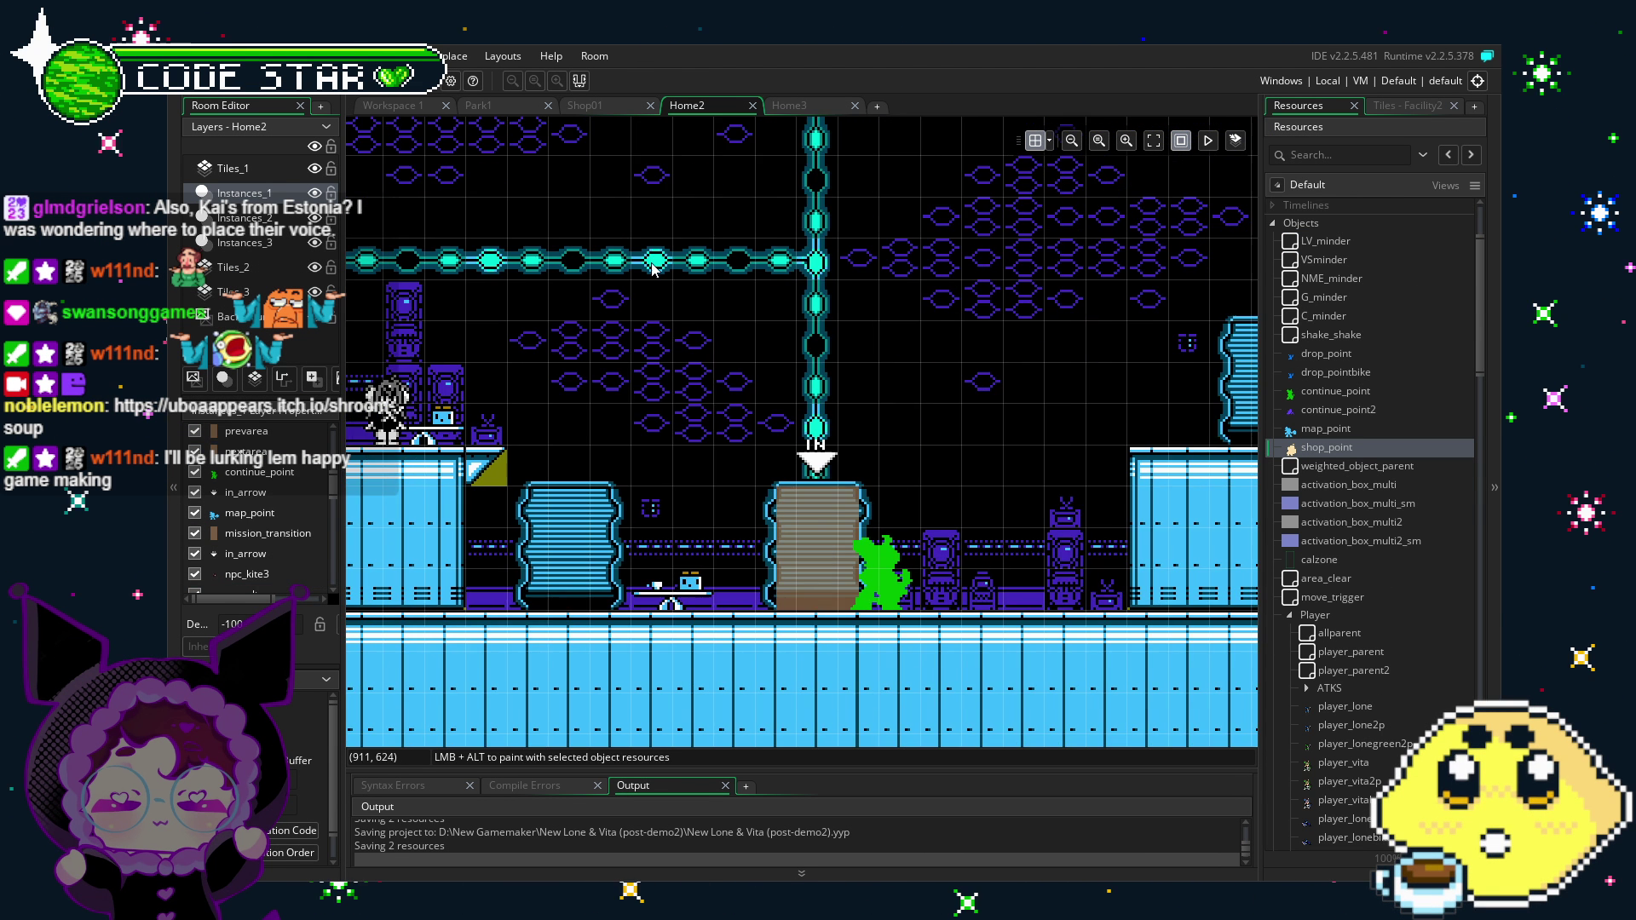
pyautogui.click(588, 104)
pyautogui.hscroll(2, 842, 576)
pyautogui.moveTo(842, 576); pyautogui.dragTo(884, 566)
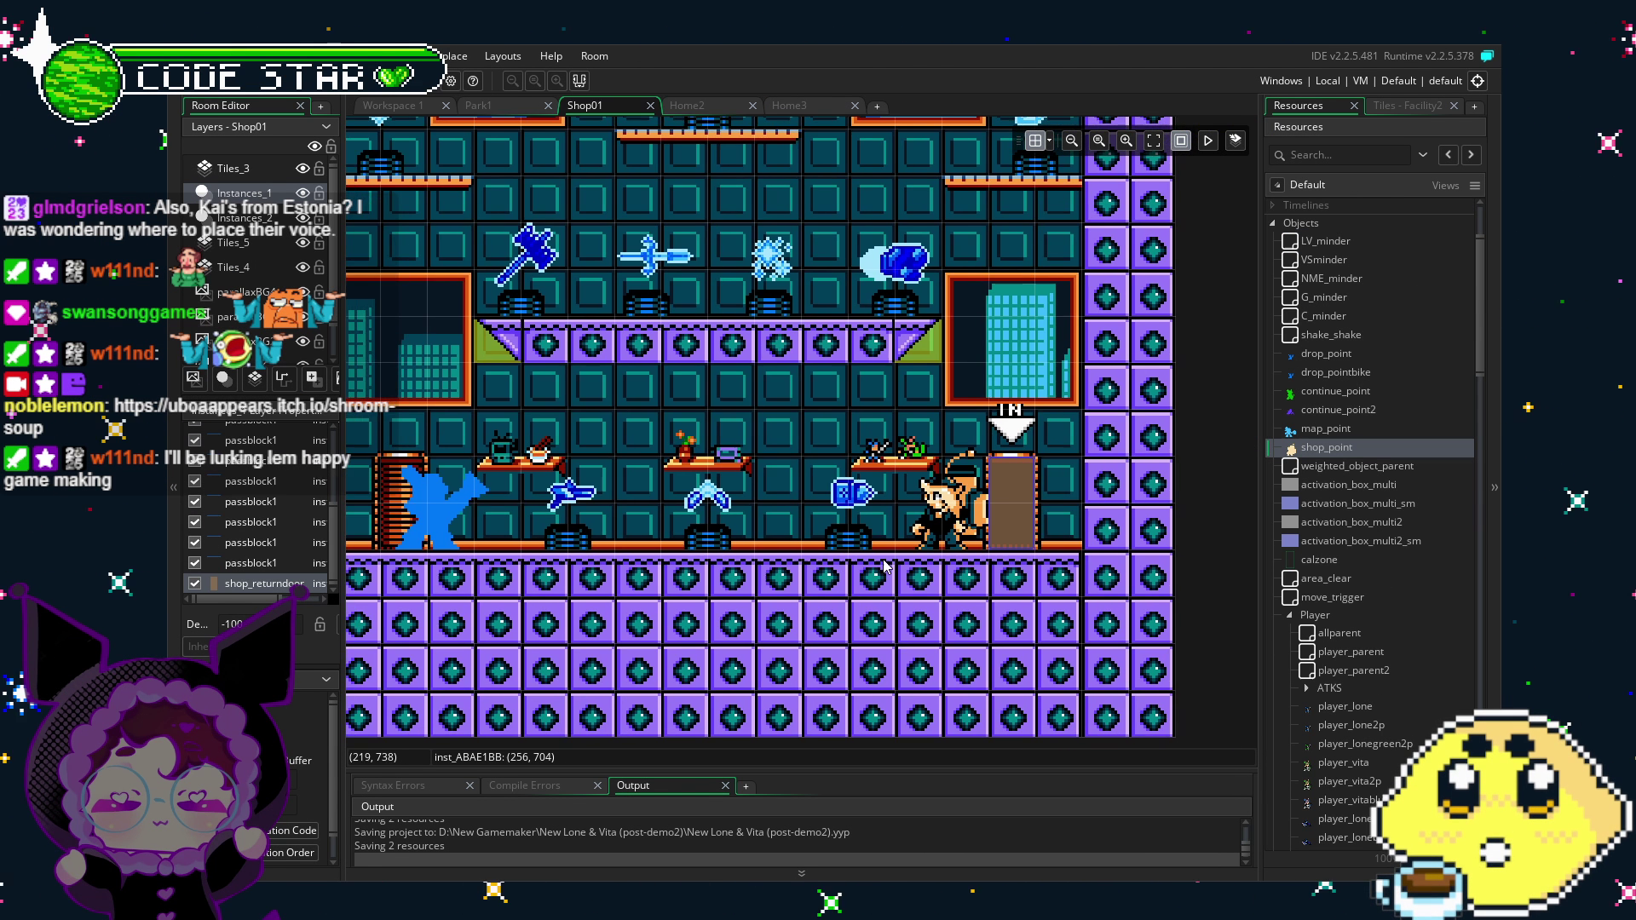
# Step: Open the Shop01 return door's instance properties and its shop_returndoor object, then arrange the panels
pyautogui.hscroll(1, 833, 578)
pyautogui.moveTo(833, 578); pyautogui.dragTo(792, 585)
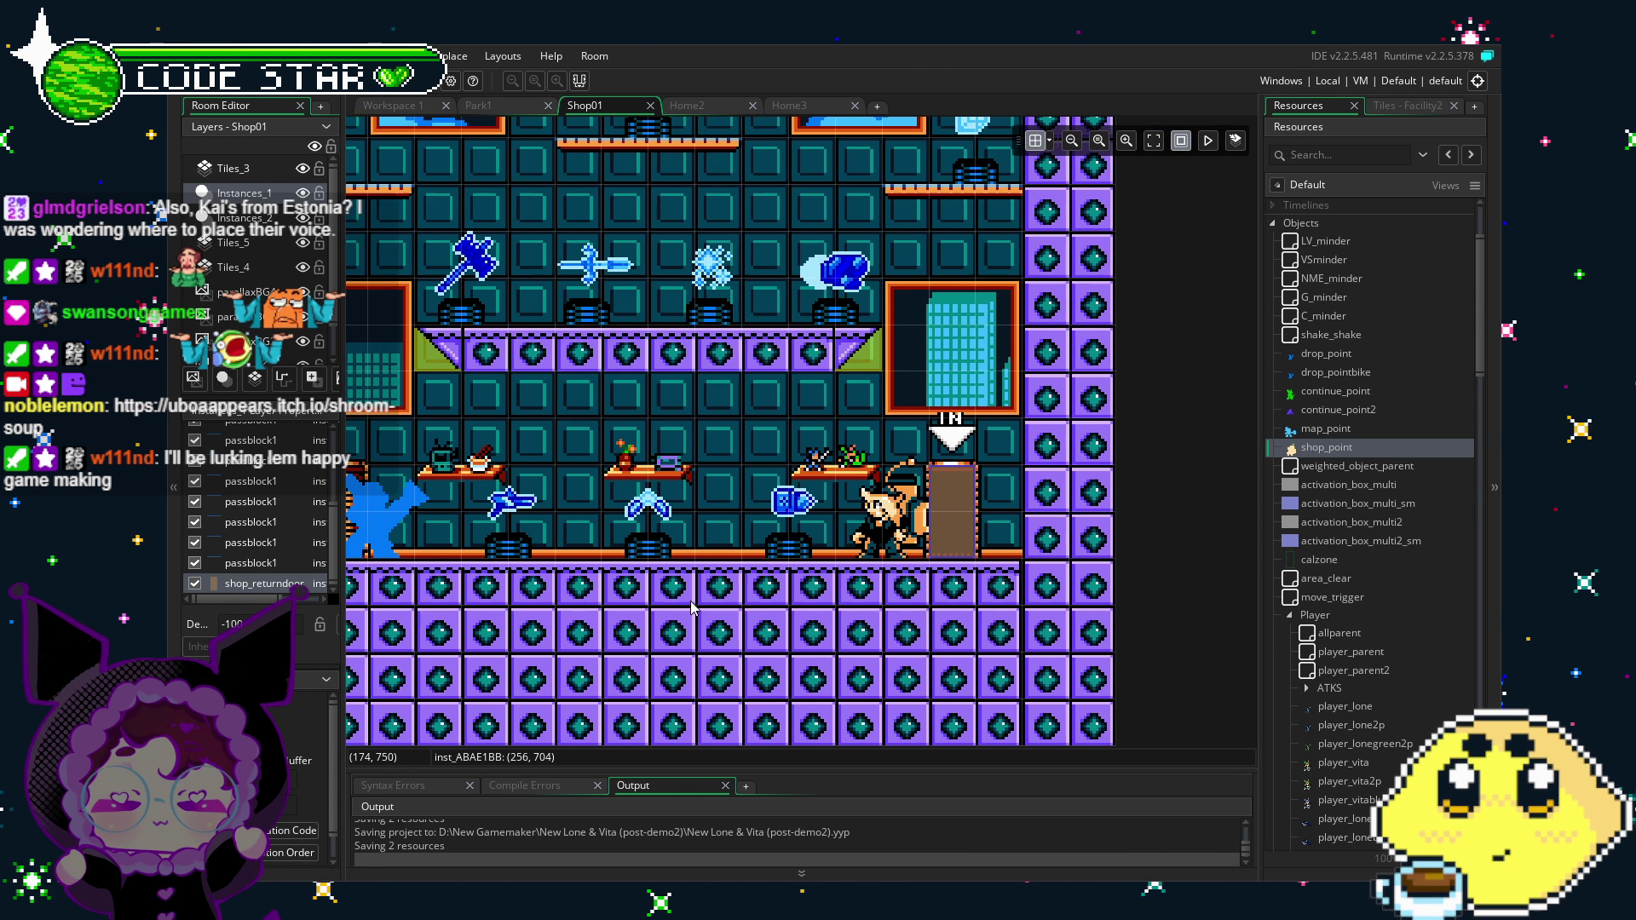
pyautogui.doubleClick(1074, 582)
pyautogui.click(782, 394)
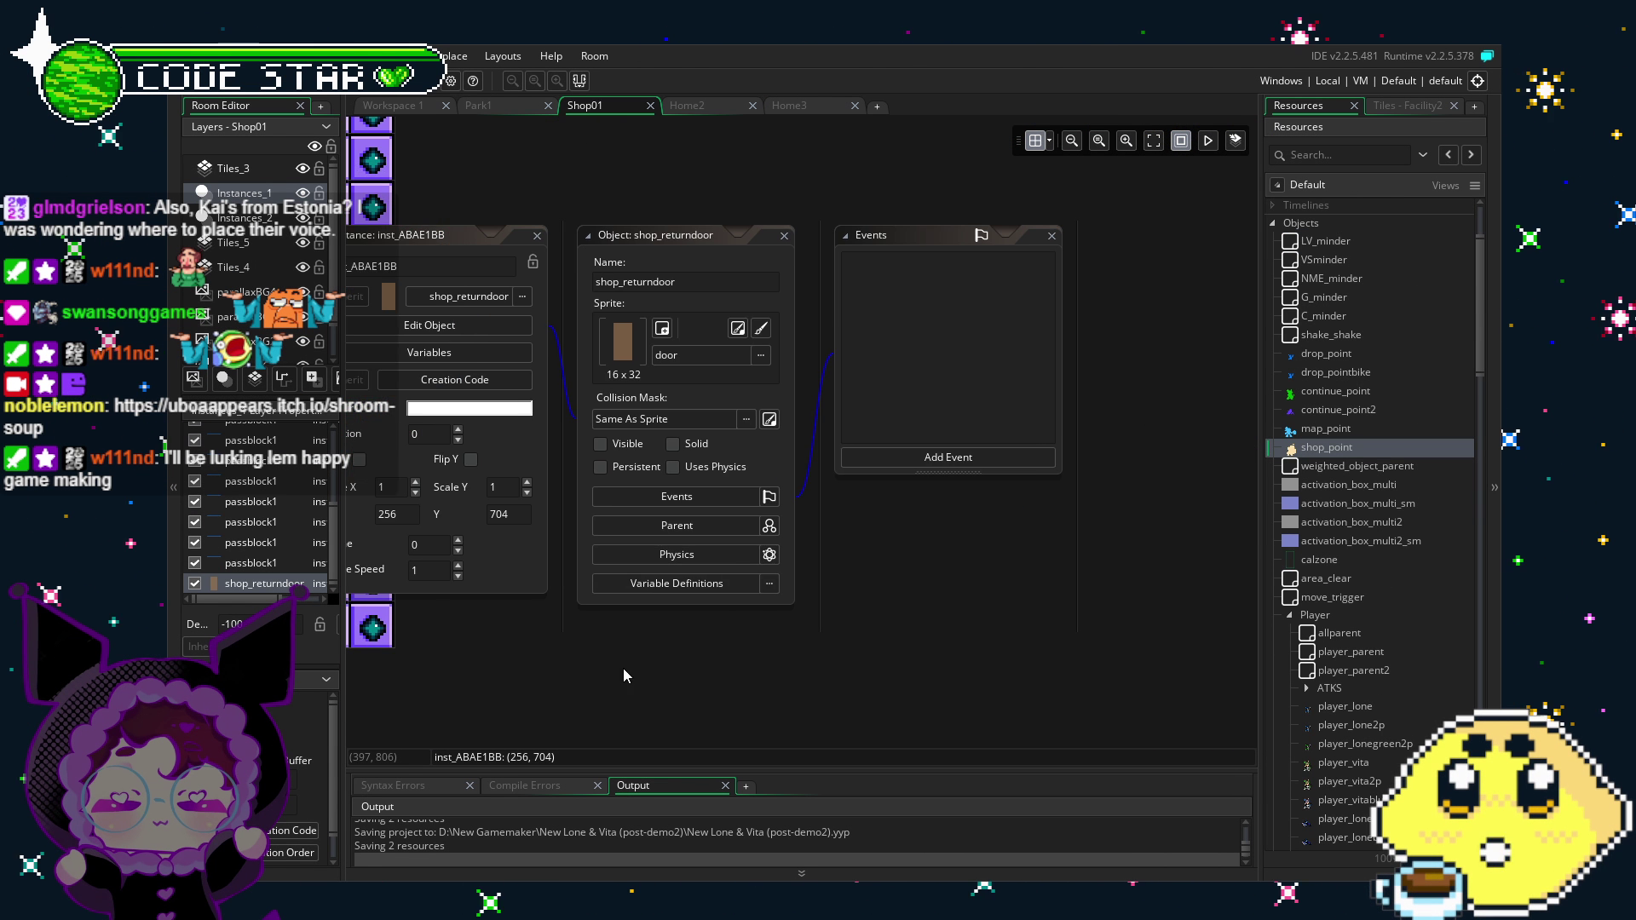
pyautogui.moveTo(623, 676)
pyautogui.mouseDown()
pyautogui.moveTo(844, 686)
pyautogui.moveTo(724, 679)
pyautogui.mouseUp()
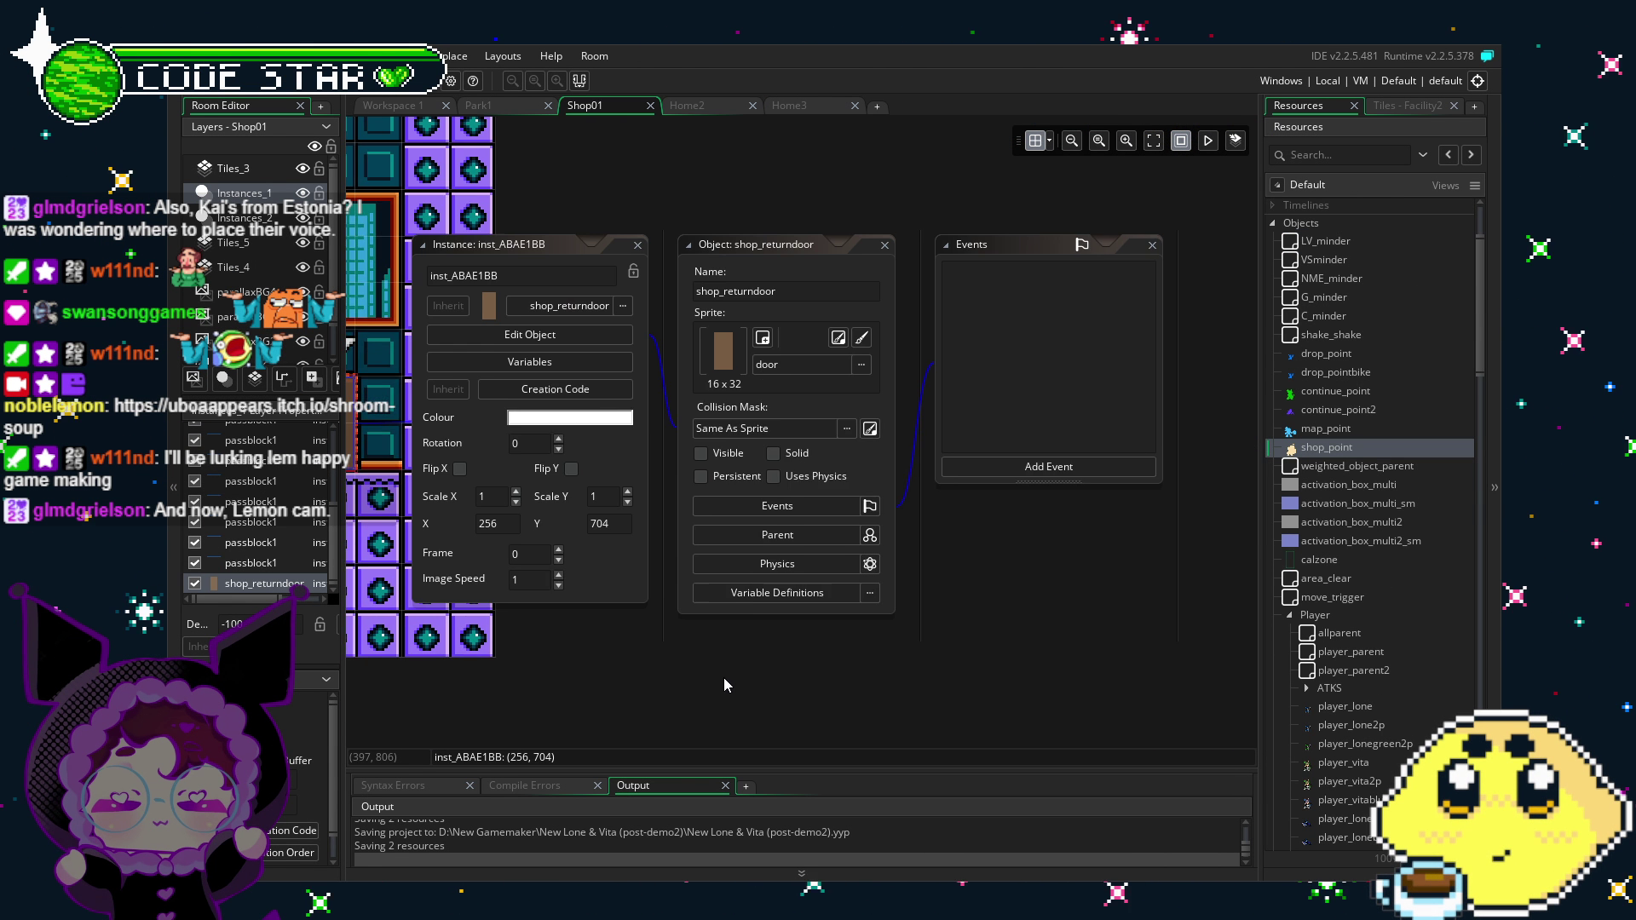
pyautogui.moveTo(724, 677); pyautogui.dragTo(697, 677)
# Step: Close the door's property windows, collapse Objects and expand the Rooms folder in Resources
pyautogui.click(697, 677)
pyautogui.scroll(2, 1349, 587)
pyautogui.scroll(1, 1350, 588)
pyautogui.click(1272, 348)
pyautogui.click(1272, 367)
pyautogui.scroll(-1, 1320, 479)
pyautogui.scroll(-5, 1321, 477)
pyautogui.scroll(-3, 1361, 564)
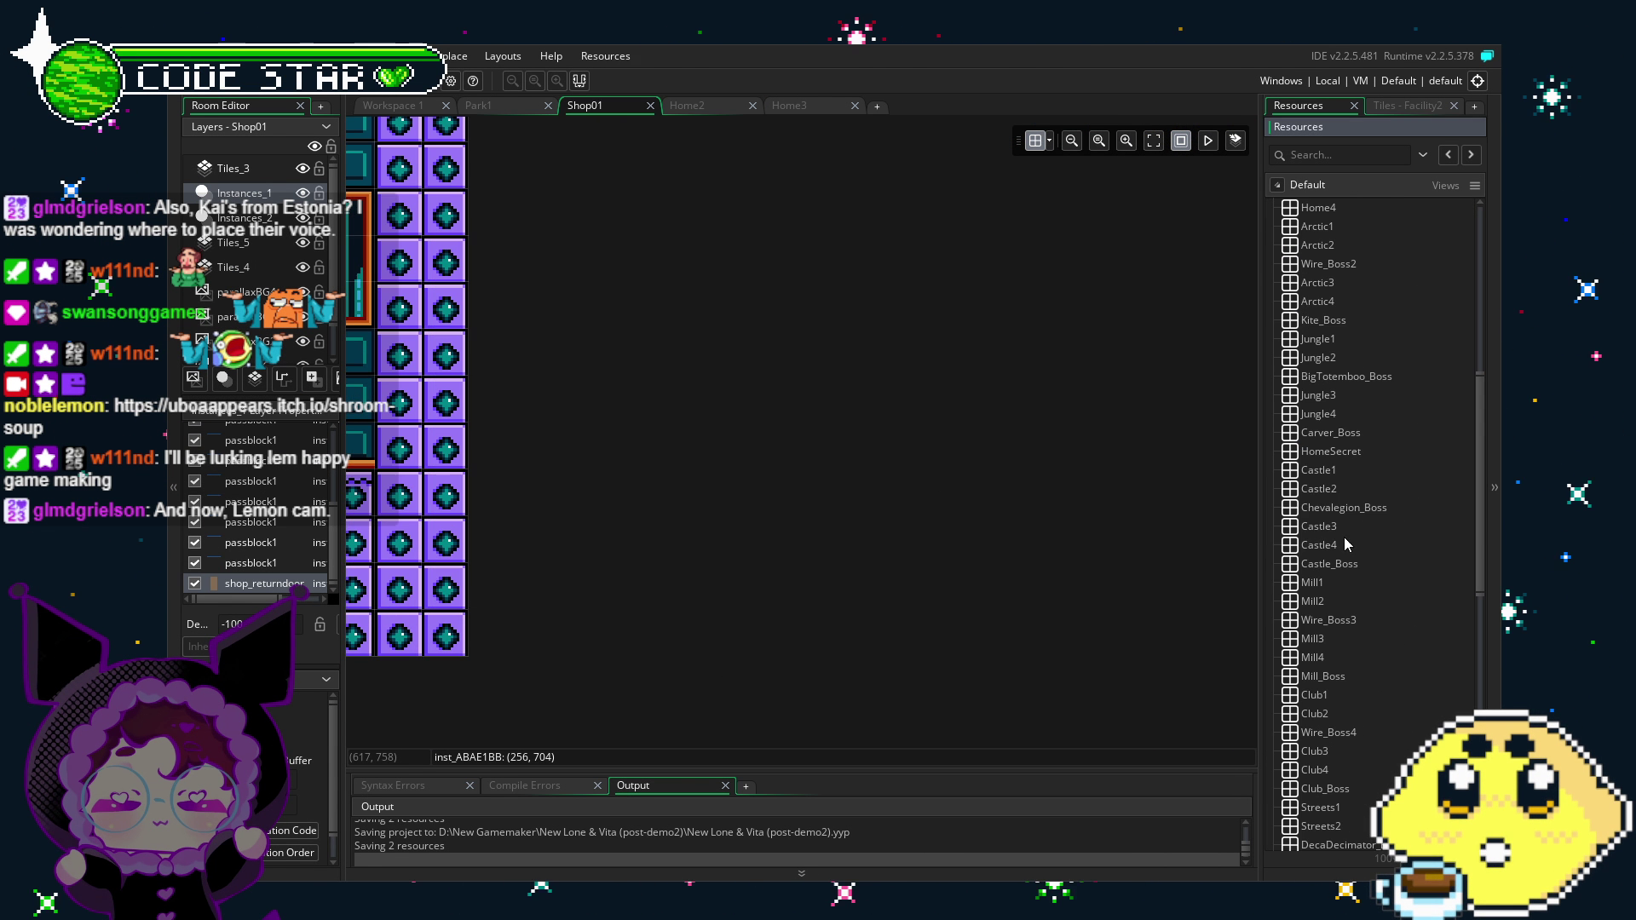
# Step: Open the Castle4, Chevalegion_Boss and Castle3 rooms, then return to Shop01
pyautogui.doubleClick(1359, 544)
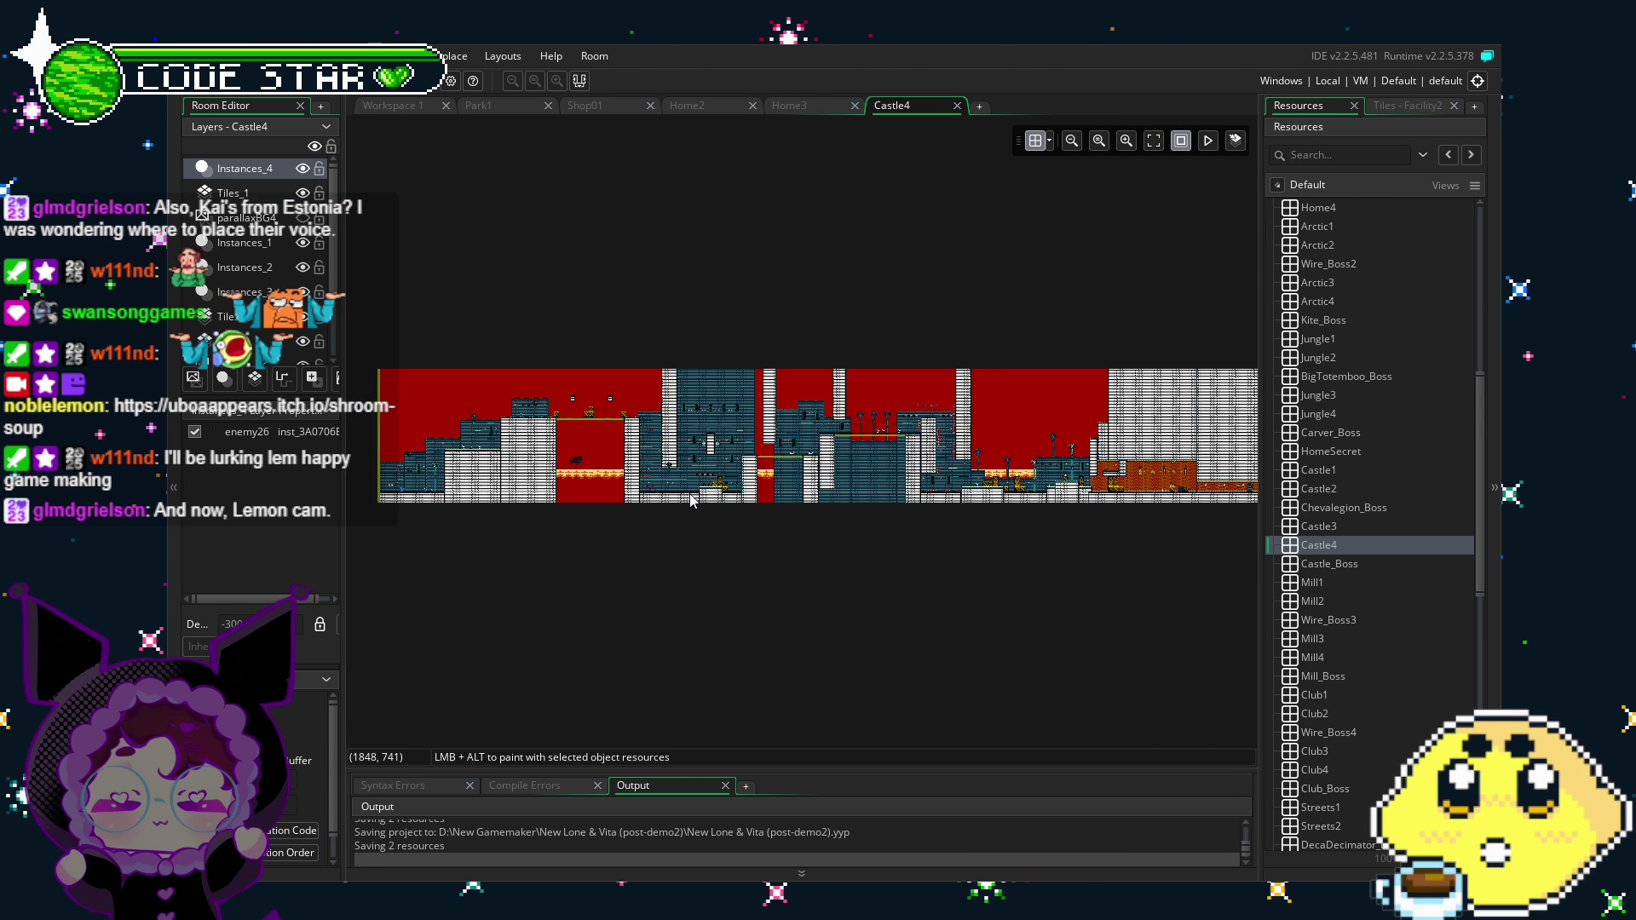
pyautogui.scroll(3, 691, 500)
pyautogui.doubleClick(1338, 508)
pyautogui.doubleClick(1326, 528)
pyautogui.scroll(4, 974, 500)
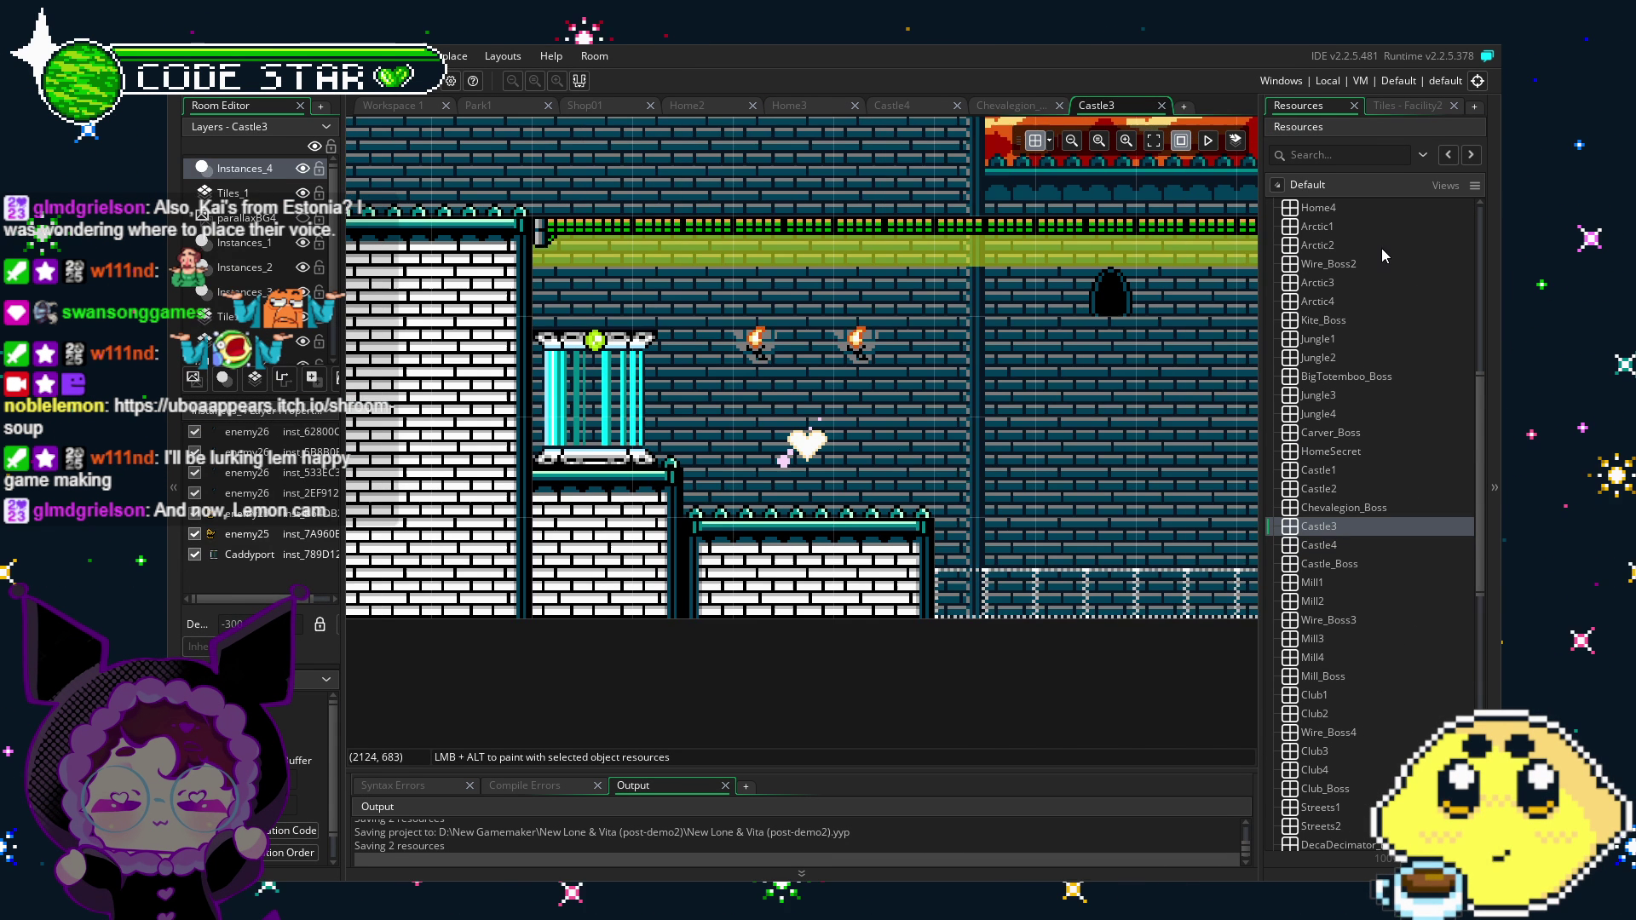
pyautogui.hscroll(-1, 949, 460)
pyautogui.scroll(8, 1355, 400)
pyautogui.doubleClick(1318, 609)
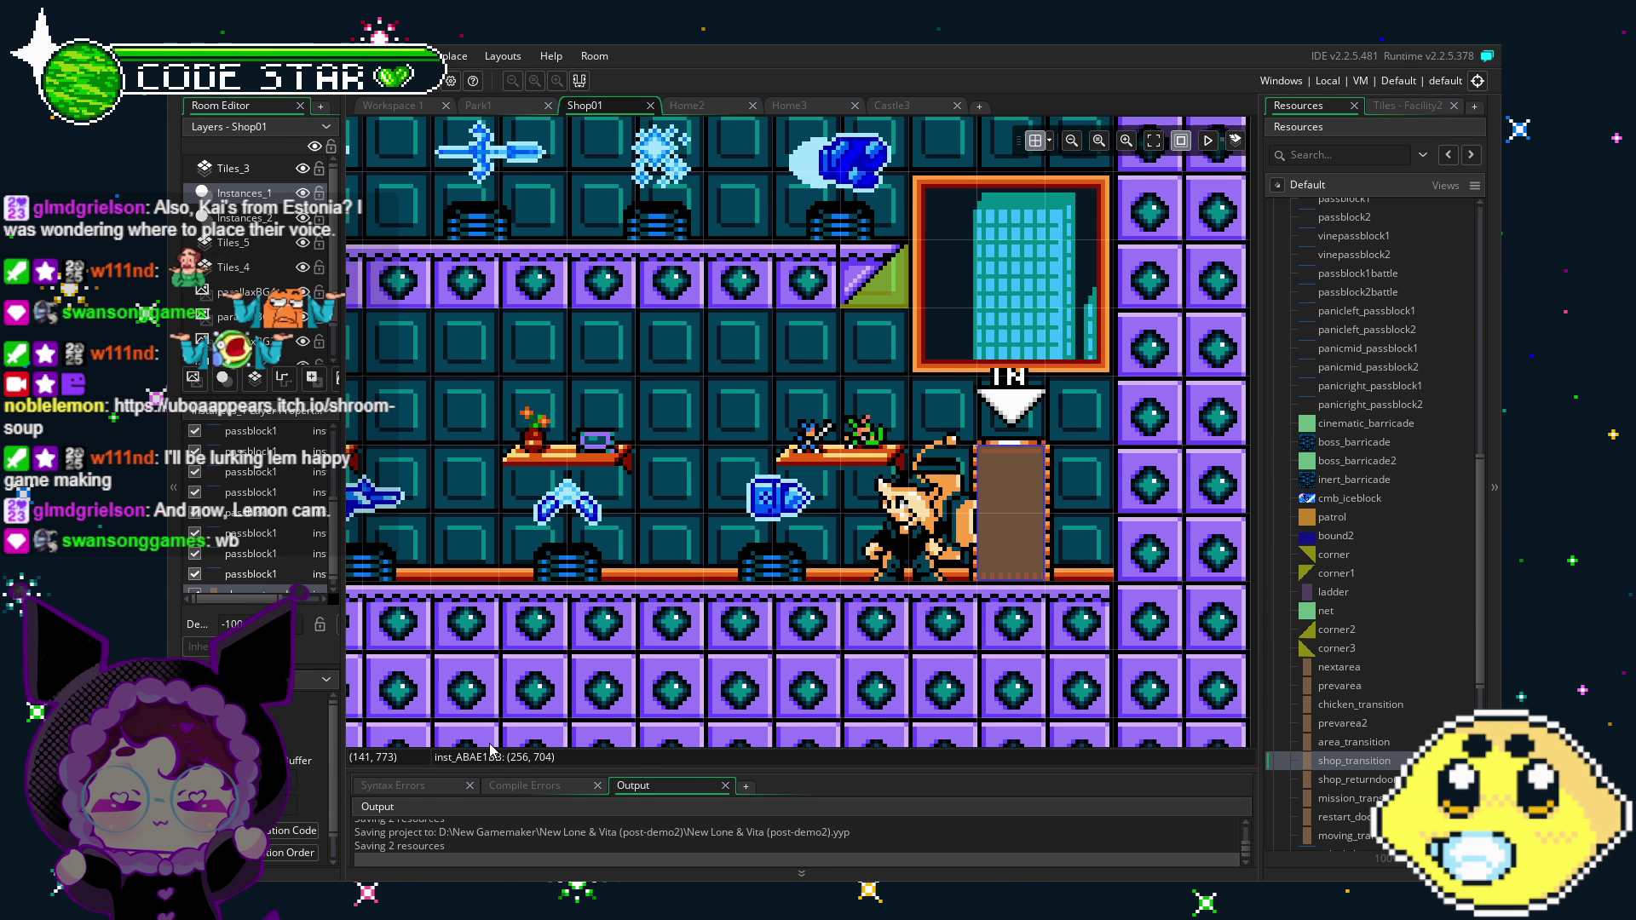
# Step: Enlarge the Output panel and check the Shop01 return door instance's properties
pyautogui.moveTo(491, 748)
pyautogui.mouseDown()
pyautogui.moveTo(491, 735)
pyautogui.moveTo(491, 751)
pyautogui.mouseUp()
pyautogui.moveTo(1030, 503); pyautogui.dragTo(1045, 459)
pyautogui.doubleClick(1046, 459)
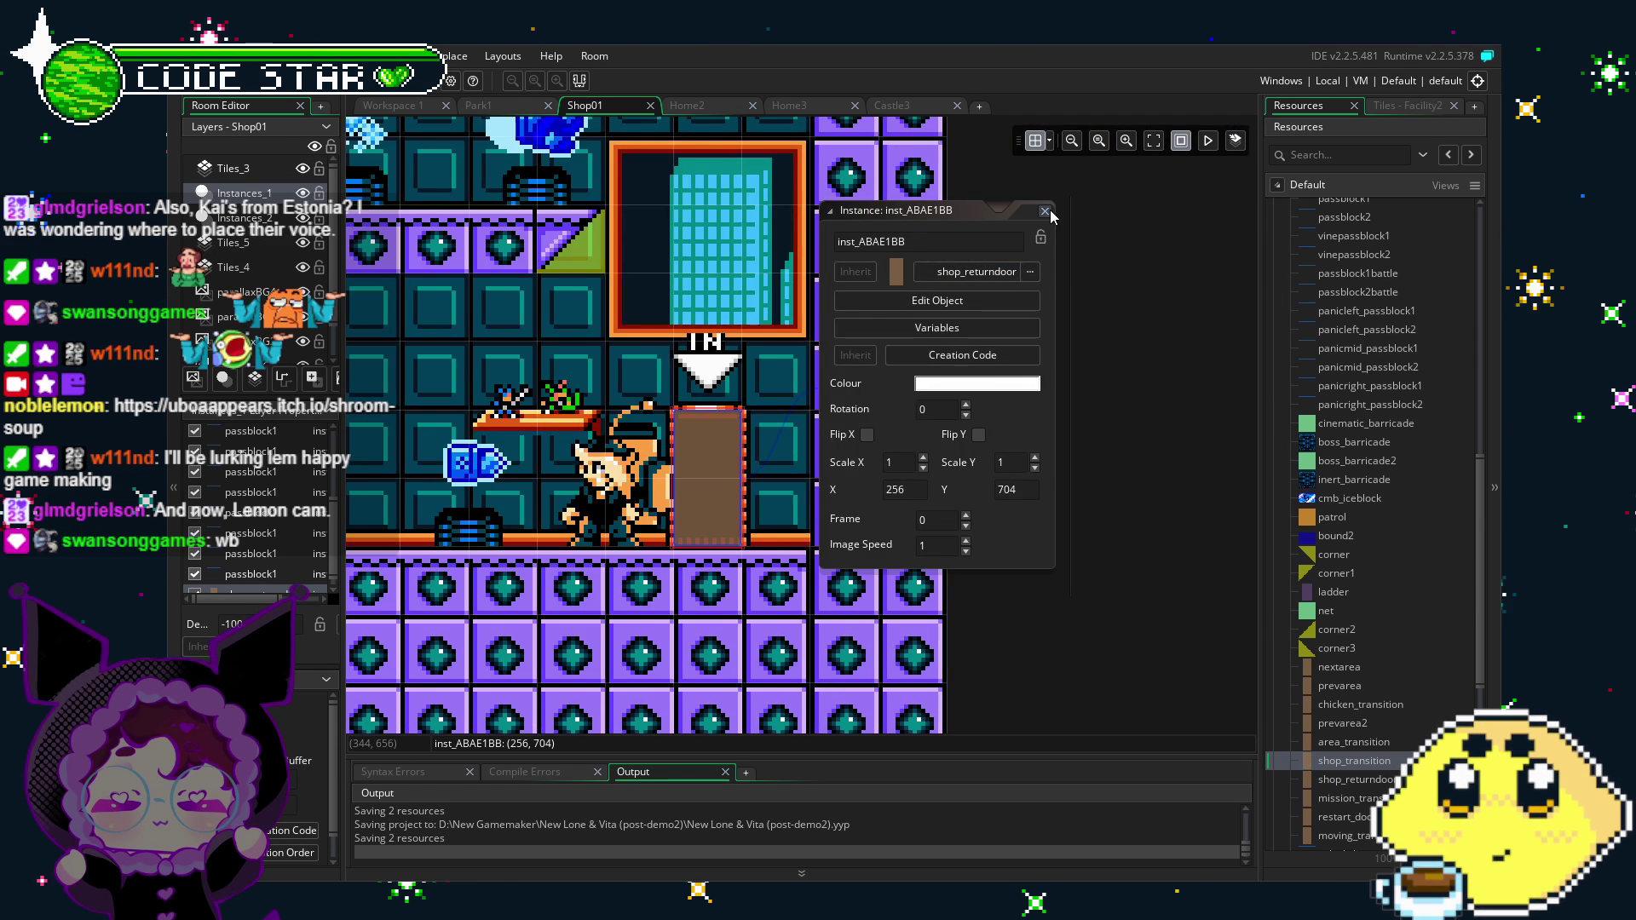
pyautogui.click(1045, 210)
pyautogui.scroll(-2, 579, 550)
pyautogui.scroll(-1, 585, 588)
pyautogui.moveTo(585, 587); pyautogui.dragTo(634, 552)
pyautogui.scroll(1, 634, 551)
# Step: Open LV_minder's Create code and scroll to where current_spawn is set to 0
pyautogui.moveTo(1479, 601); pyautogui.dragTo(1480, 422)
pyautogui.doubleClick(1325, 366)
pyautogui.scroll(4, 1037, 454)
pyautogui.scroll(20, 1038, 454)
pyautogui.scroll(14, 1041, 495)
pyautogui.scroll(-3, 865, 485)
pyautogui.scroll(-3, 865, 486)
pyautogui.scroll(-5, 866, 486)
pyautogui.scroll(-3, 866, 485)
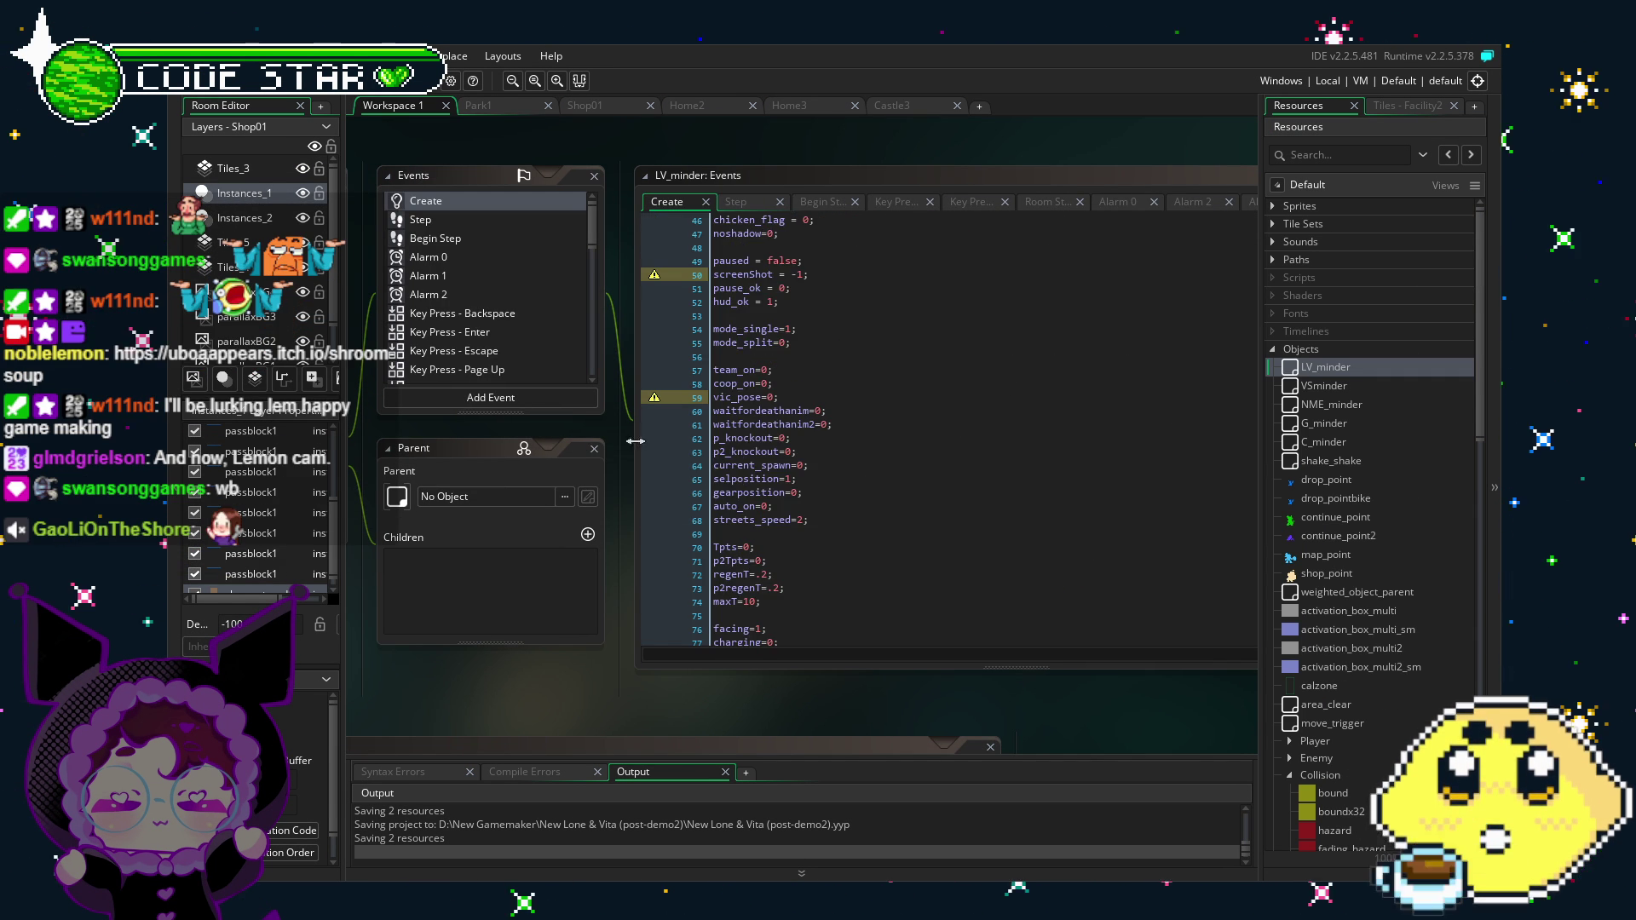
pyautogui.click(771, 465)
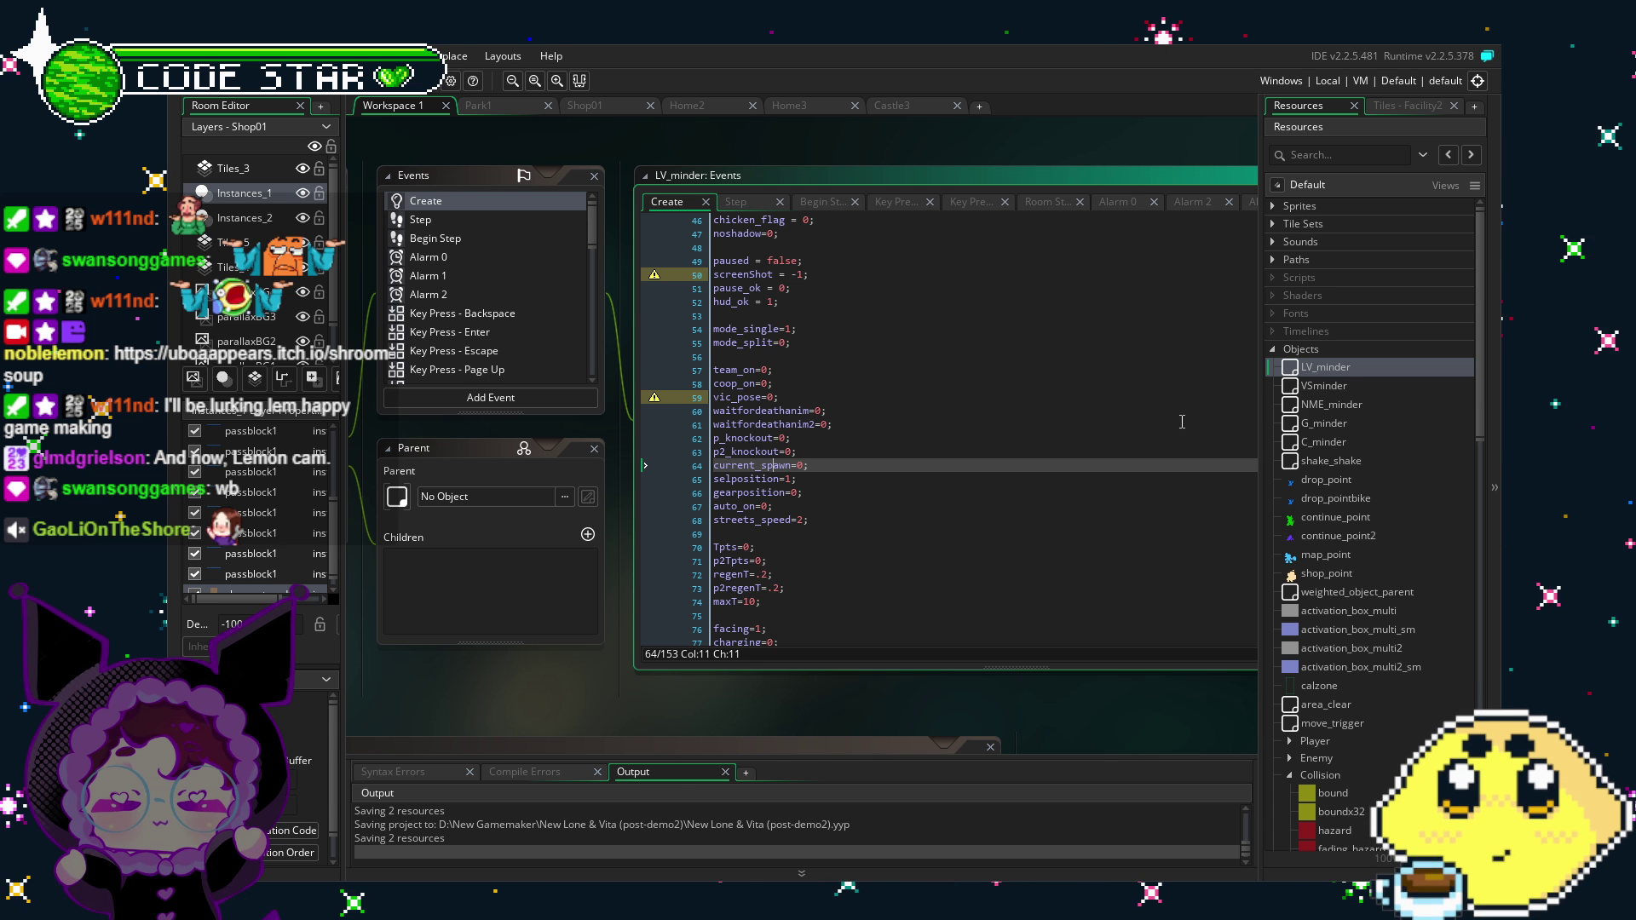
pyautogui.click(1398, 573)
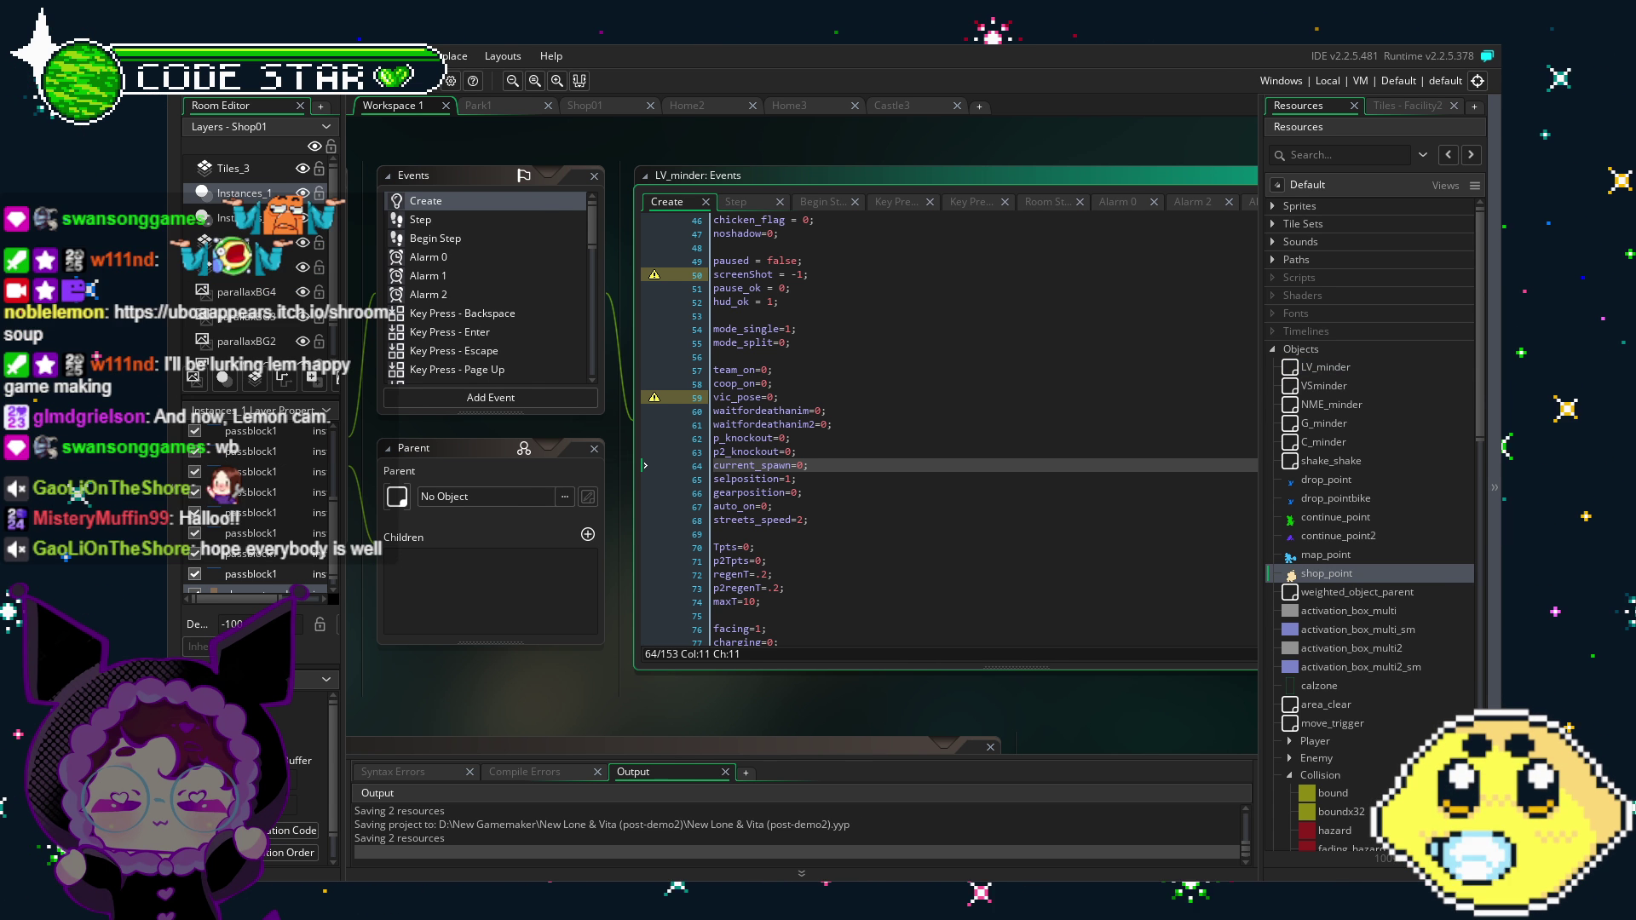
pyautogui.hscroll(1, 511, 692)
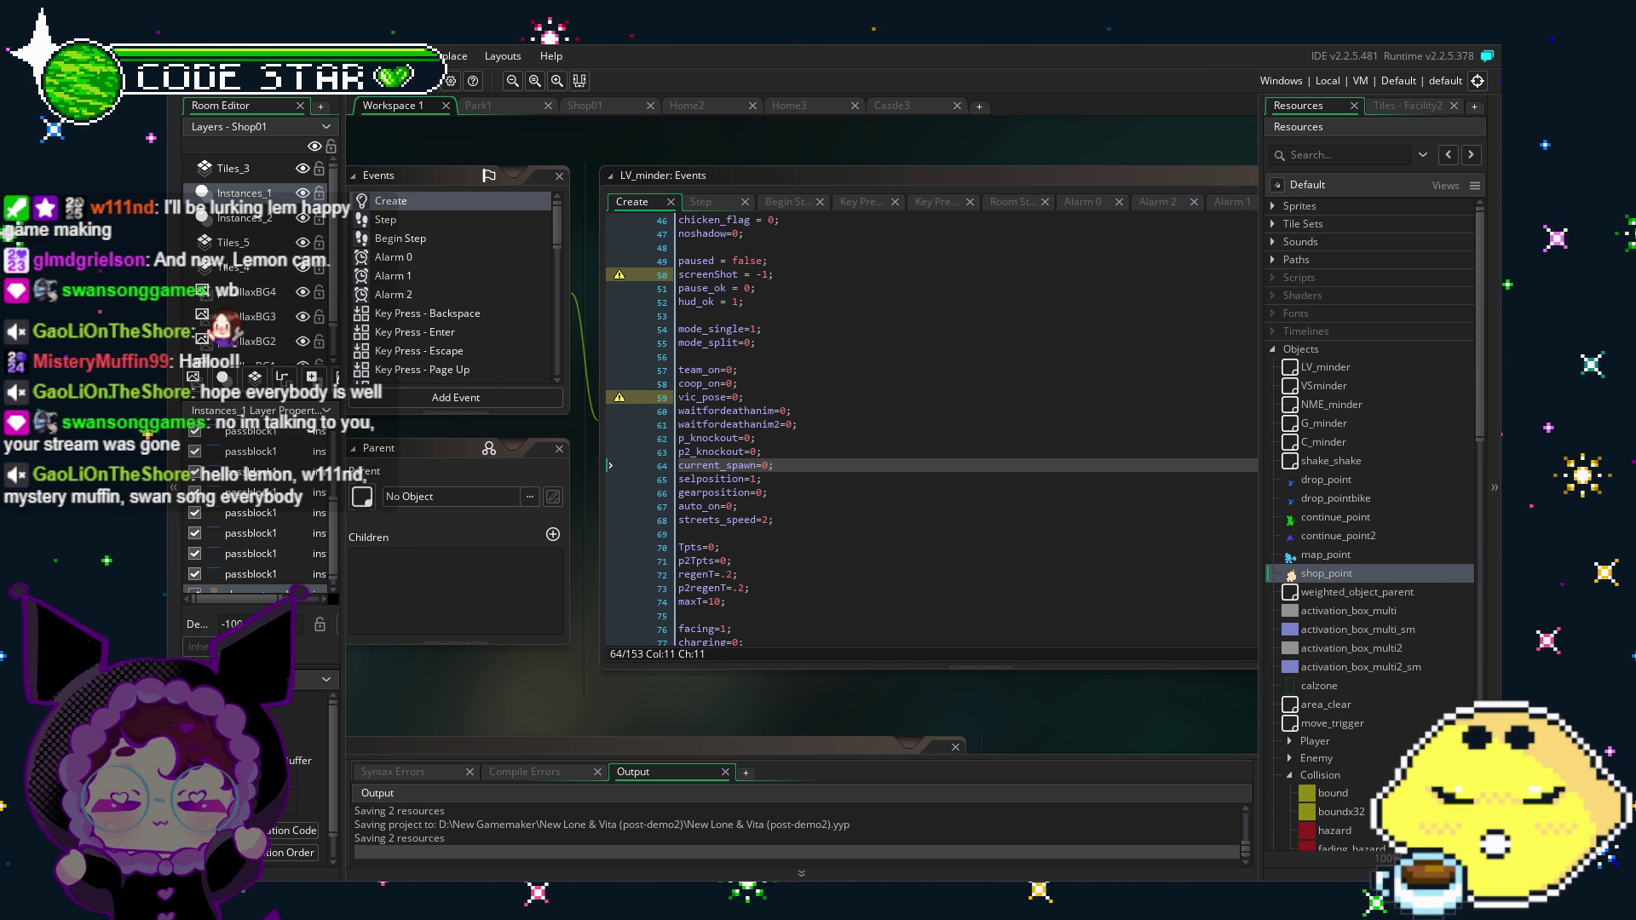
pyautogui.moveTo(622, 711); pyautogui.dragTo(720, 707)
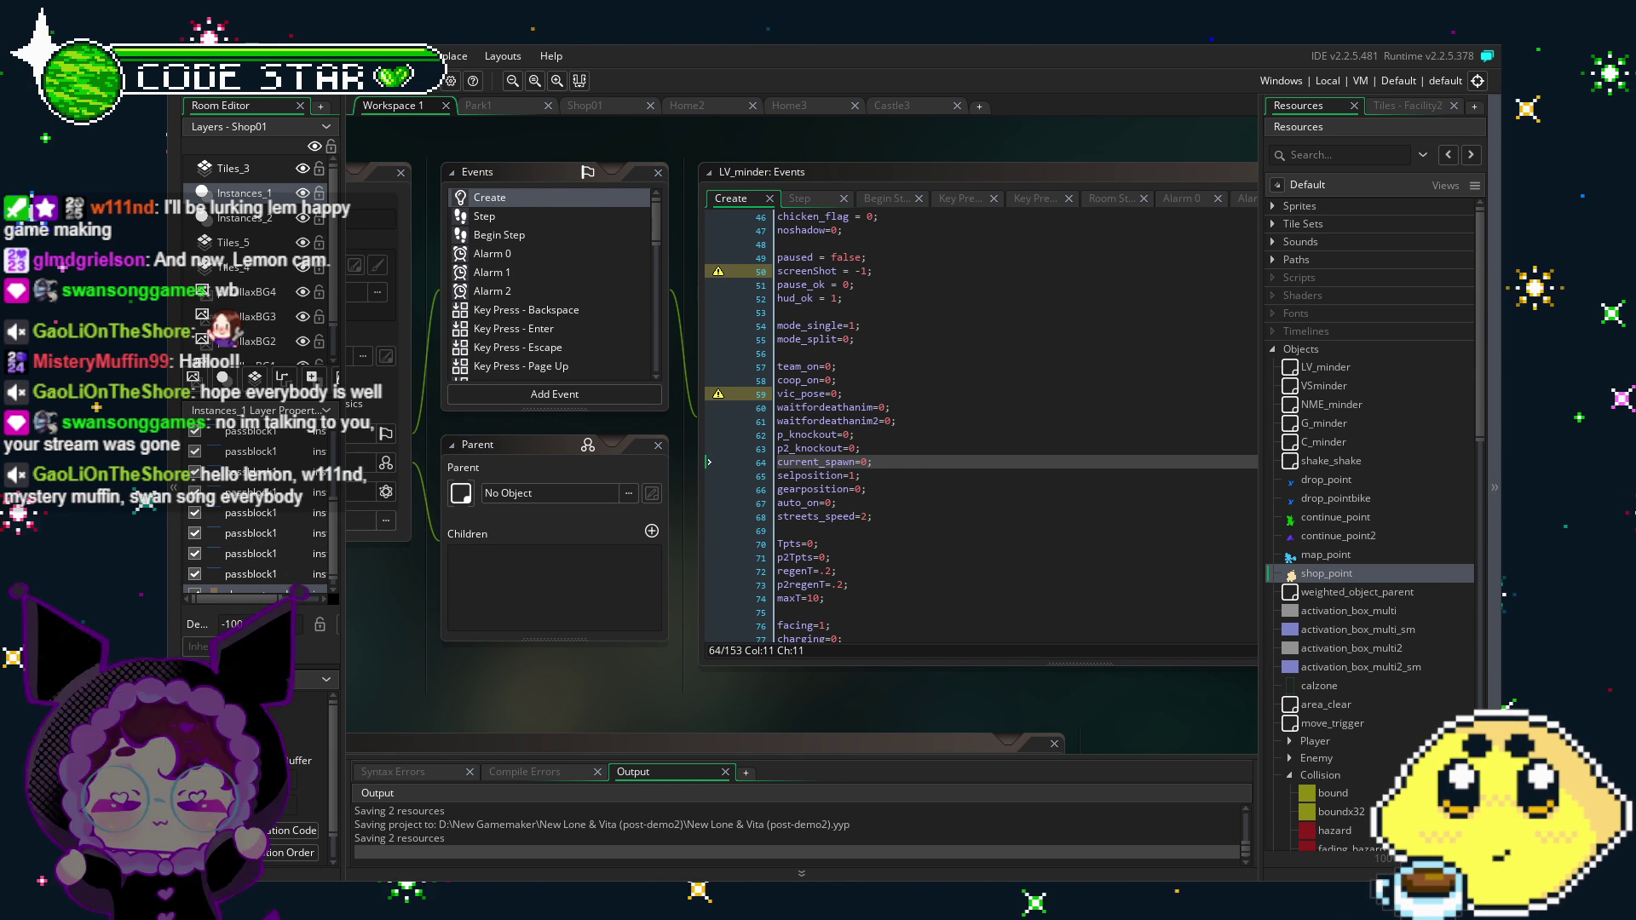
pyautogui.moveTo(691, 677); pyautogui.dragTo(605, 678)
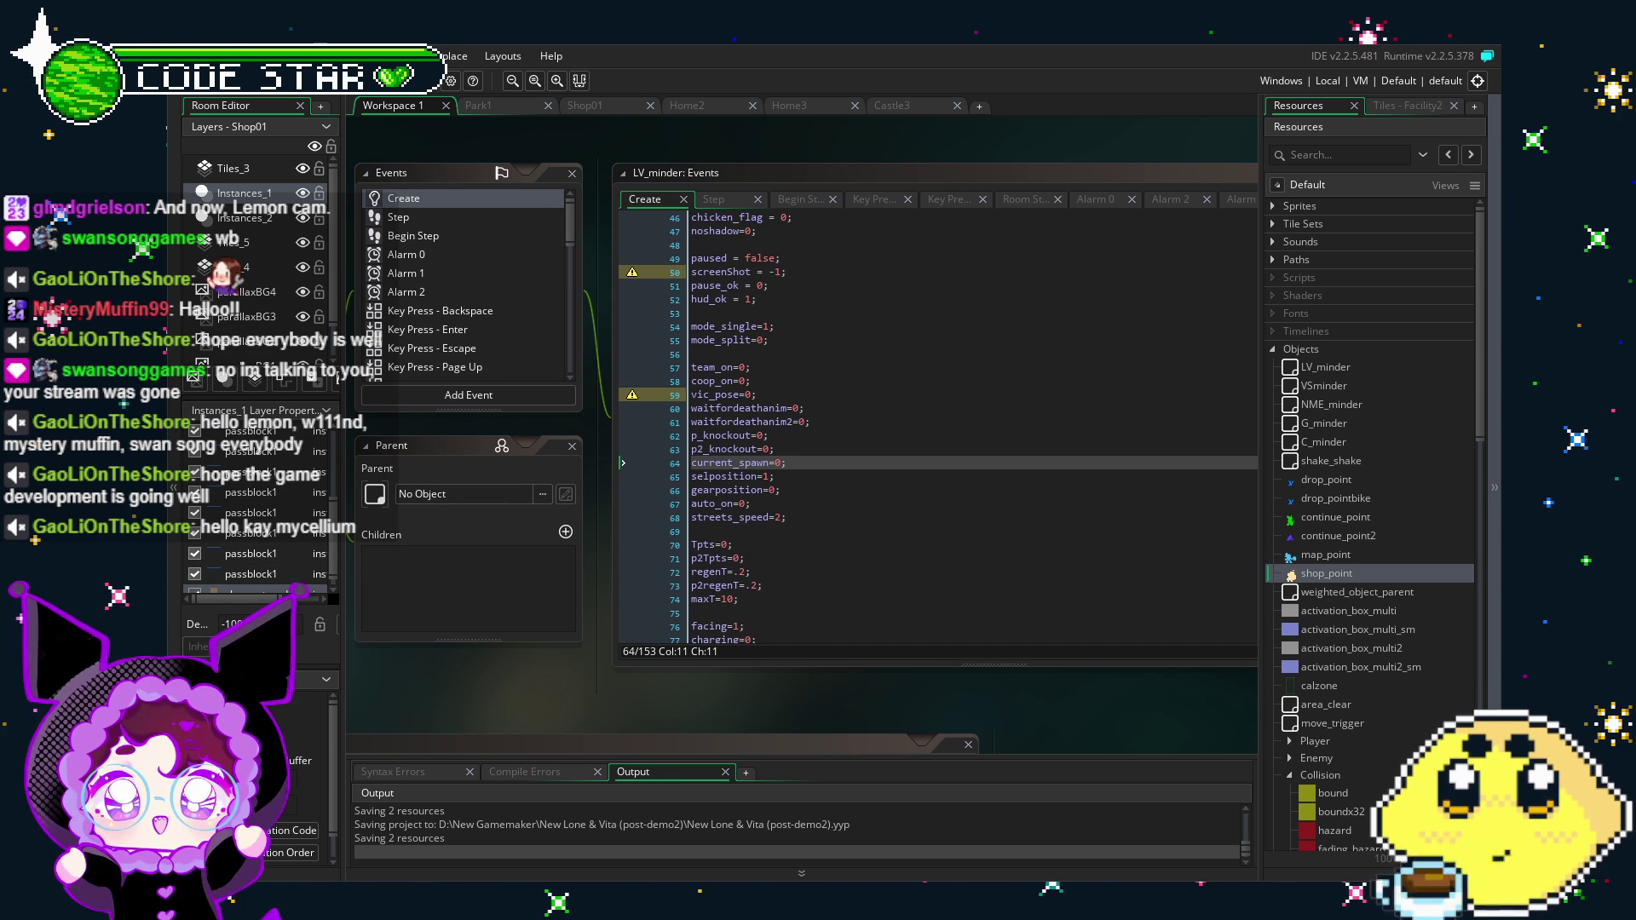
pyautogui.moveTo(566, 718); pyautogui.dragTo(637, 706)
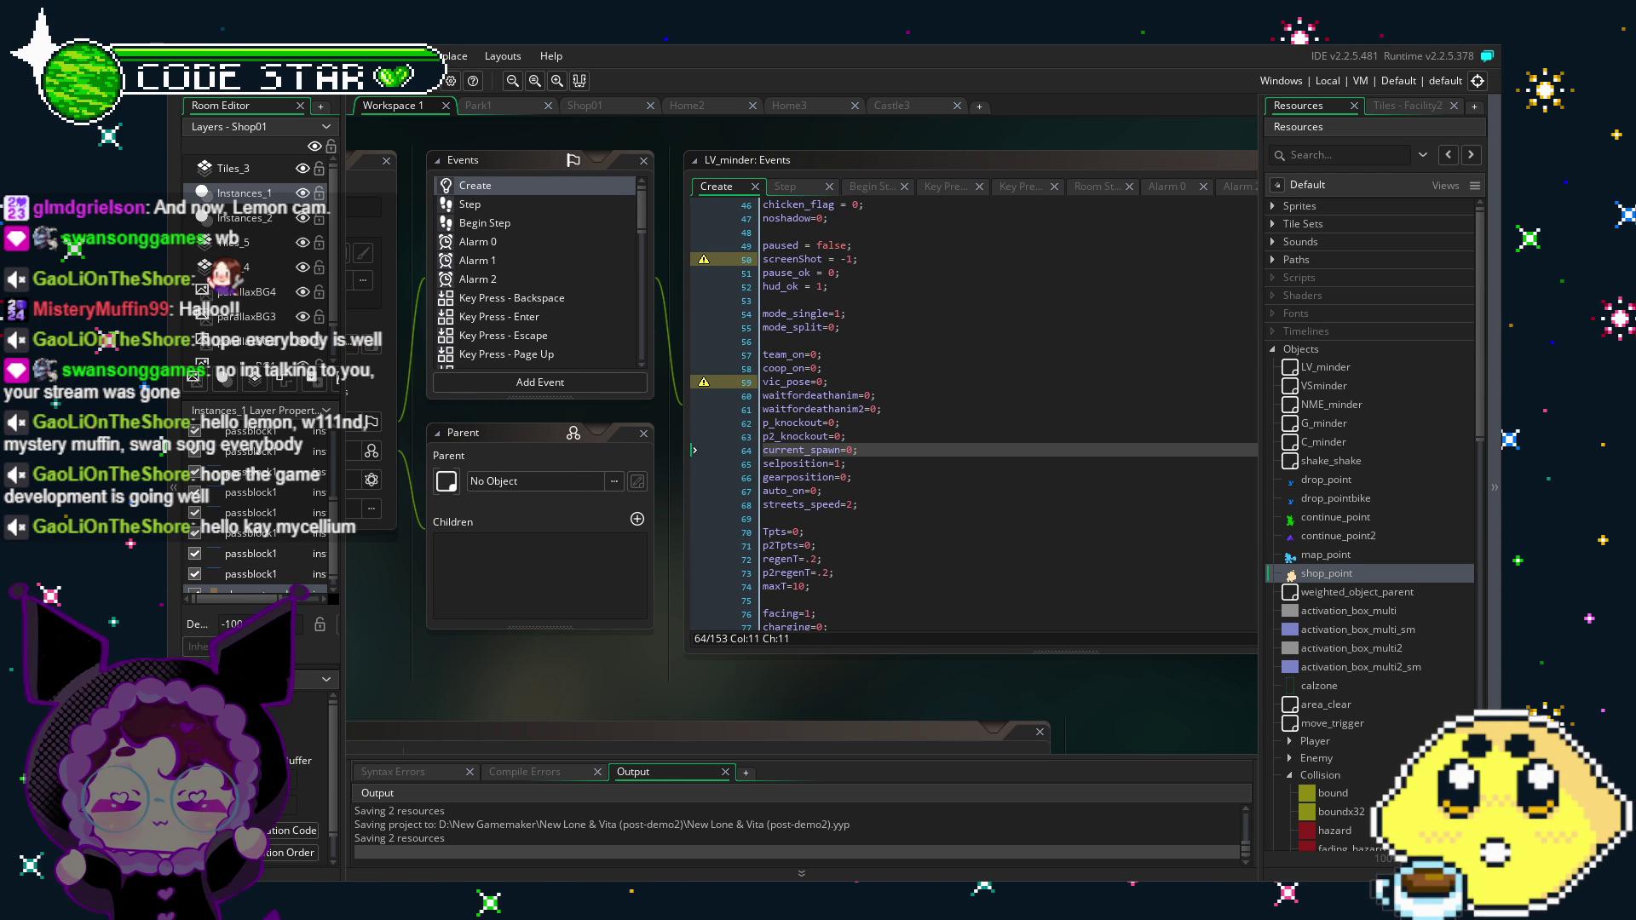
pyautogui.moveTo(530, 669)
pyautogui.mouseDown()
pyautogui.moveTo(596, 673)
pyautogui.moveTo(552, 672)
pyautogui.mouseUp()
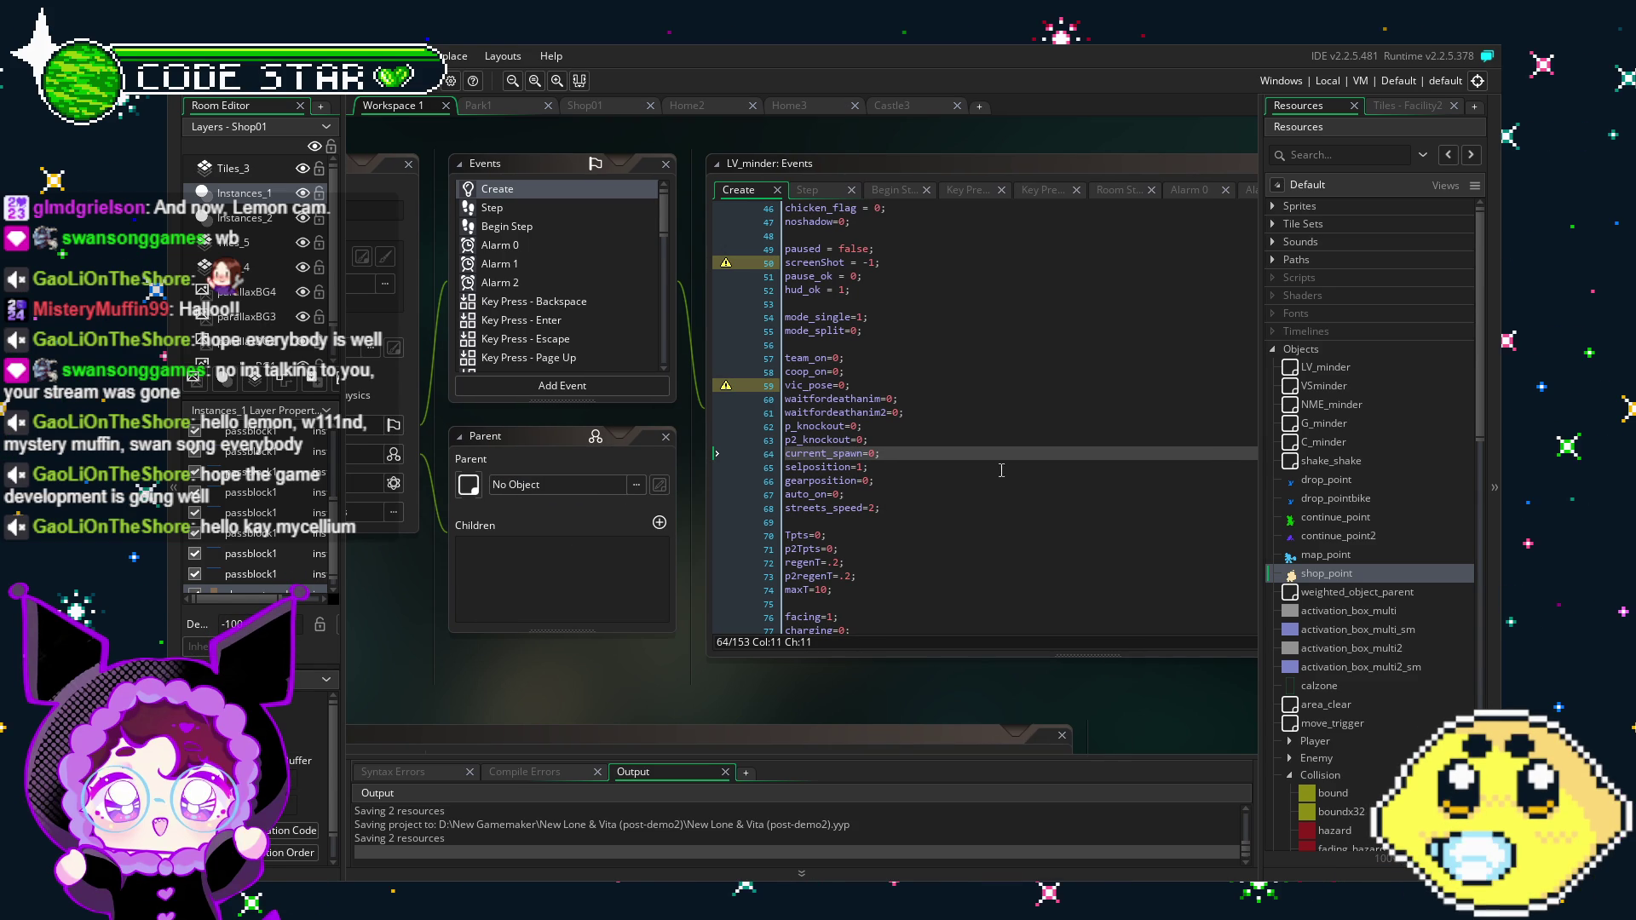
pyautogui.click(947, 454)
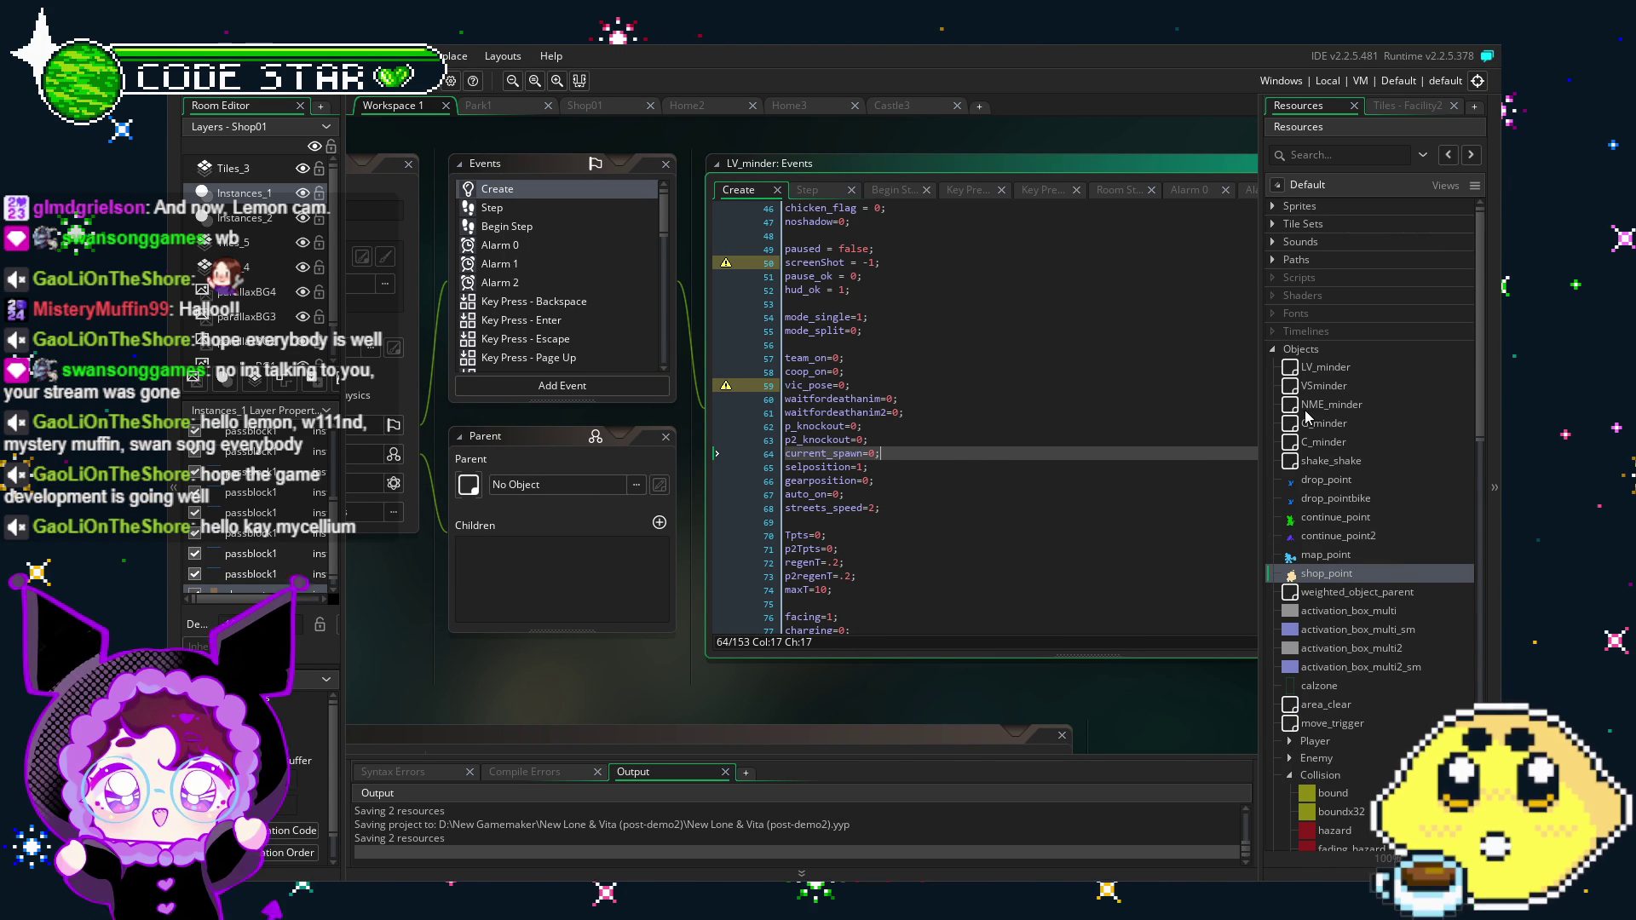
# Step: Expand the Objects > Collision folder in Resources and open the shop_transition object
pyautogui.scroll(-2, 1320, 521)
pyautogui.scroll(-4, 1321, 522)
pyautogui.click(1288, 559)
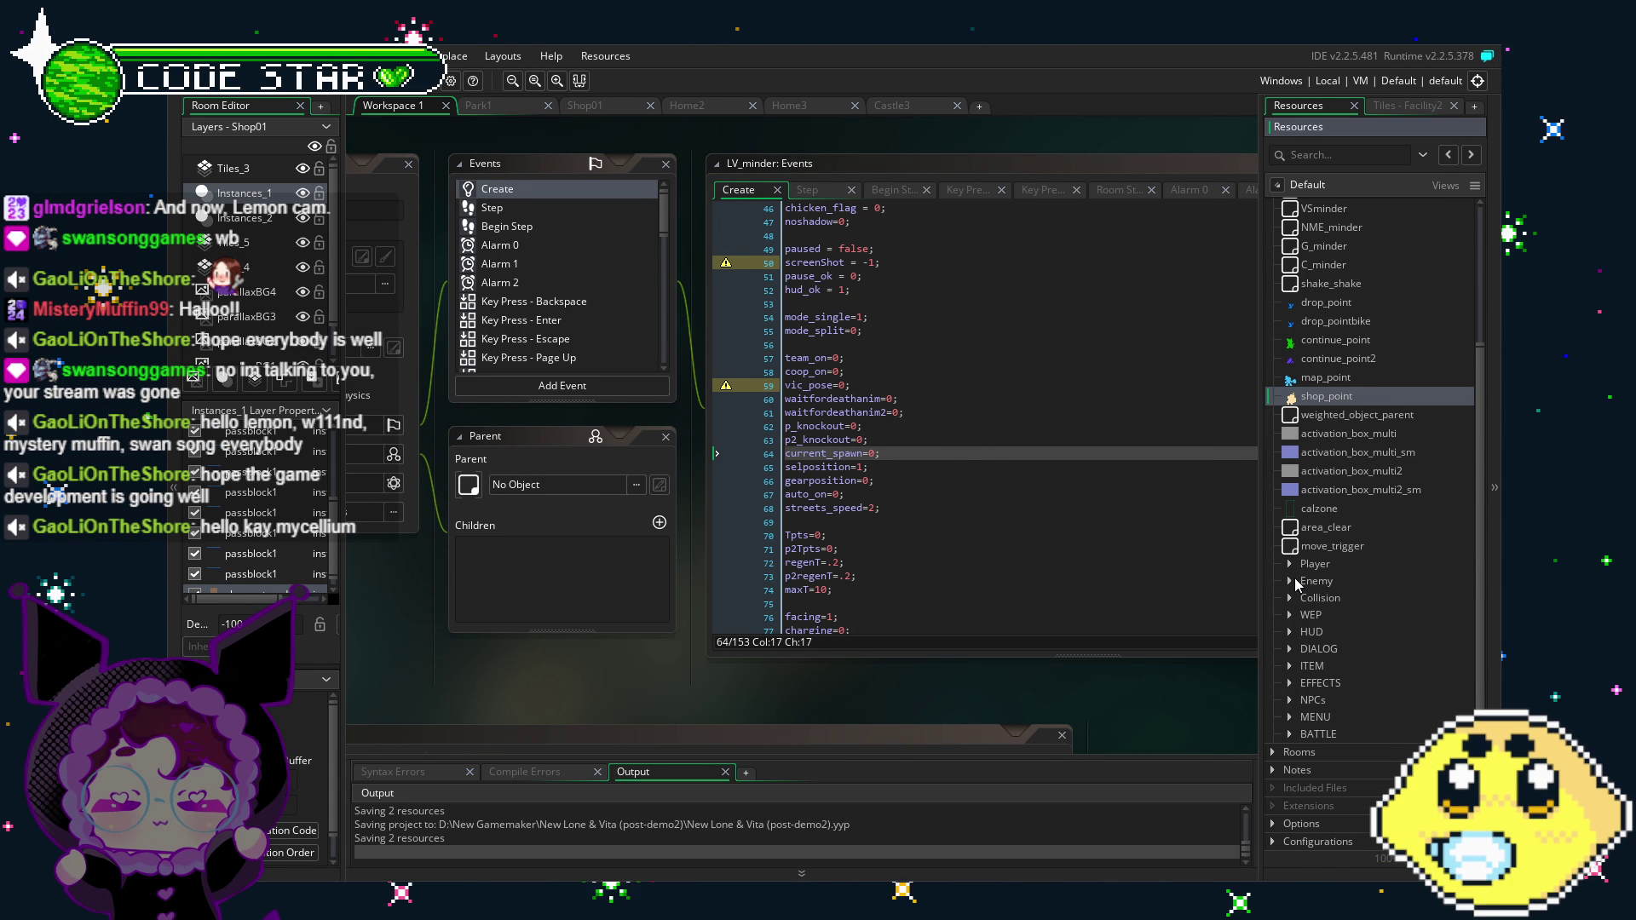
pyautogui.click(1197, 576)
pyautogui.scroll(3, 1312, 552)
pyautogui.scroll(-3, 1279, 746)
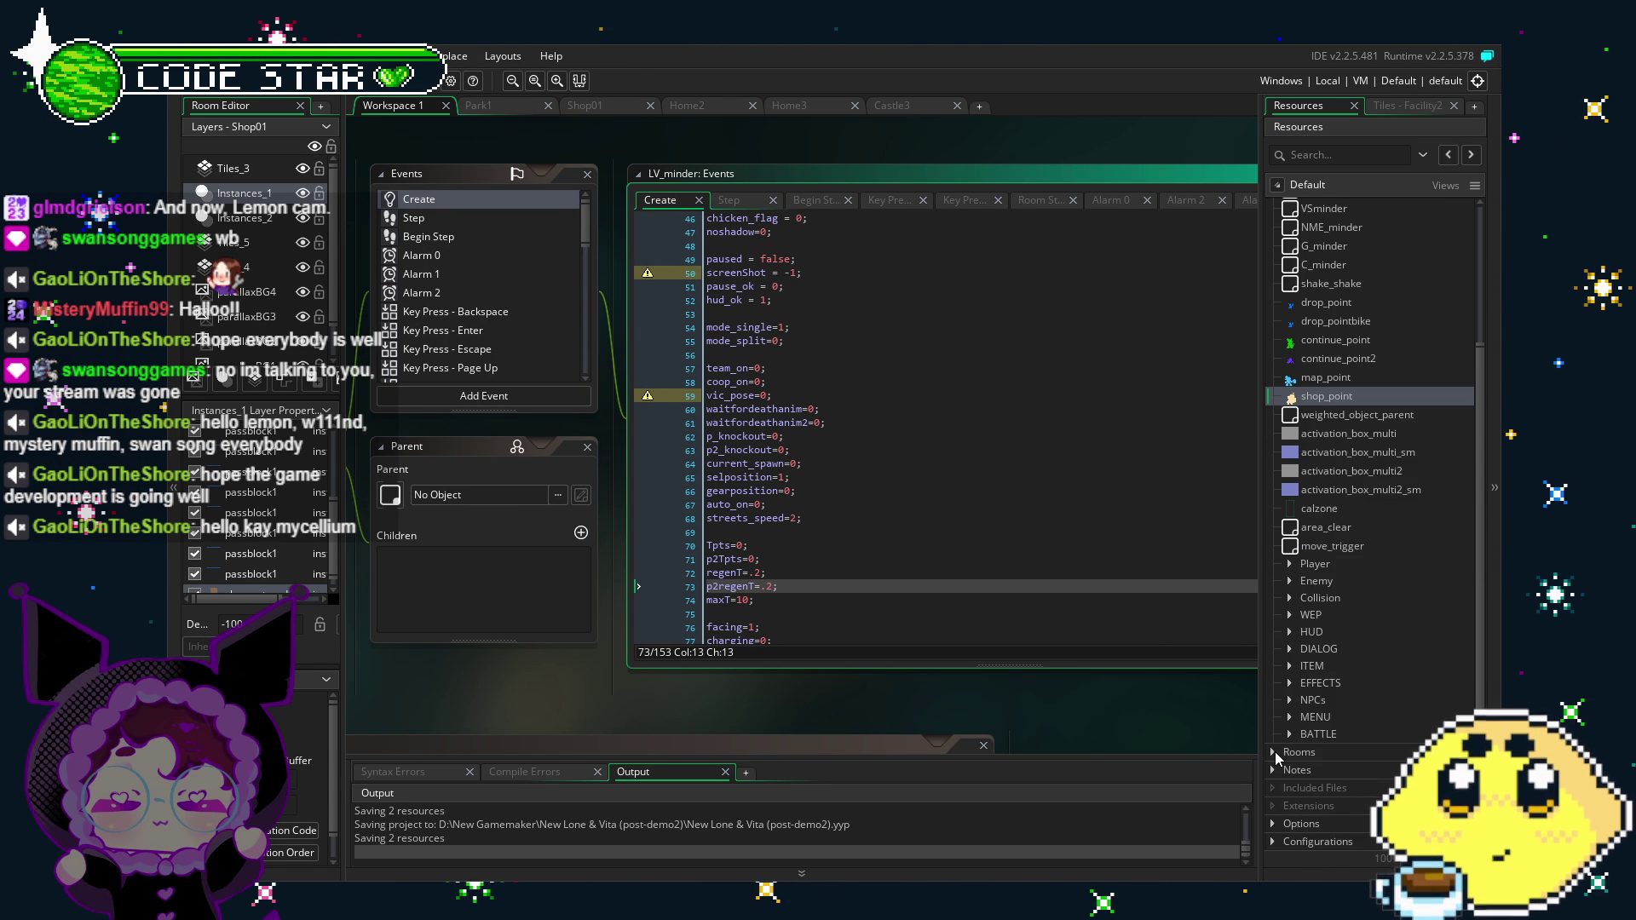
pyautogui.click(1290, 598)
pyautogui.scroll(-10, 1329, 588)
pyautogui.click(1346, 521)
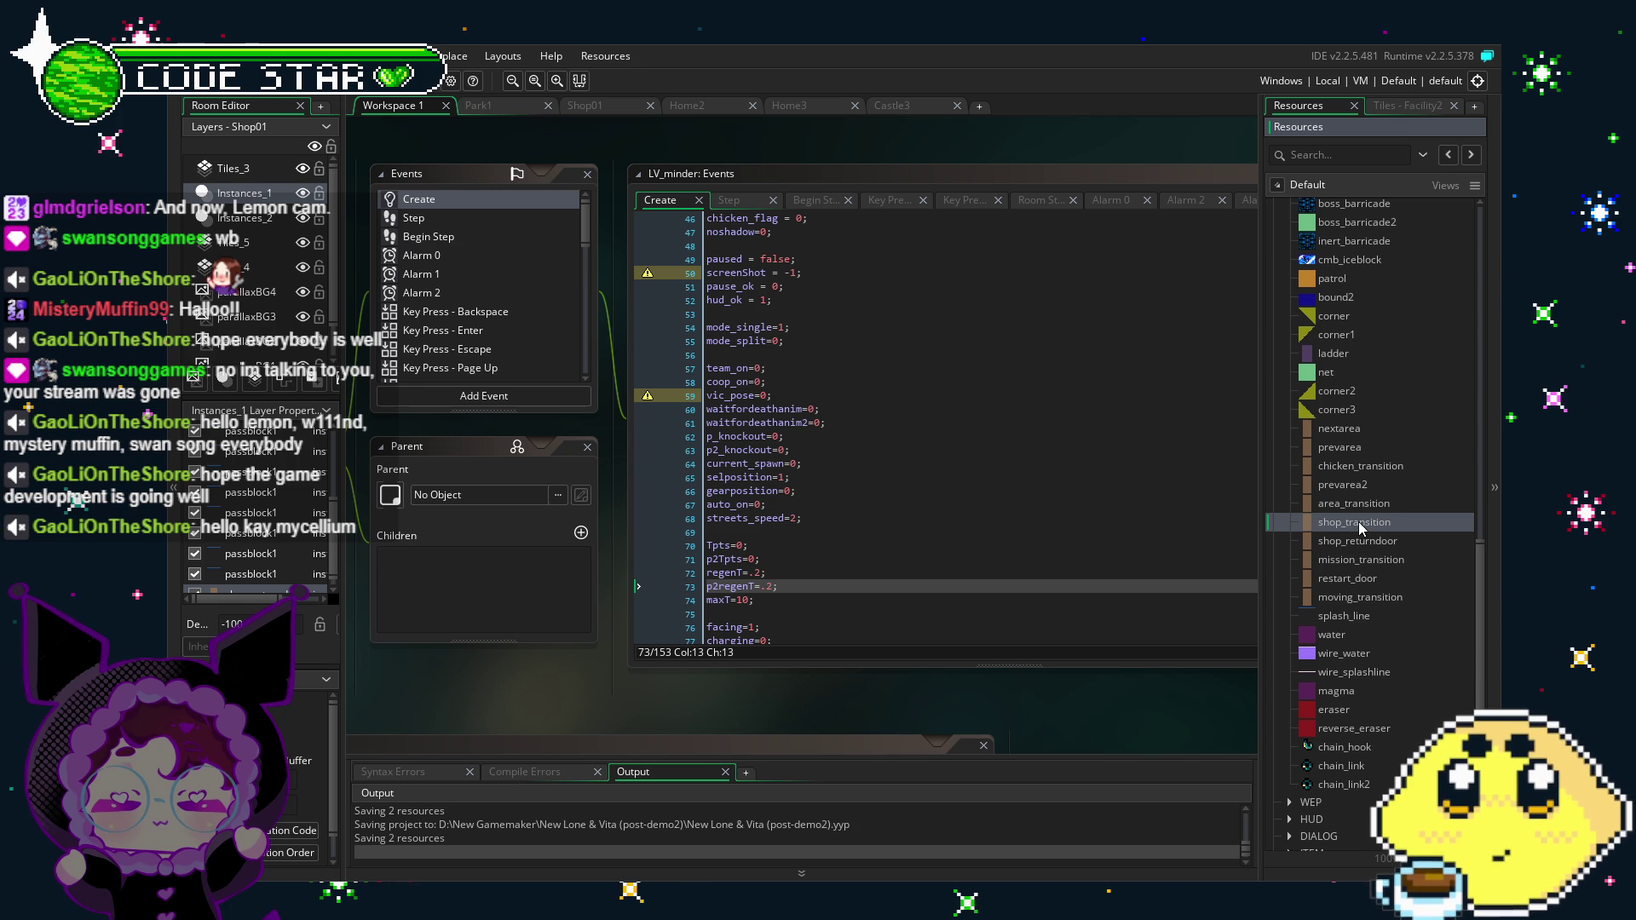
pyautogui.doubleClick(1354, 522)
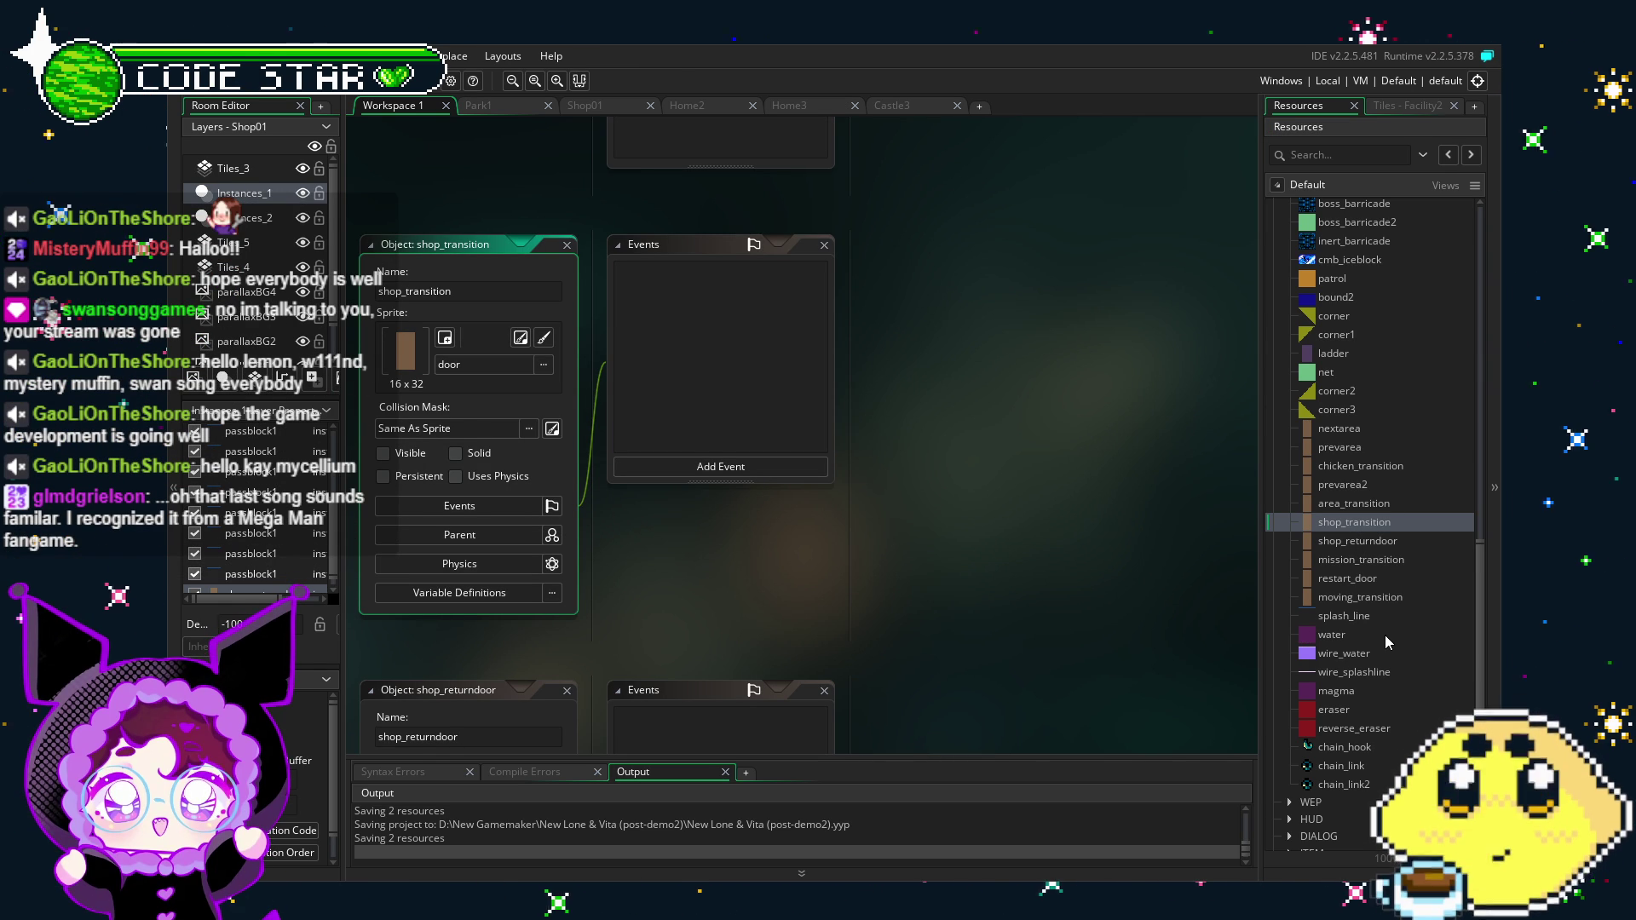
# Step: Scroll around the shop_transition object, with its 16 x 32 door sprite and no events
pyautogui.scroll(2, 1384, 636)
pyautogui.scroll(2, 1384, 635)
pyautogui.scroll(10, 1384, 636)
pyautogui.scroll(-5, 1385, 637)
pyautogui.scroll(-2, 1386, 640)
pyautogui.scroll(-3, 1384, 635)
pyautogui.scroll(-1, 1384, 636)
pyautogui.scroll(-1, 1384, 635)
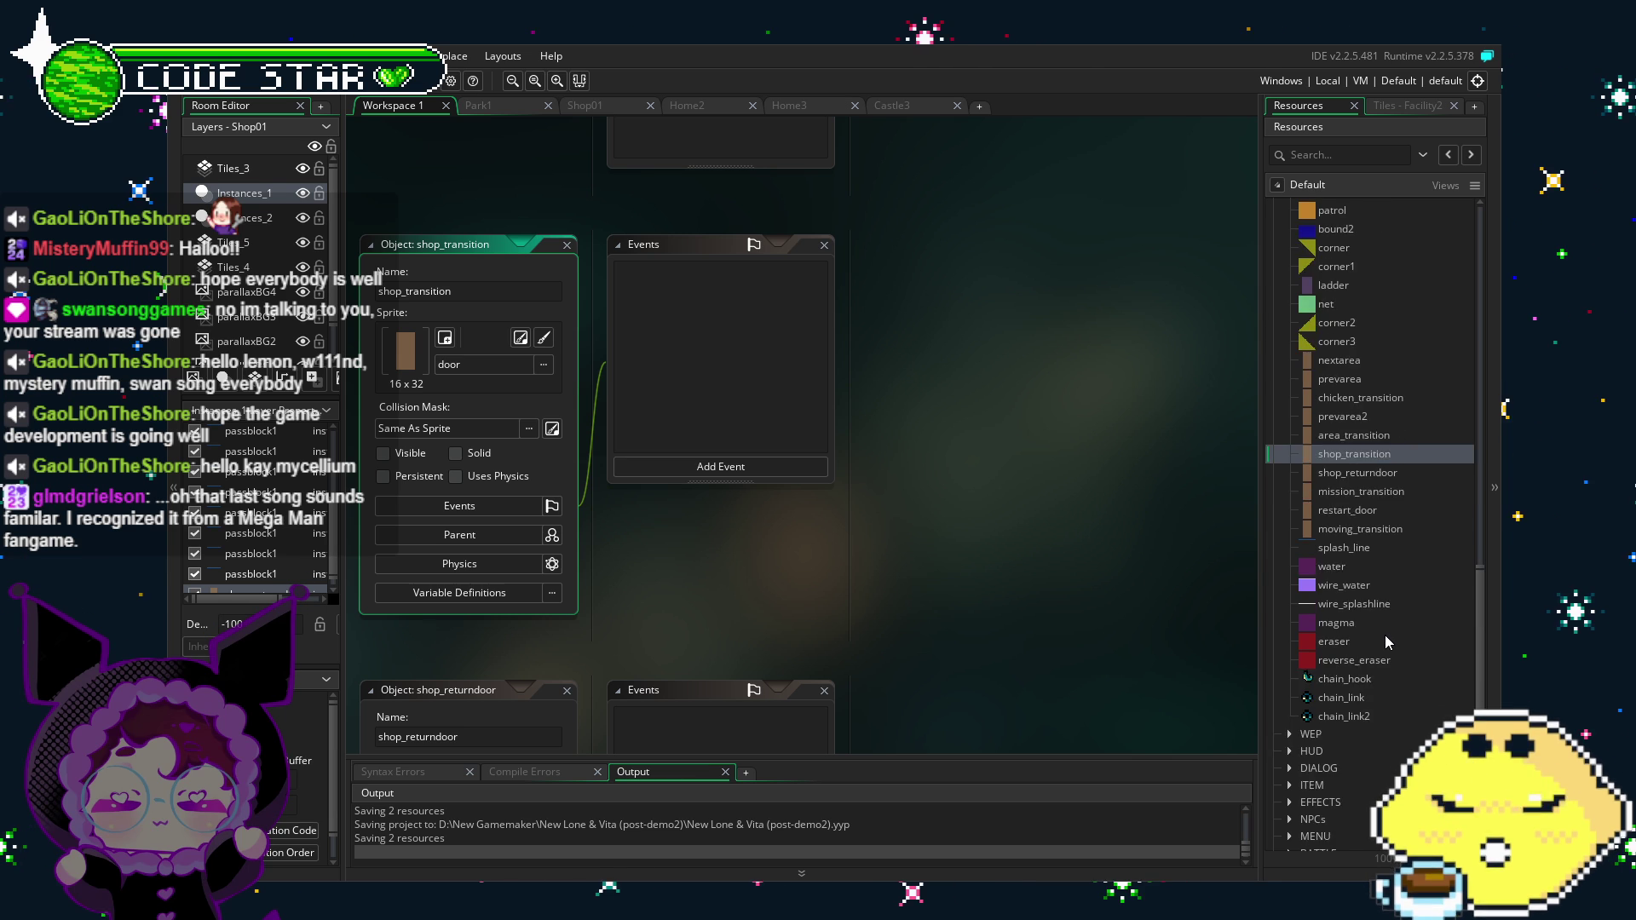
pyautogui.scroll(2, 1384, 636)
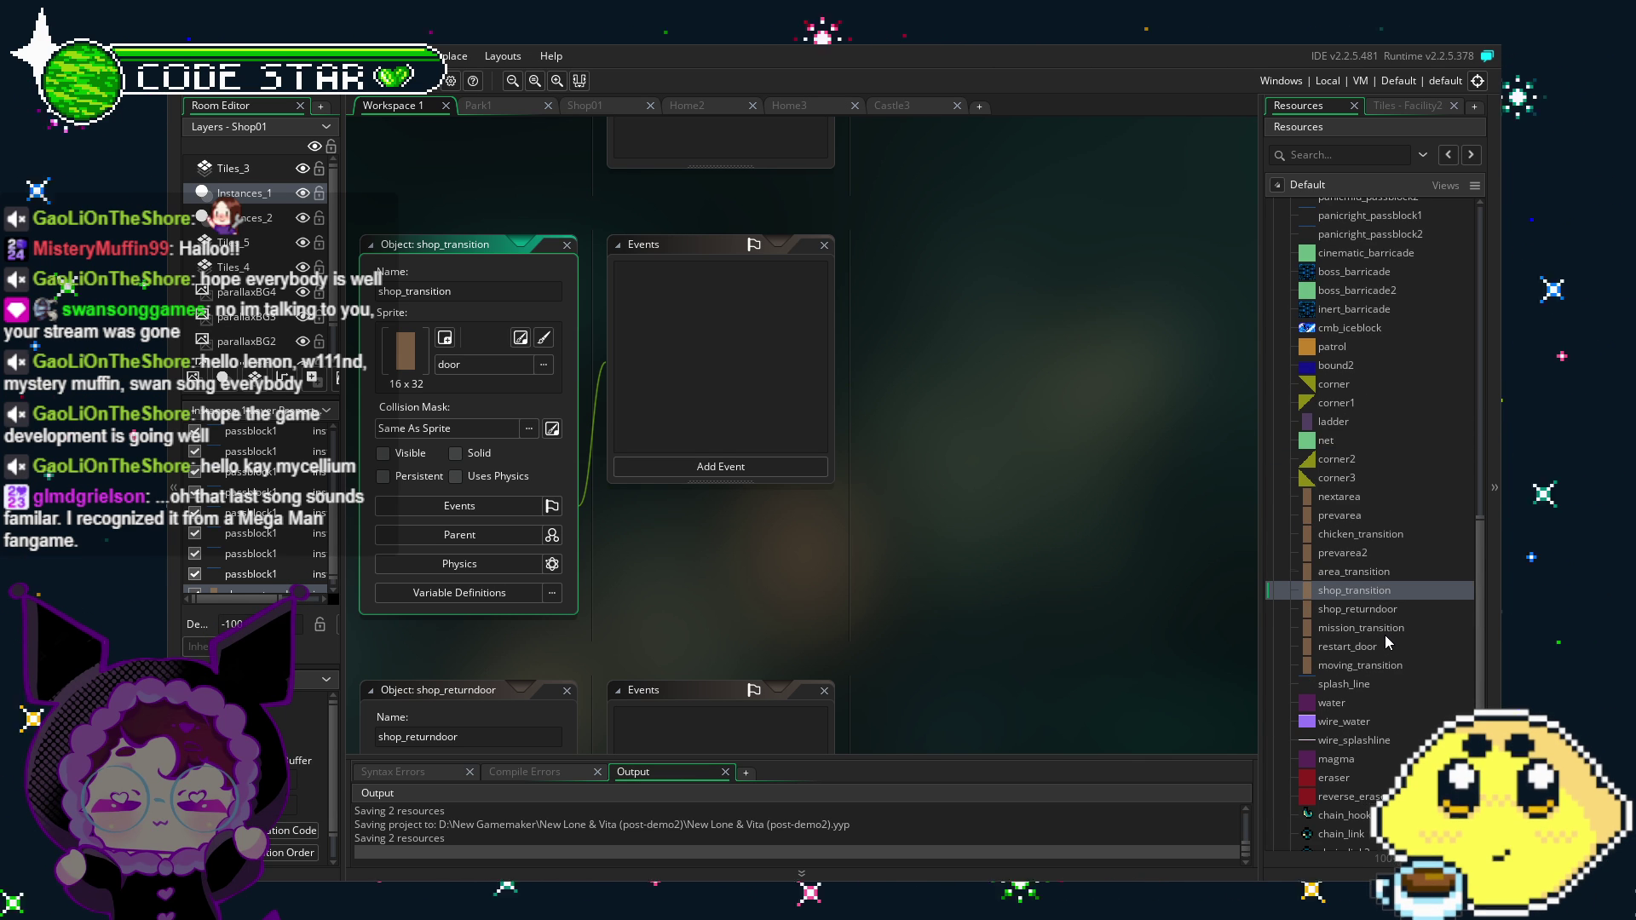
pyautogui.scroll(2, 1384, 635)
pyautogui.scroll(3, 1383, 636)
pyautogui.scroll(-1, 1384, 636)
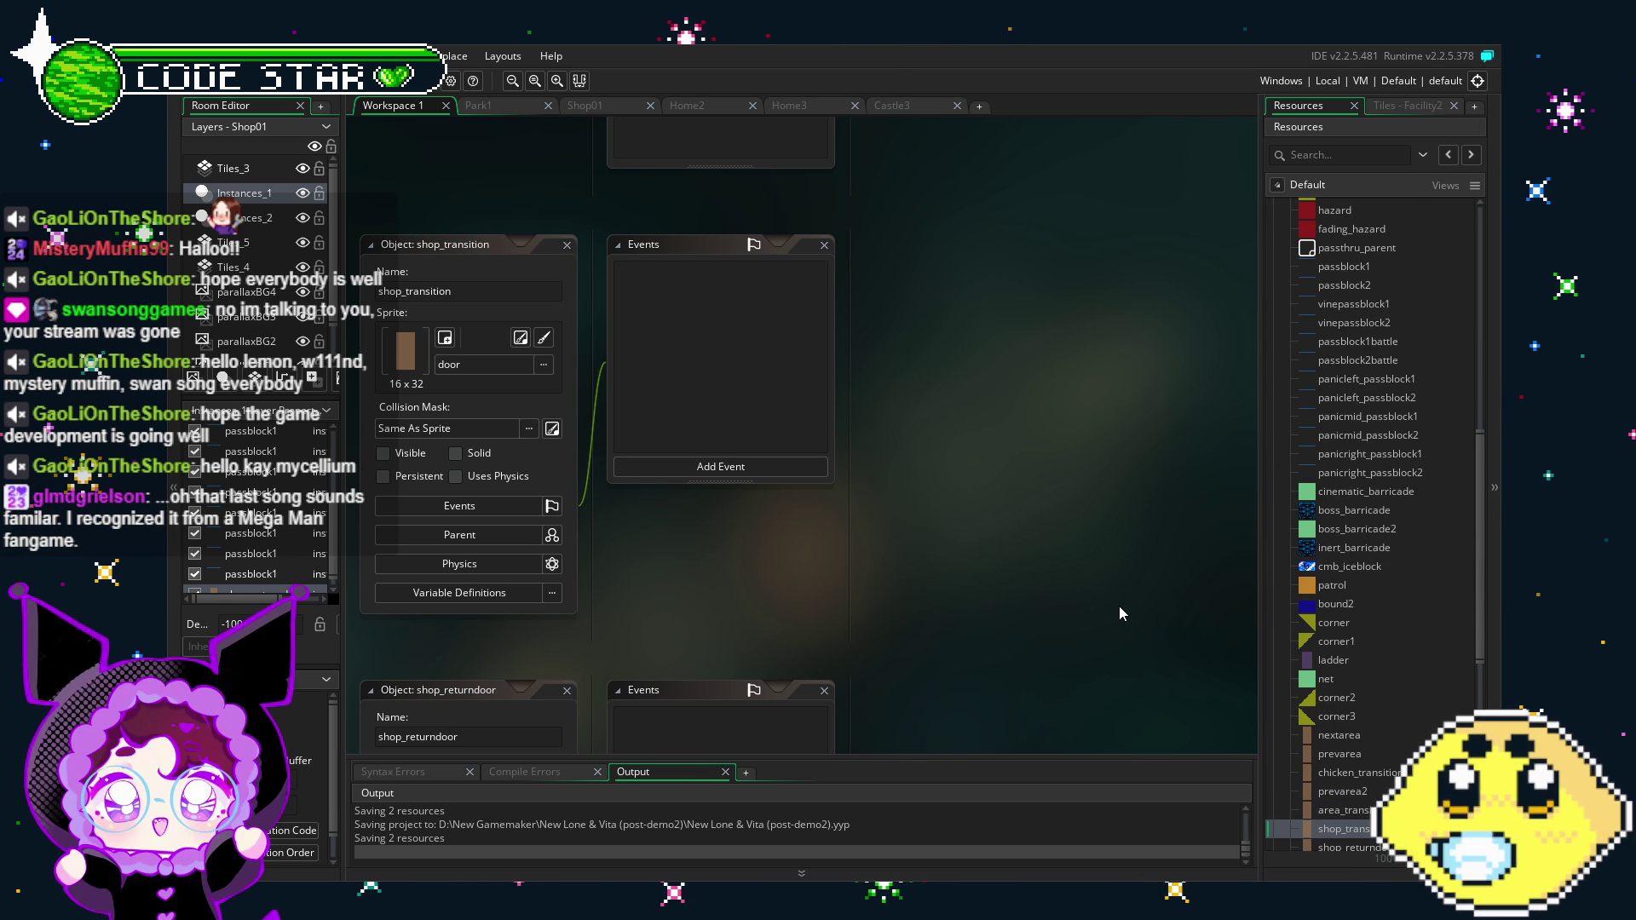
# Step: Search the whole project for 'calzone' and dismiss the empty results
pyautogui.hotkey('ctrl', 'f')
pyautogui.write('calzone')
pyautogui.press('Return')
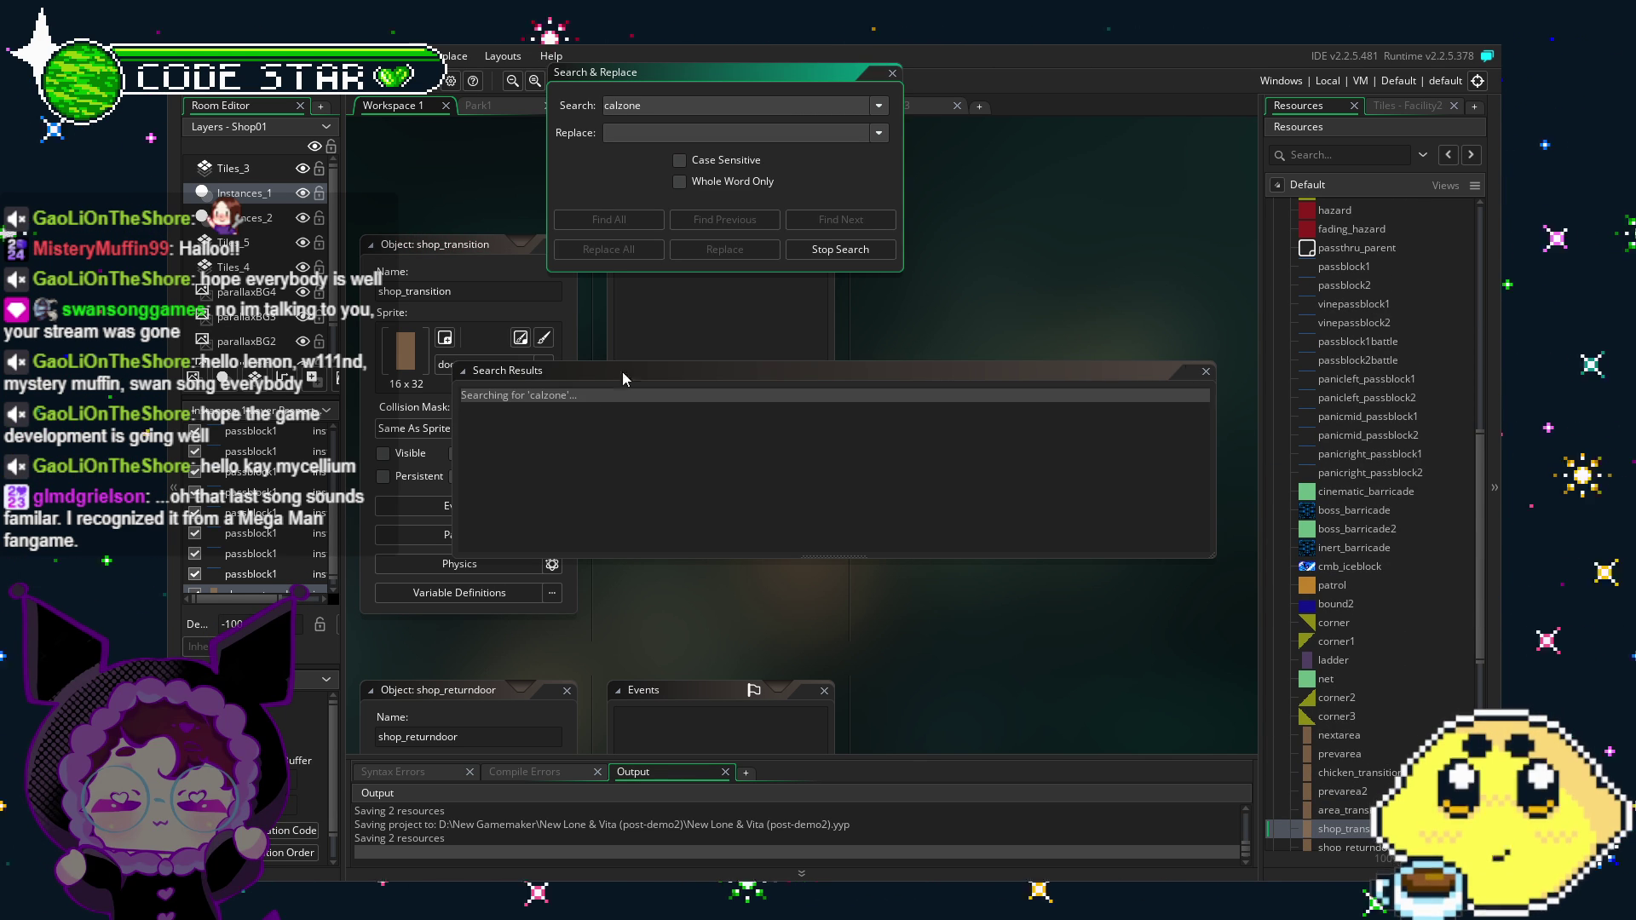
pyautogui.click(1206, 372)
pyautogui.press('Escape')
# Step: Filter the Resources panel for 'calzone' and open the calzone object
pyautogui.moveTo(1040, 429); pyautogui.dragTo(961, 441)
pyautogui.click(1306, 156)
pyautogui.write('calzone')
pyautogui.doubleClick(1351, 509)
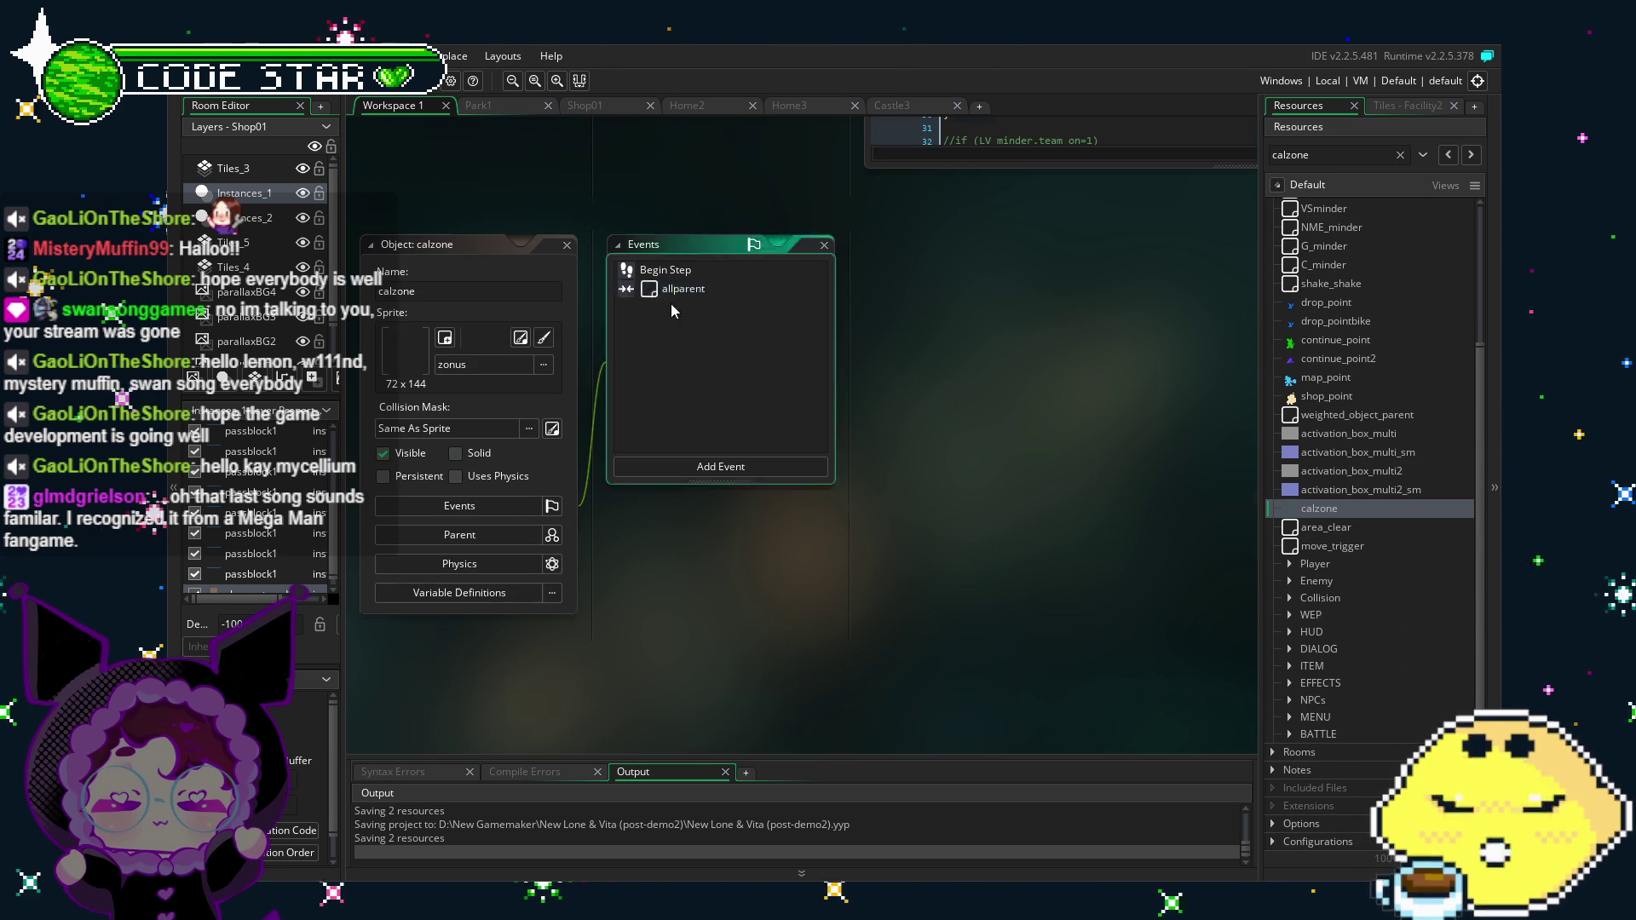
# Step: Read the calzone object's allparent and Begin Step event code
pyautogui.doubleClick(655, 288)
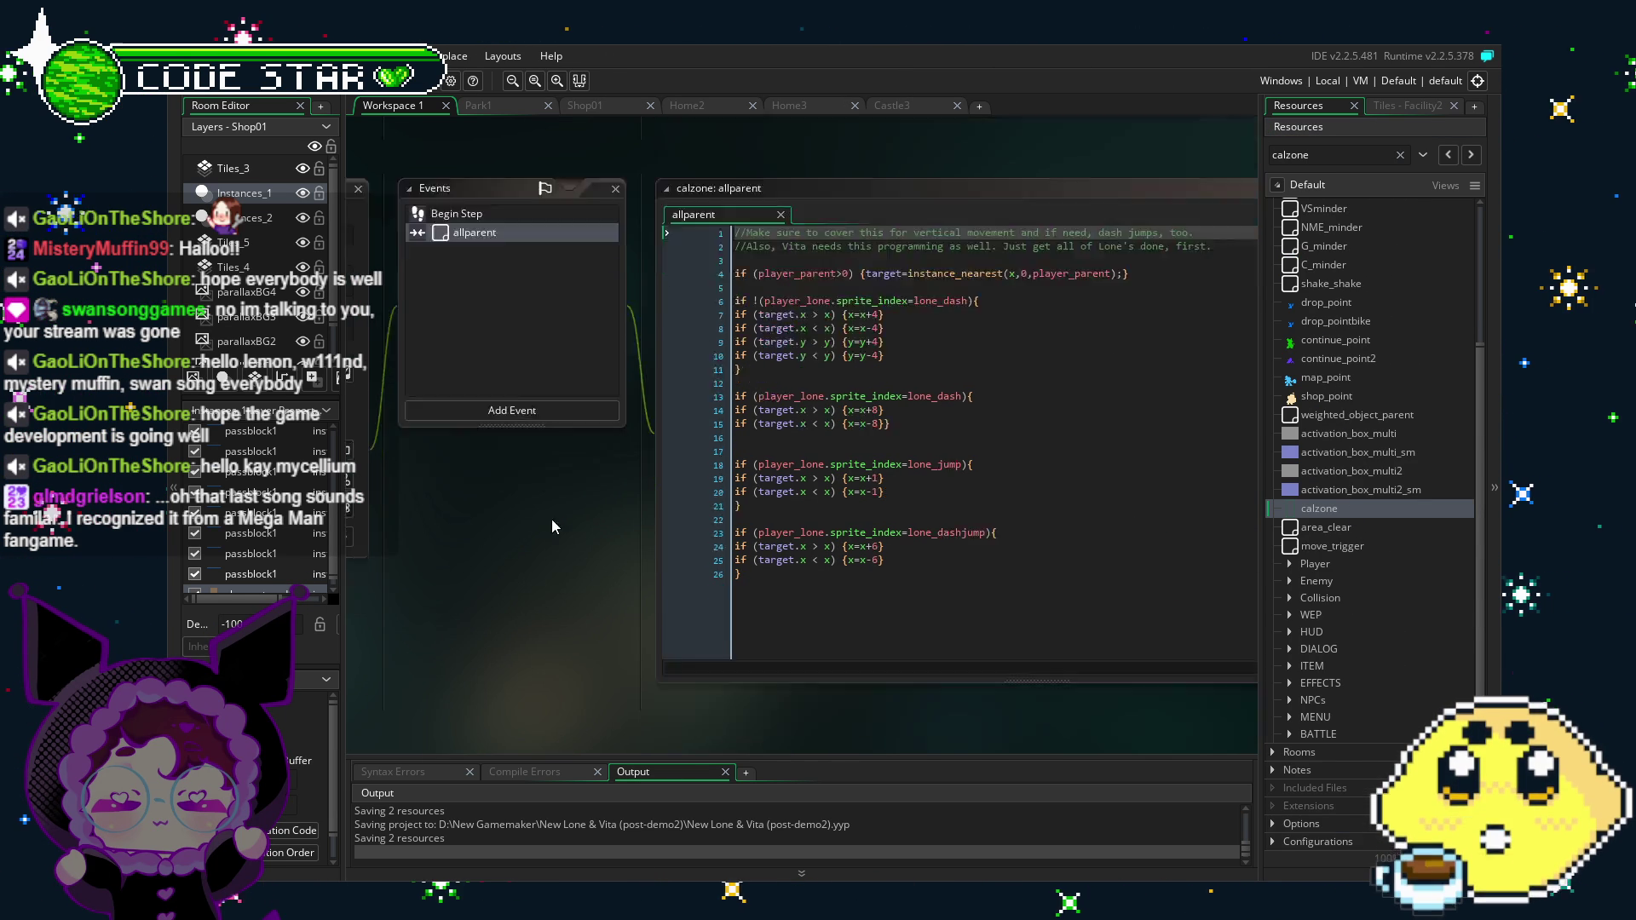
pyautogui.doubleClick(456, 264)
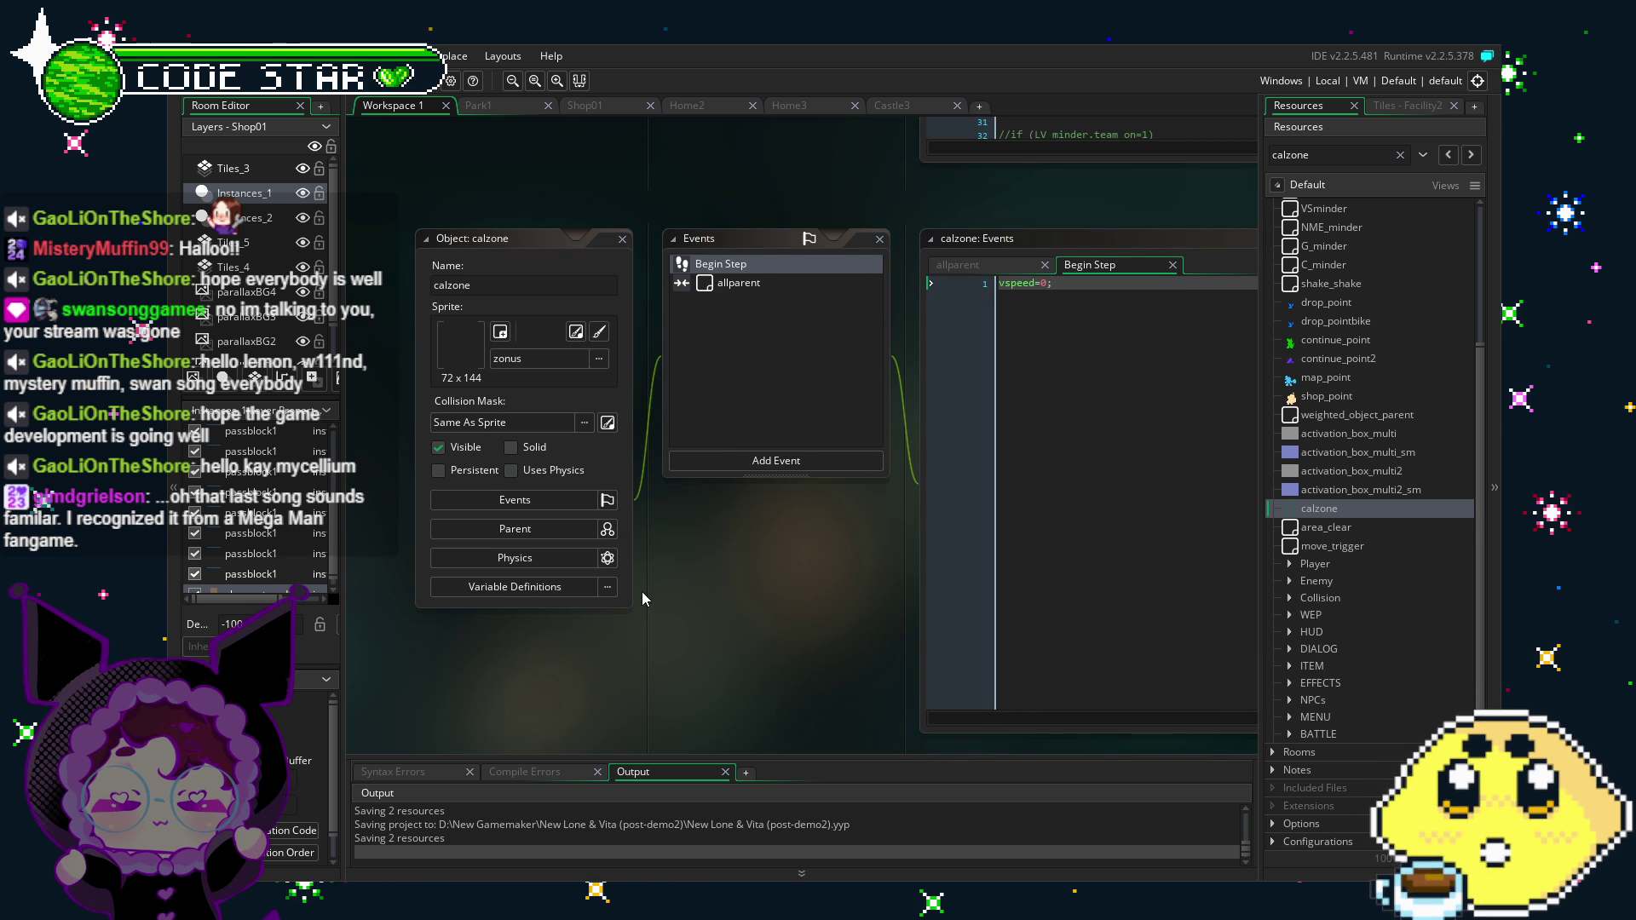
pyautogui.press('Down')
pyautogui.moveTo(736, 555); pyautogui.dragTo(590, 552)
pyautogui.click(1016, 429)
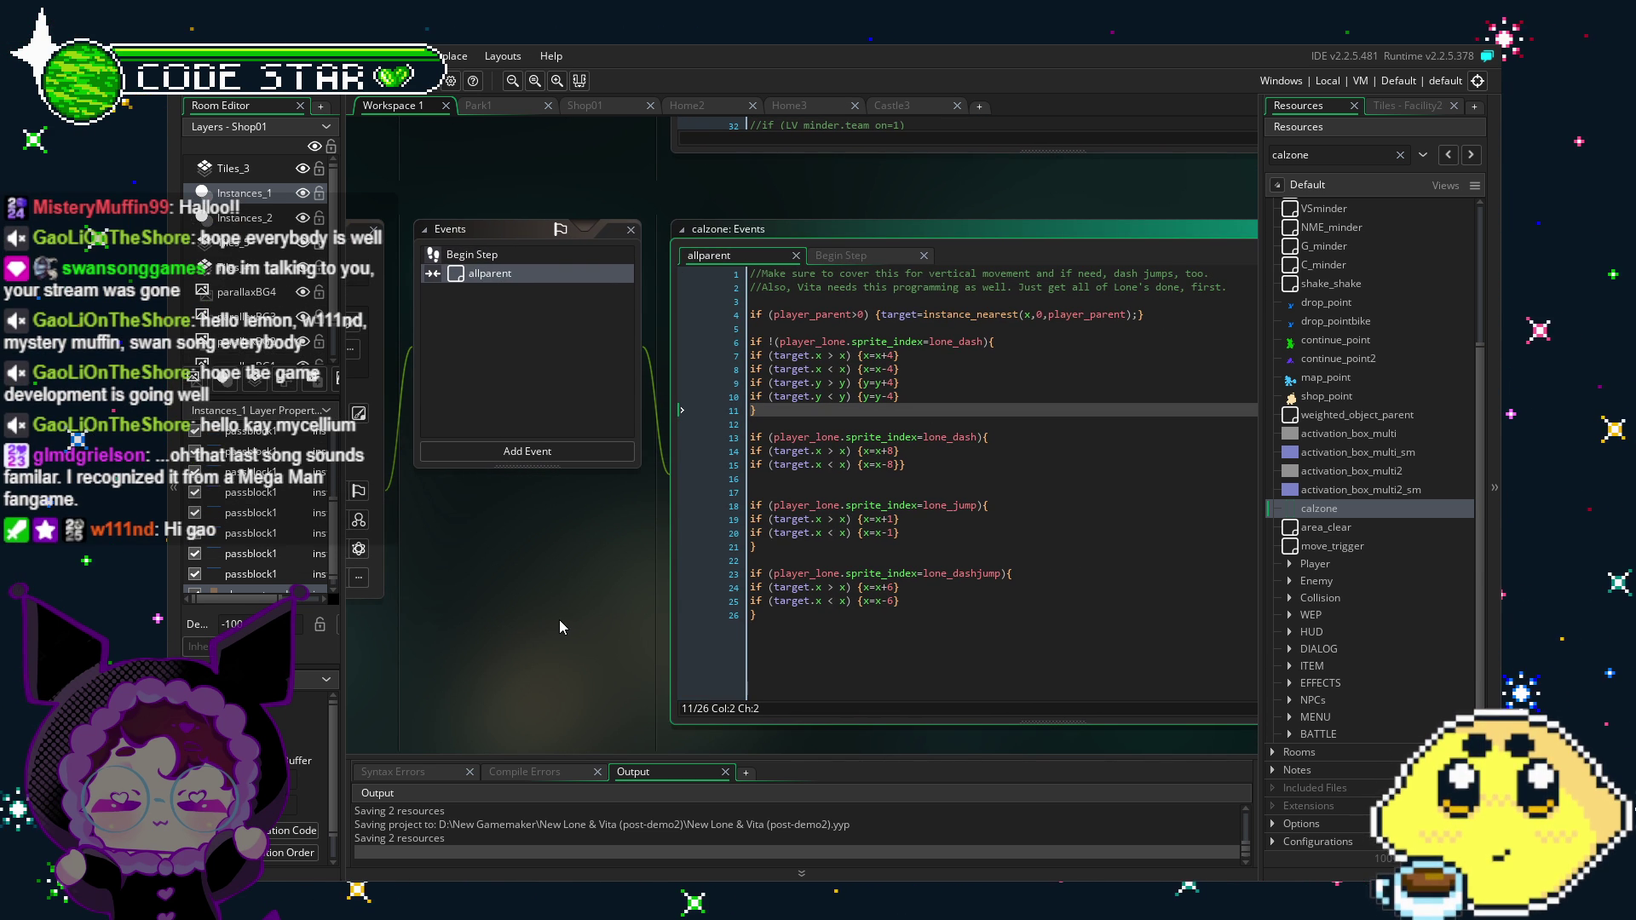
pyautogui.moveTo(559, 621); pyautogui.dragTo(714, 605)
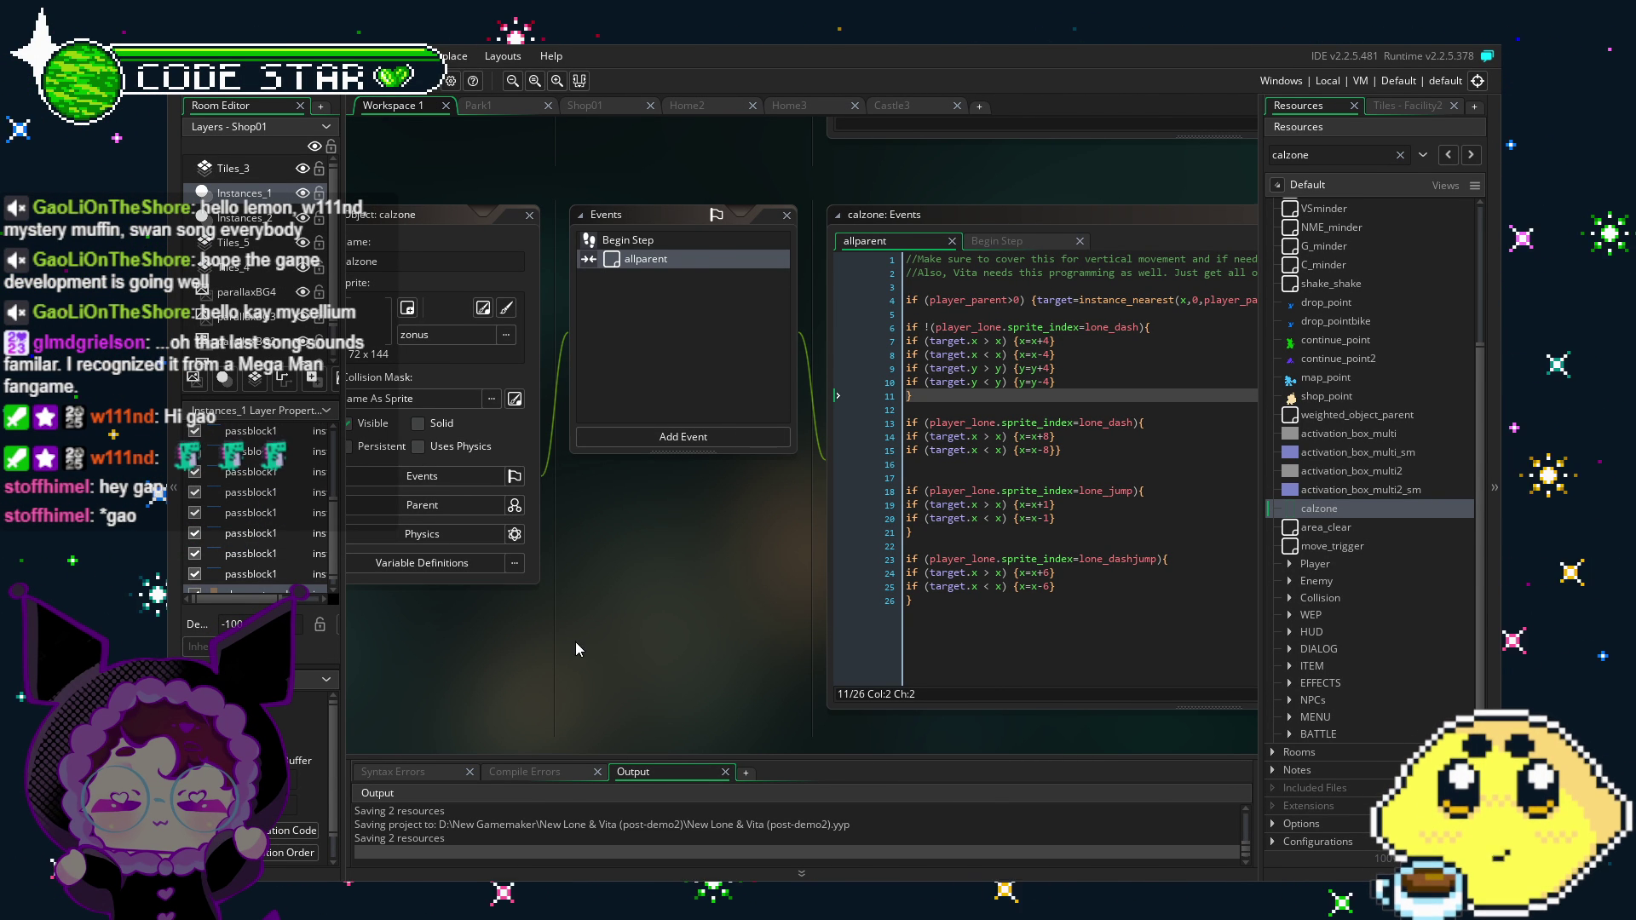
# Step: Collapse and close the calzone object windows, leaving the workspace empty
pyautogui.hscroll(-2, 506, 385)
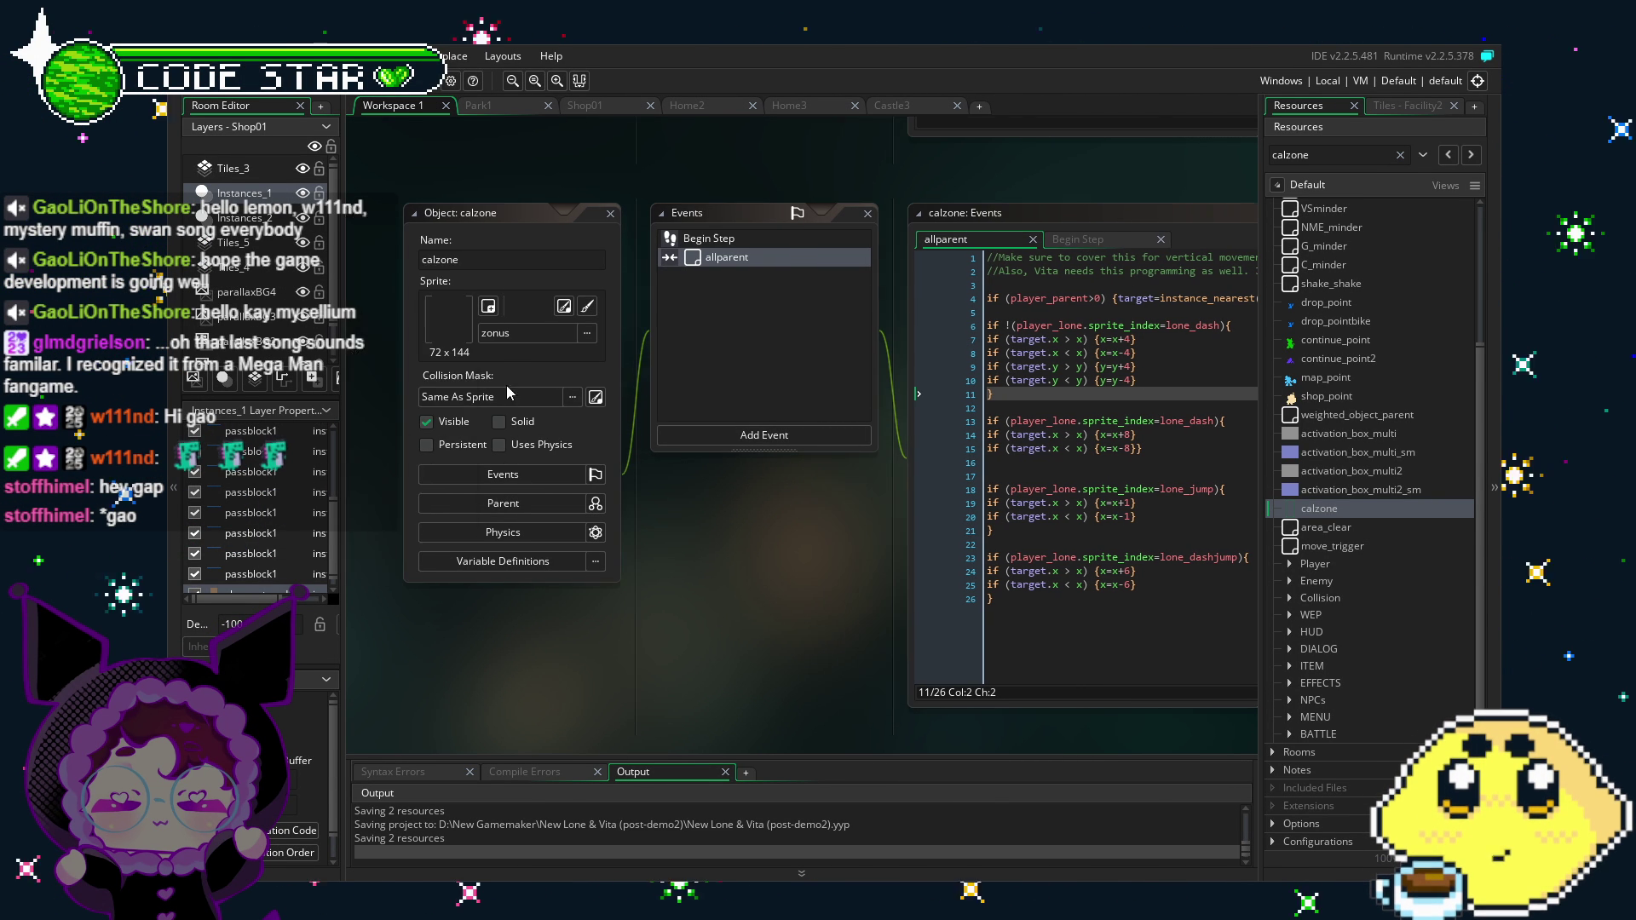
pyautogui.click(611, 215)
pyautogui.scroll(3, 1301, 585)
pyautogui.scroll(-3, 1298, 579)
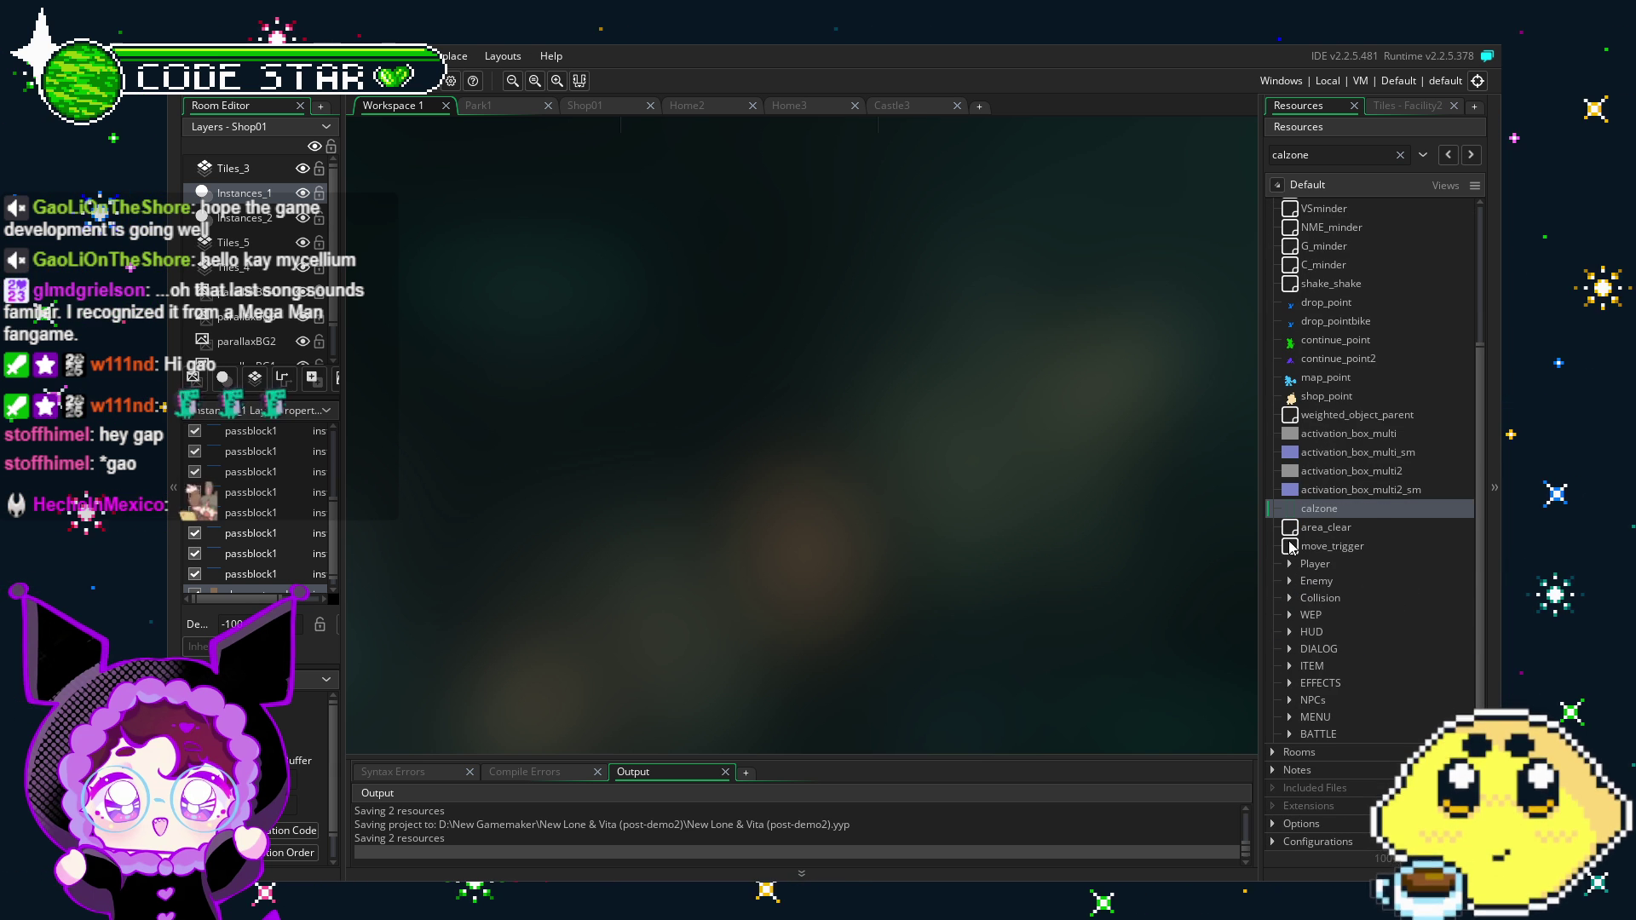
# Step: Open the shop_point object's Create code, then the shop_transition object from Collision
pyautogui.doubleClick(1326, 397)
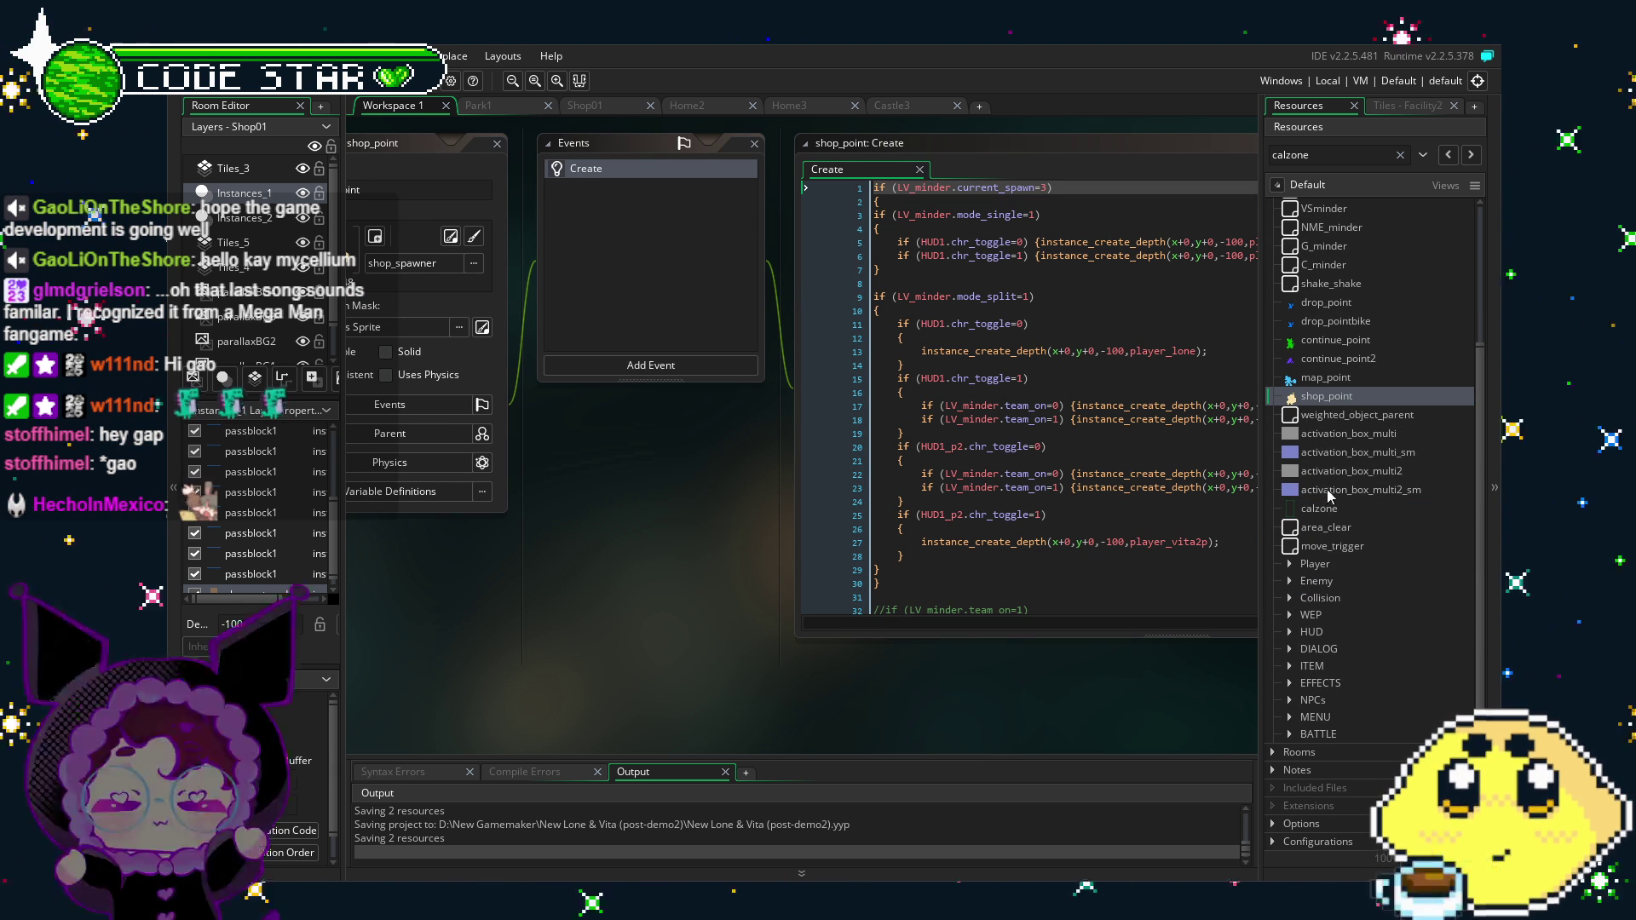
pyautogui.click(1288, 599)
pyautogui.scroll(-6, 1395, 587)
pyautogui.scroll(-3, 1396, 587)
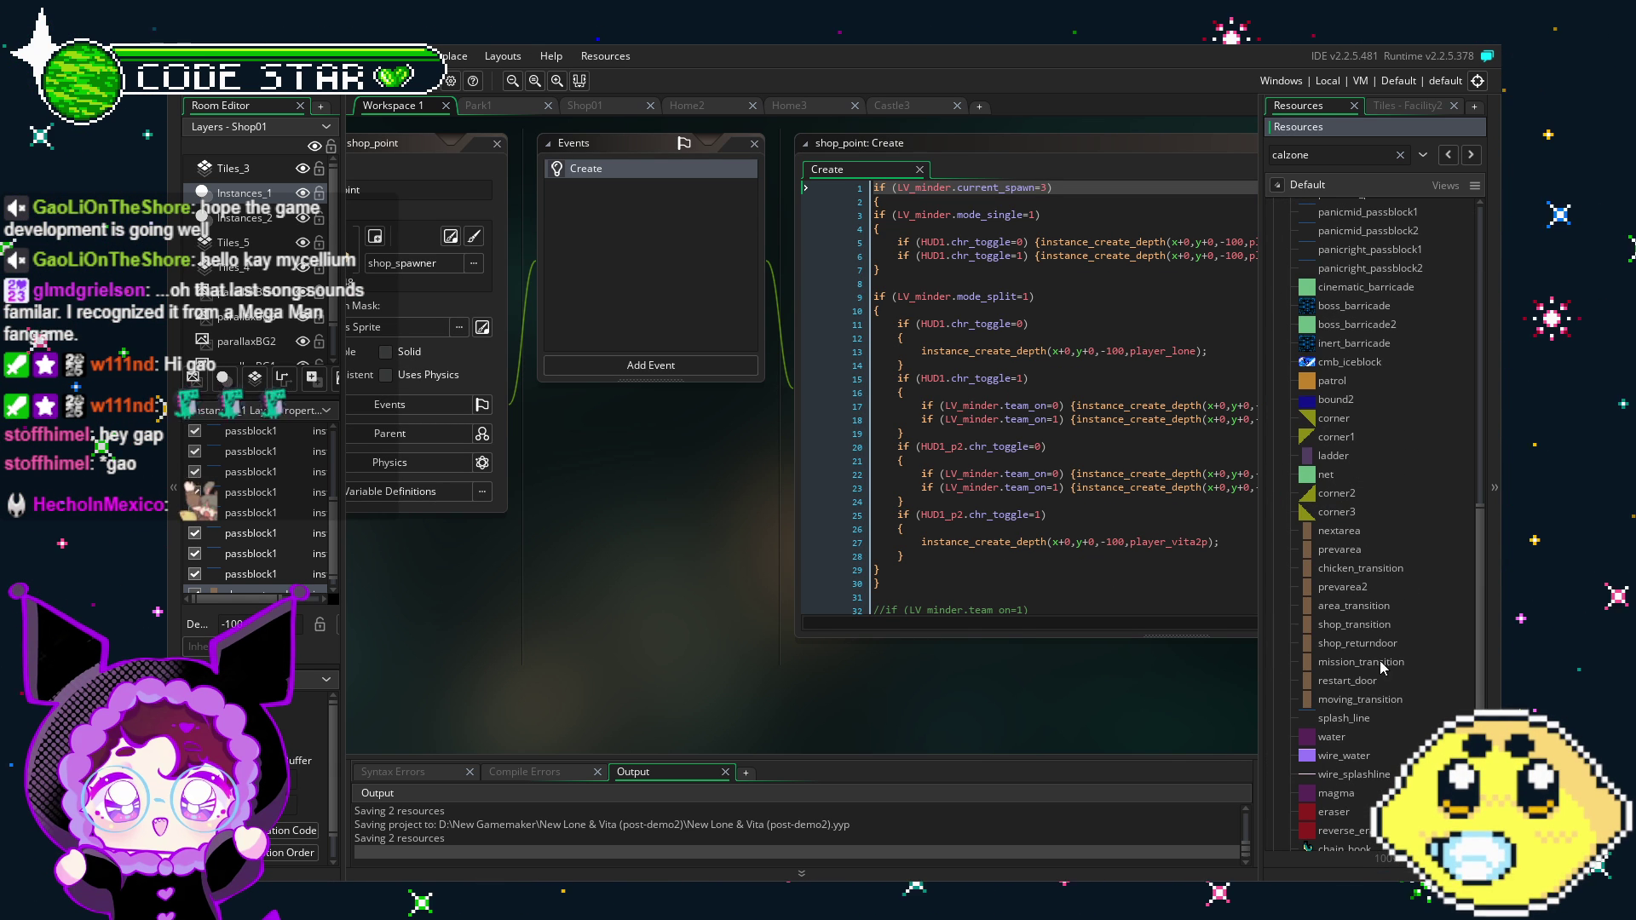
pyautogui.doubleClick(1373, 626)
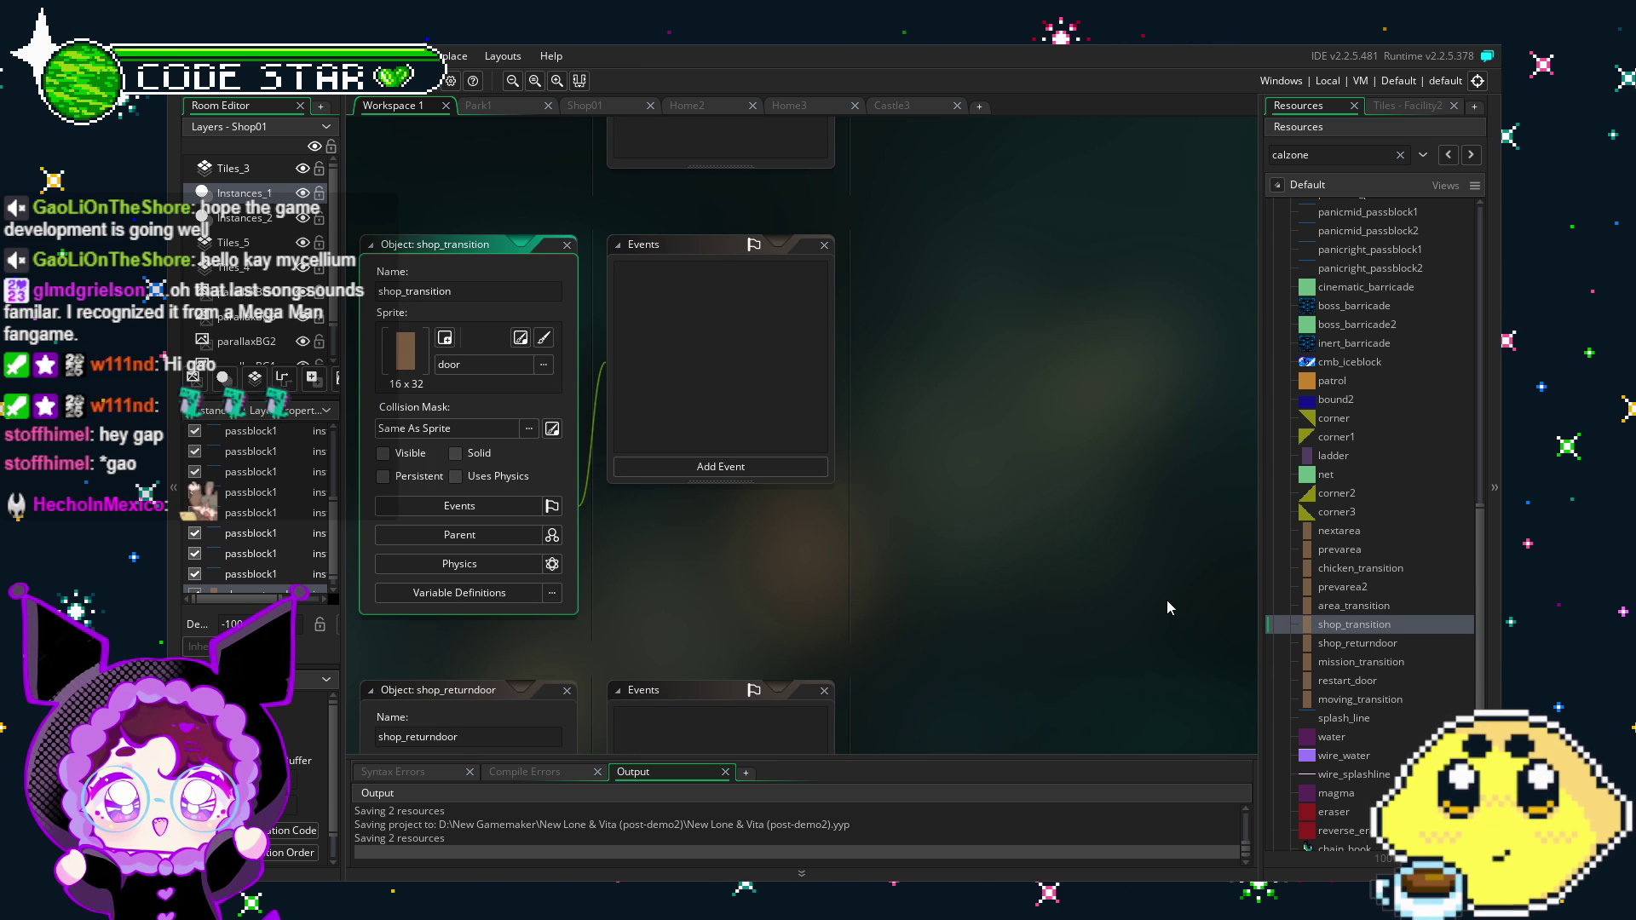
# Step: Expand Rooms and click through load_room, Sparks_Boss, Shop01 and Castle3, then open the Add Event list
pyautogui.scroll(-5, 1398, 637)
pyautogui.click(1272, 752)
pyautogui.scroll(-6, 1393, 564)
pyautogui.click(1326, 395)
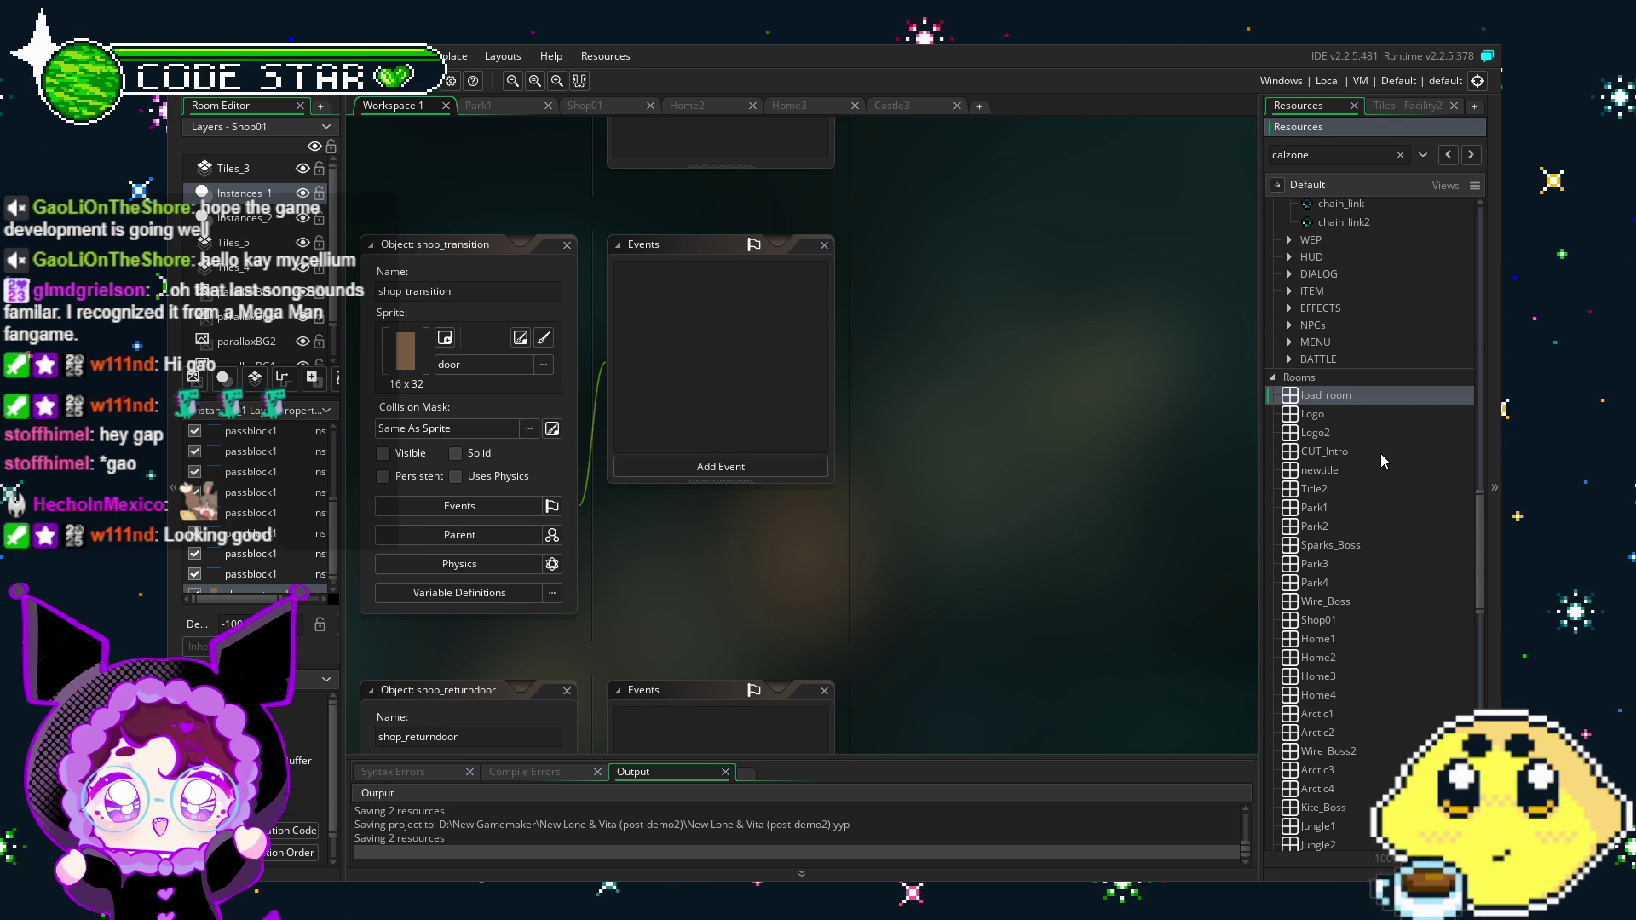
pyautogui.click(1371, 545)
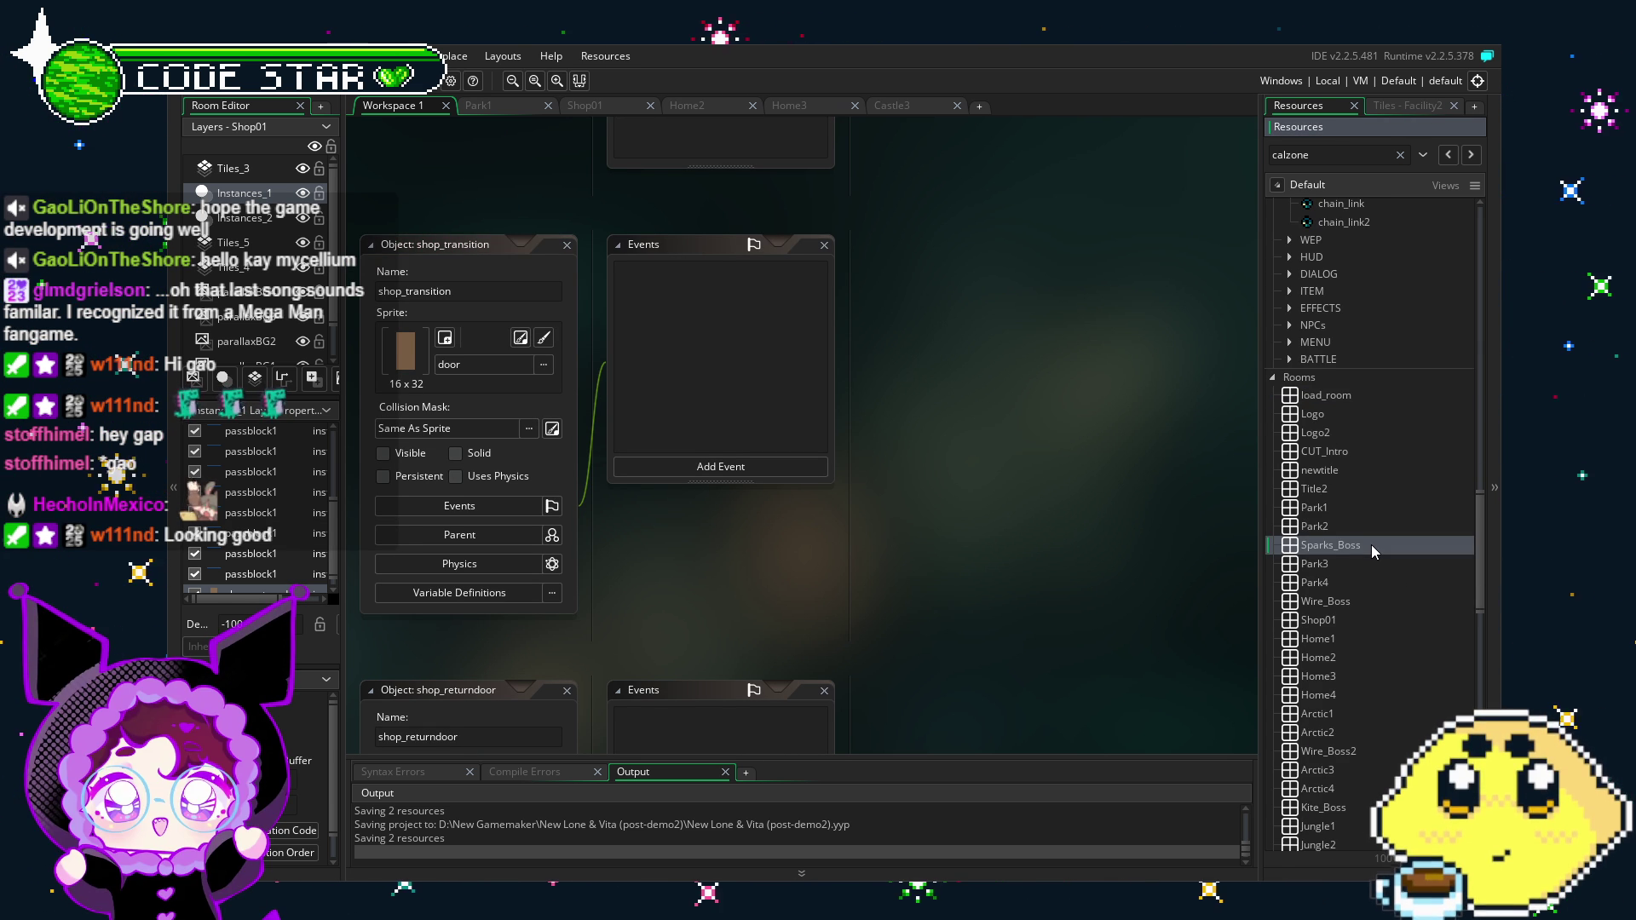
pyautogui.scroll(-3, 1371, 545)
pyautogui.click(1355, 451)
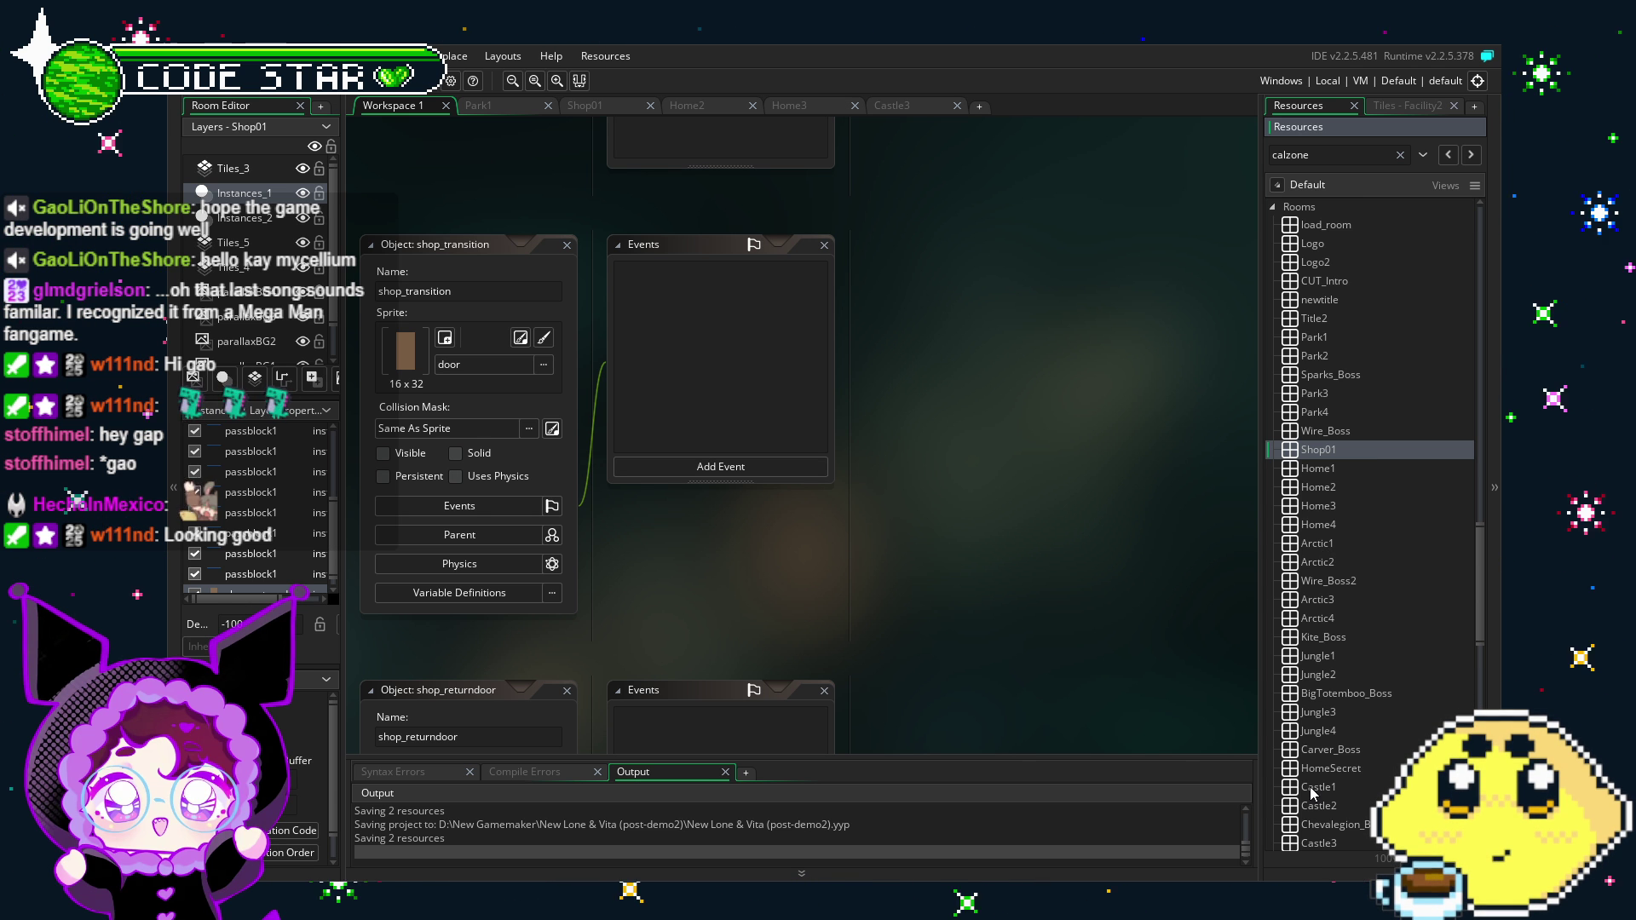
pyautogui.click(1318, 844)
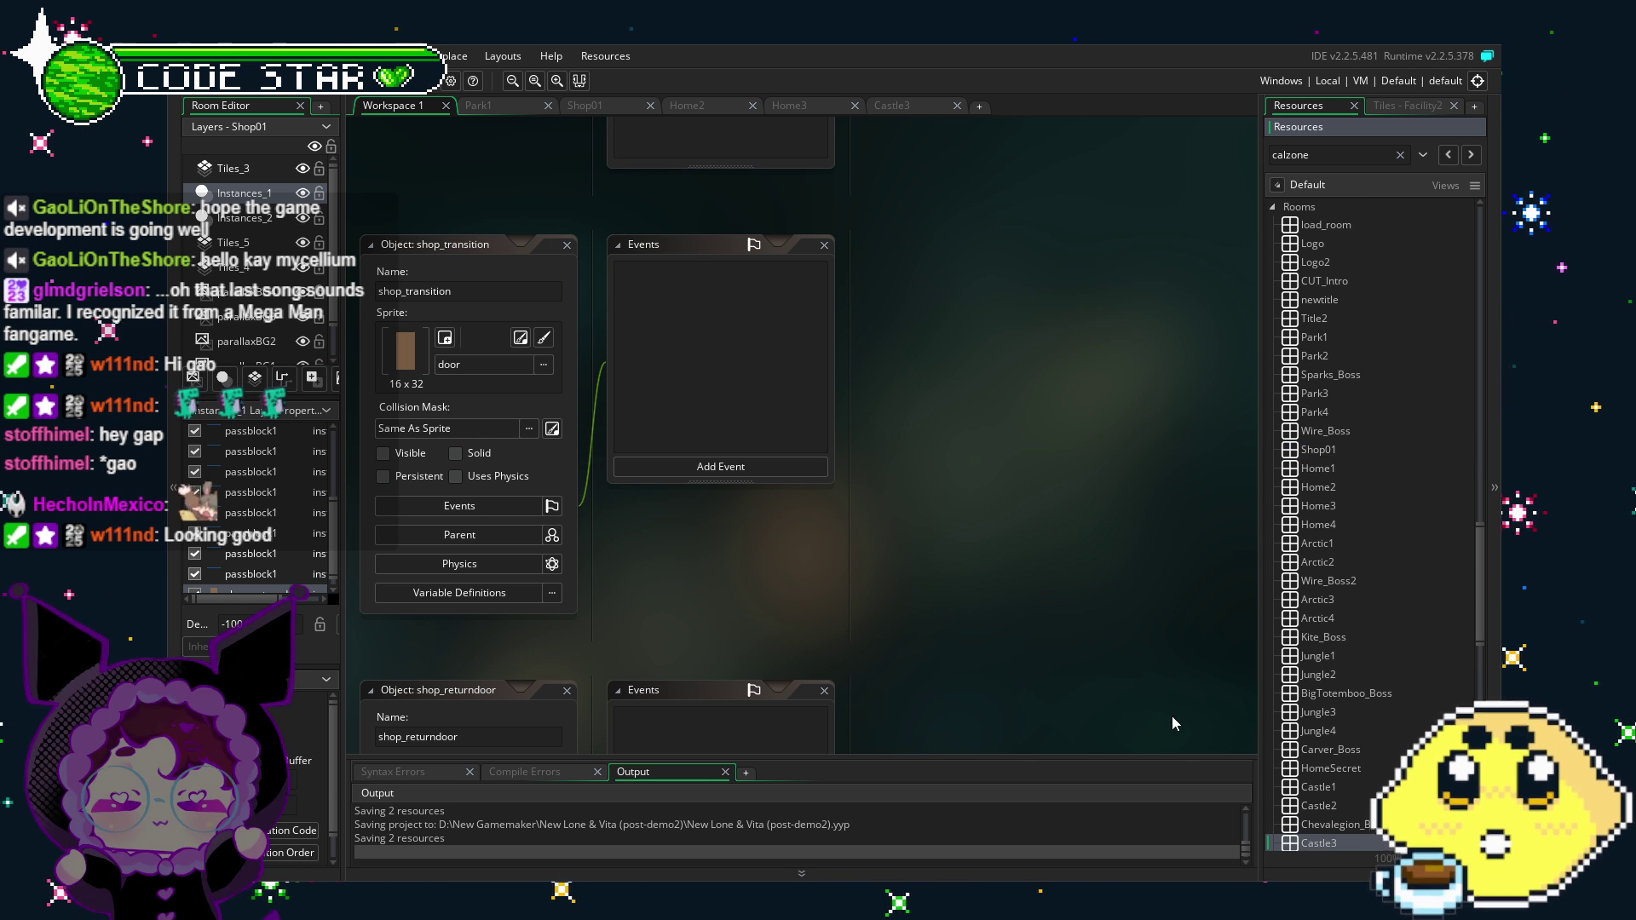
pyautogui.scroll(-1, 1172, 722)
pyautogui.scroll(1, 859, 462)
pyautogui.click(695, 467)
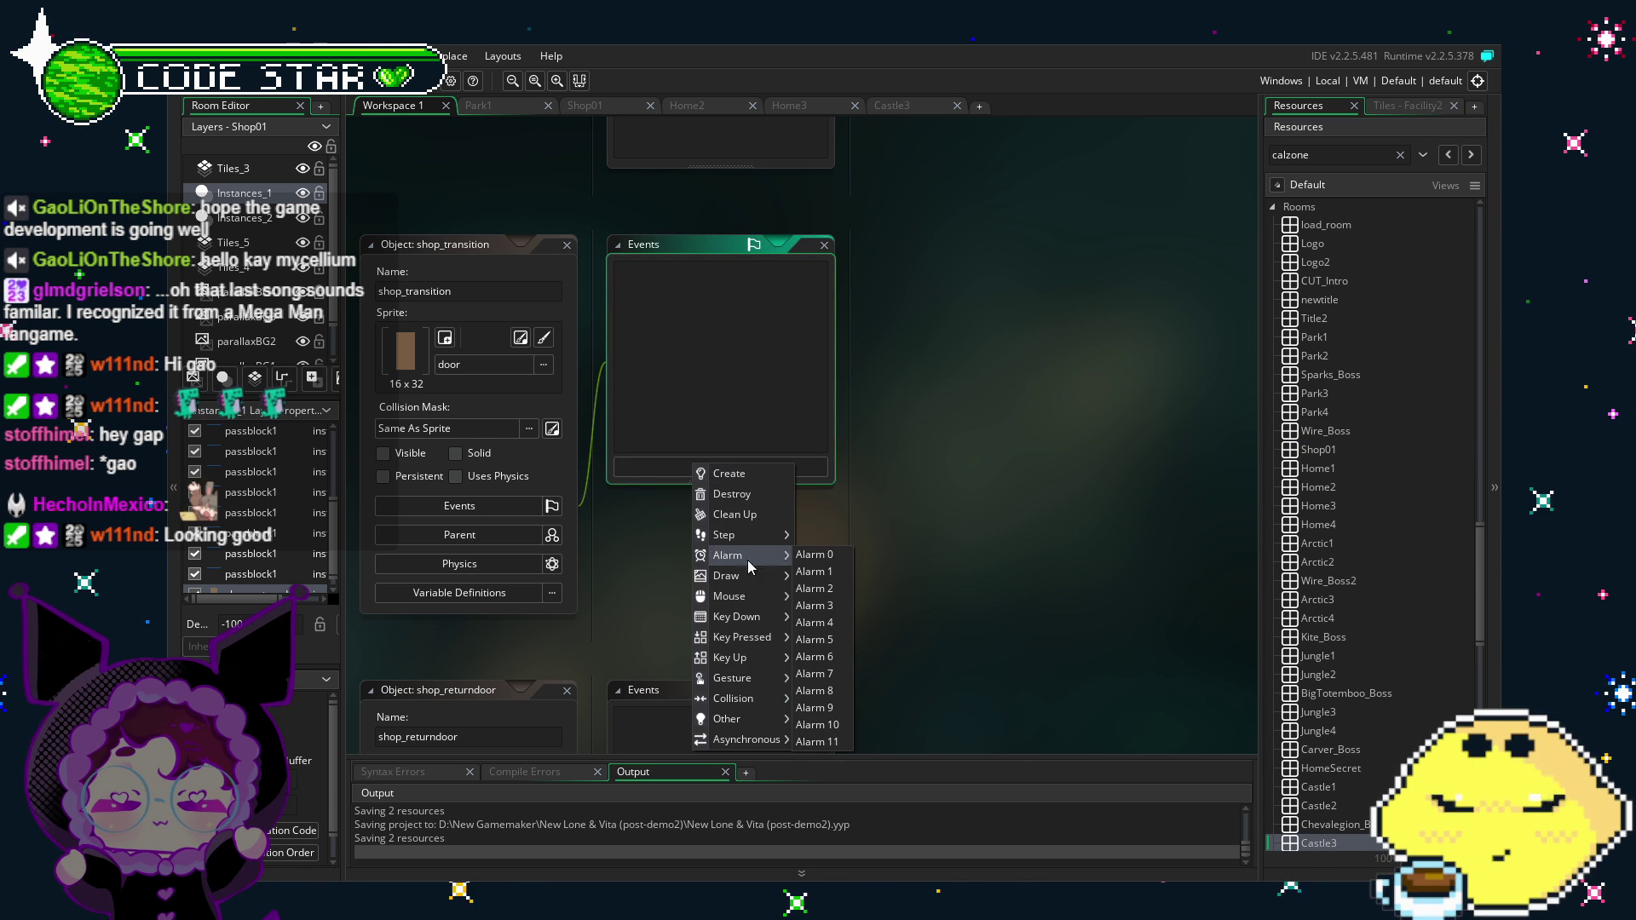
# Step: Add a Create event to shop_transition and start the condition if (room==1)
pyautogui.click(753, 477)
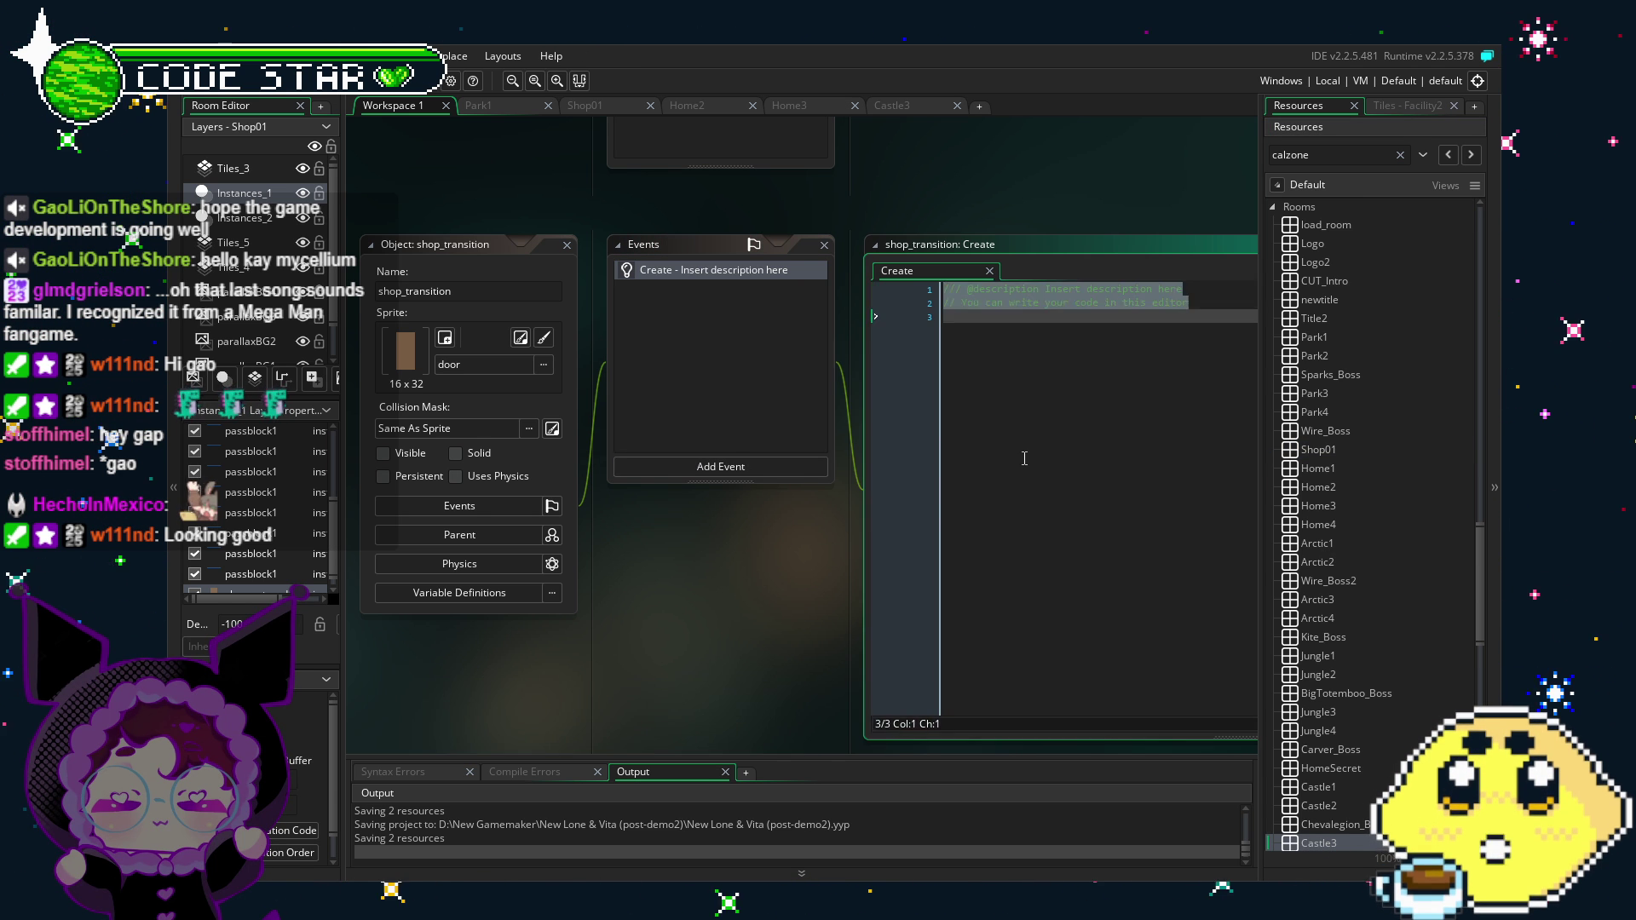
pyautogui.write('if ')
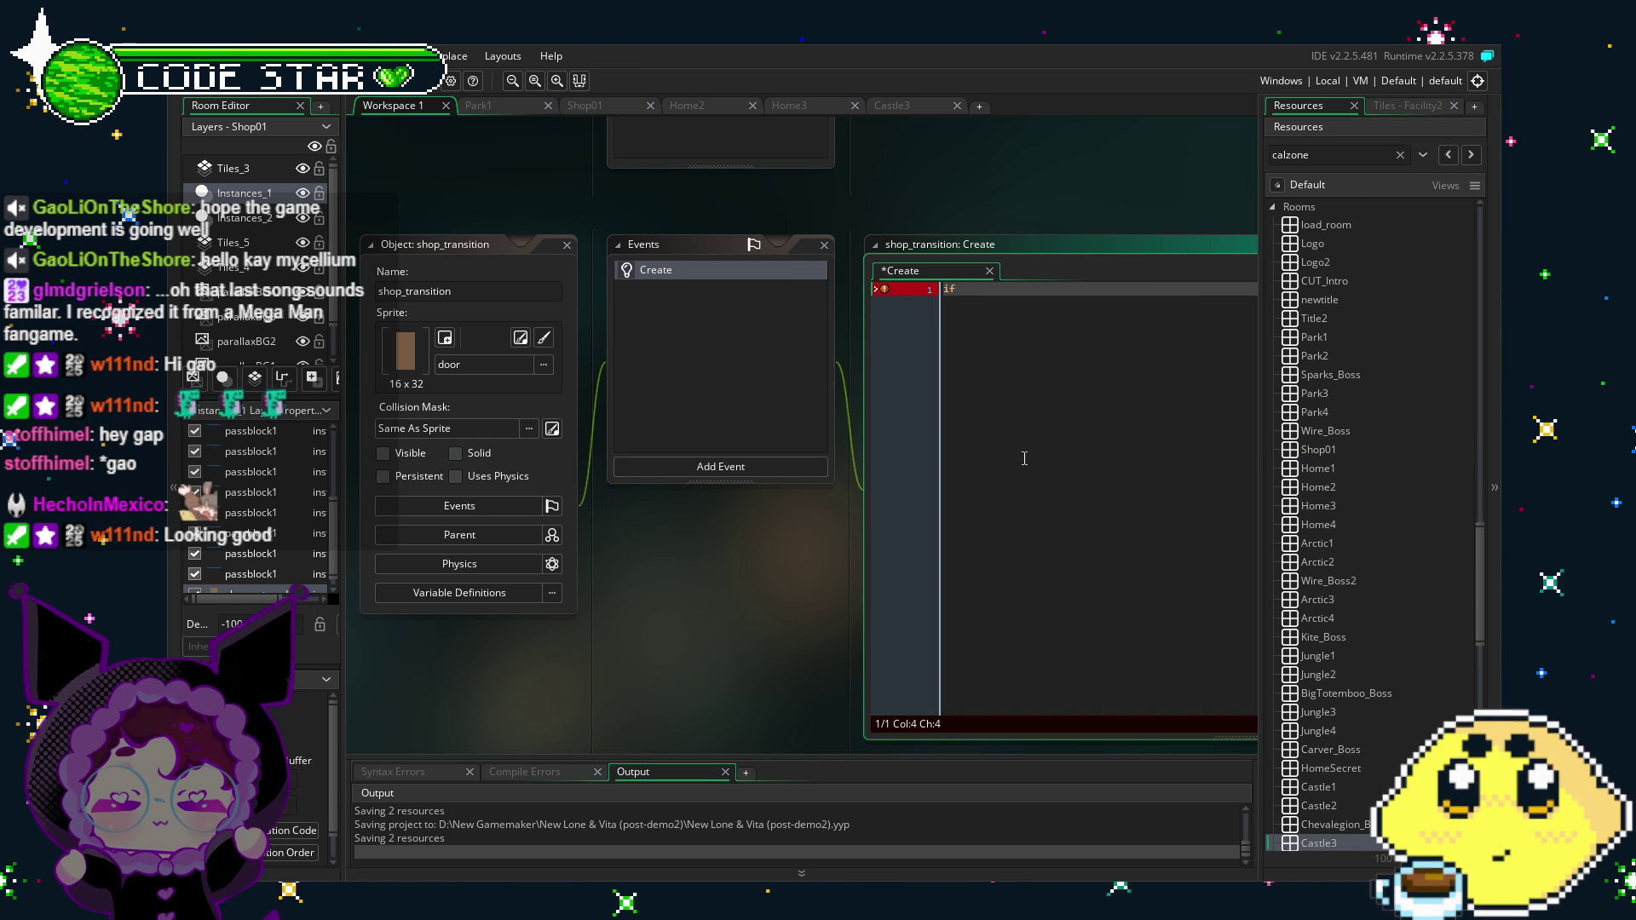
pyautogui.write('(curr')
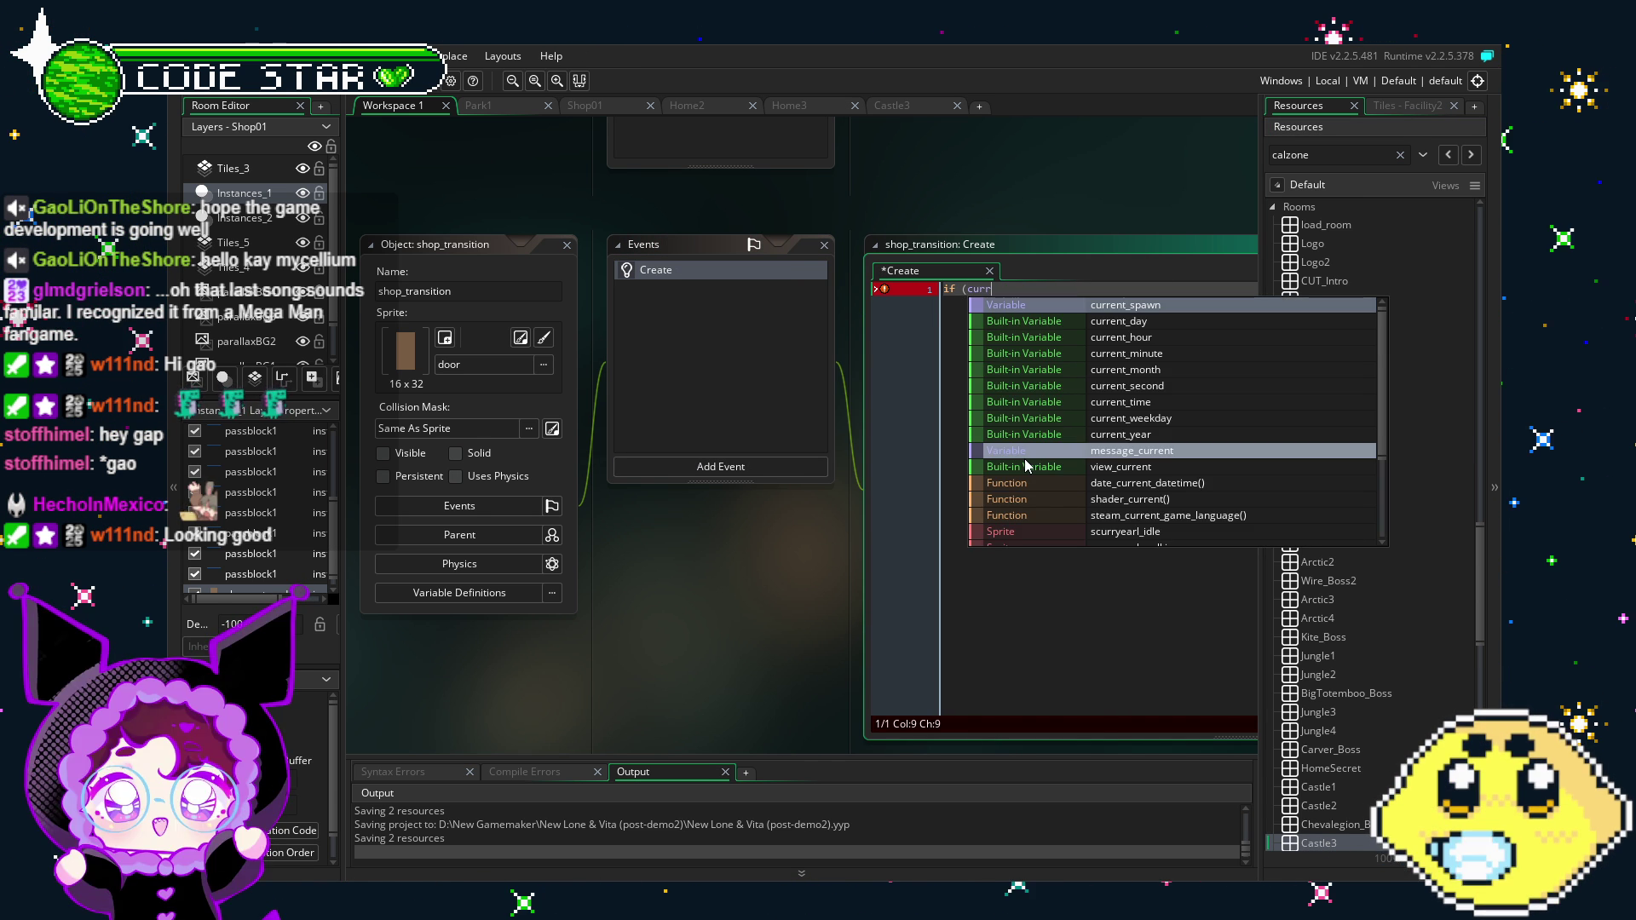
pyautogui.write('ent_room')
pyautogui.press('BackSpace')
pyautogui.press('BackSpace')
pyautogui.press('BackSpace')
pyautogui.write('room==1)')
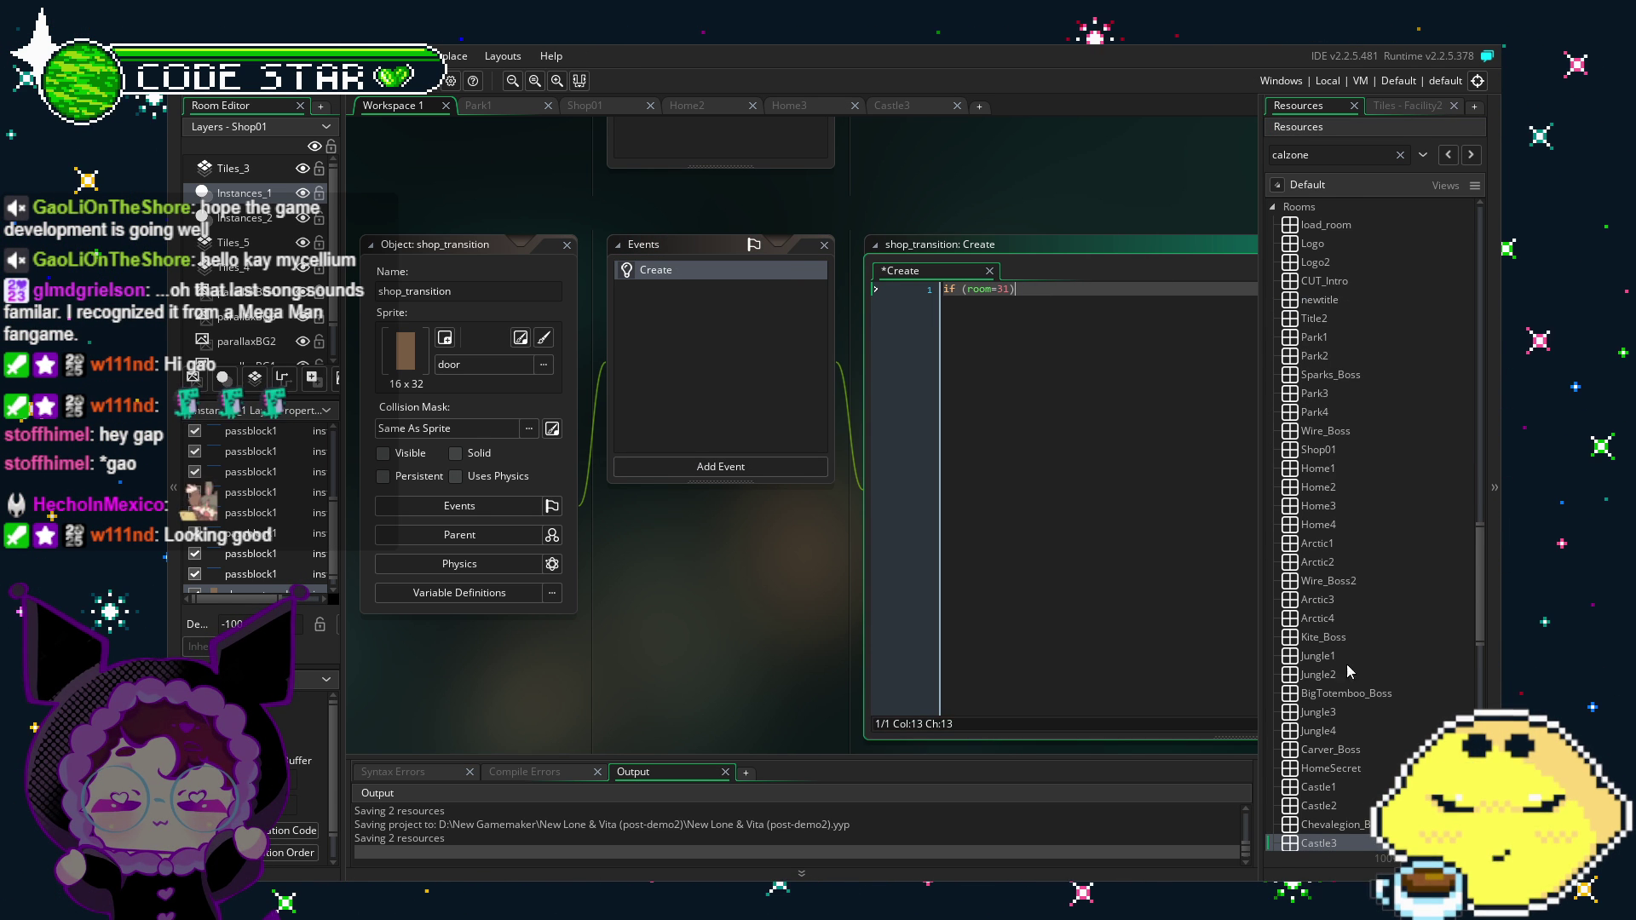
# Step: Step down the room list from Shop01 to count the rooms and find Castle3's number
pyautogui.scroll(-1, 1342, 553)
pyautogui.click(1350, 417)
pyautogui.click(1356, 435)
pyautogui.press('F2')
pyautogui.press('Escape')
pyautogui.press('Down')
pyautogui.press('Down')
pyautogui.press('Down')
pyautogui.press('F2')
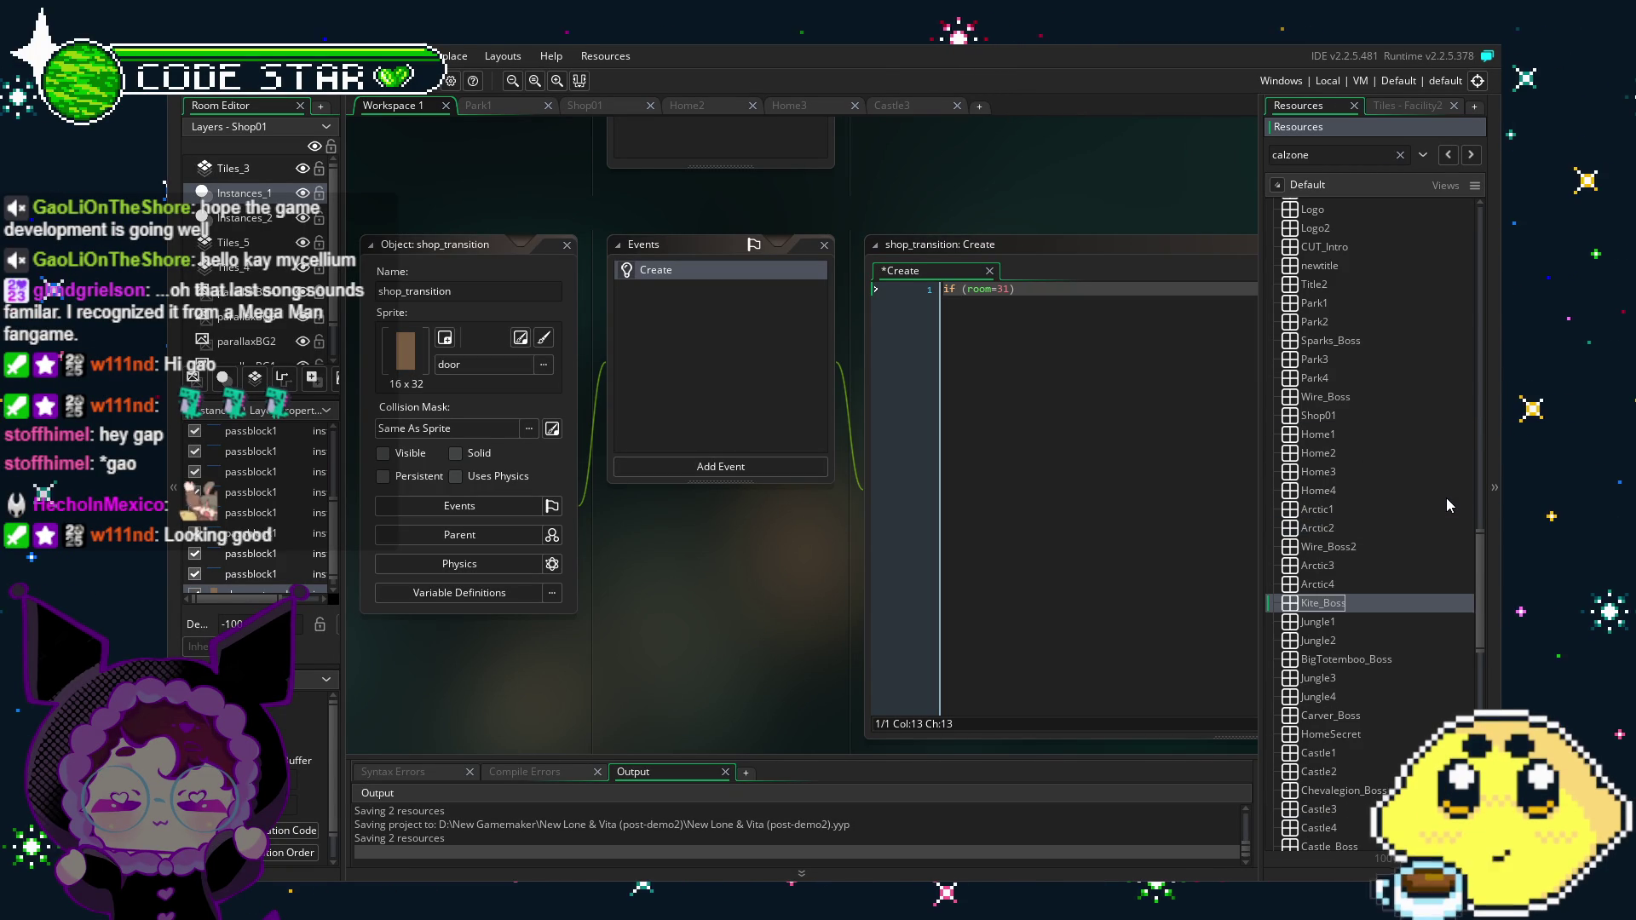
pyautogui.press('Escape')
pyautogui.press('Down')
pyautogui.press('Down')
pyautogui.press('Down')
pyautogui.press('F2')
pyautogui.press('Escape')
pyautogui.press('Down')
pyautogui.press('Down')
pyautogui.press('Down')
pyautogui.press('F2')
pyautogui.press('Escape')
pyautogui.press('Down')
pyautogui.press('Down')
pyautogui.press('Down')
pyautogui.press('F2')
pyautogui.press('Escape')
pyautogui.press('Down')
pyautogui.press('Down')
pyautogui.press('F2')
pyautogui.press('Escape')
pyautogui.press('Down')
# Step: Correct the condition's room number to 33 and open the brace
pyautogui.click(1082, 497)
pyautogui.press('Left')
pyautogui.press('BackSpace')
pyautogui.write('3')
pyautogui.click(1063, 293)
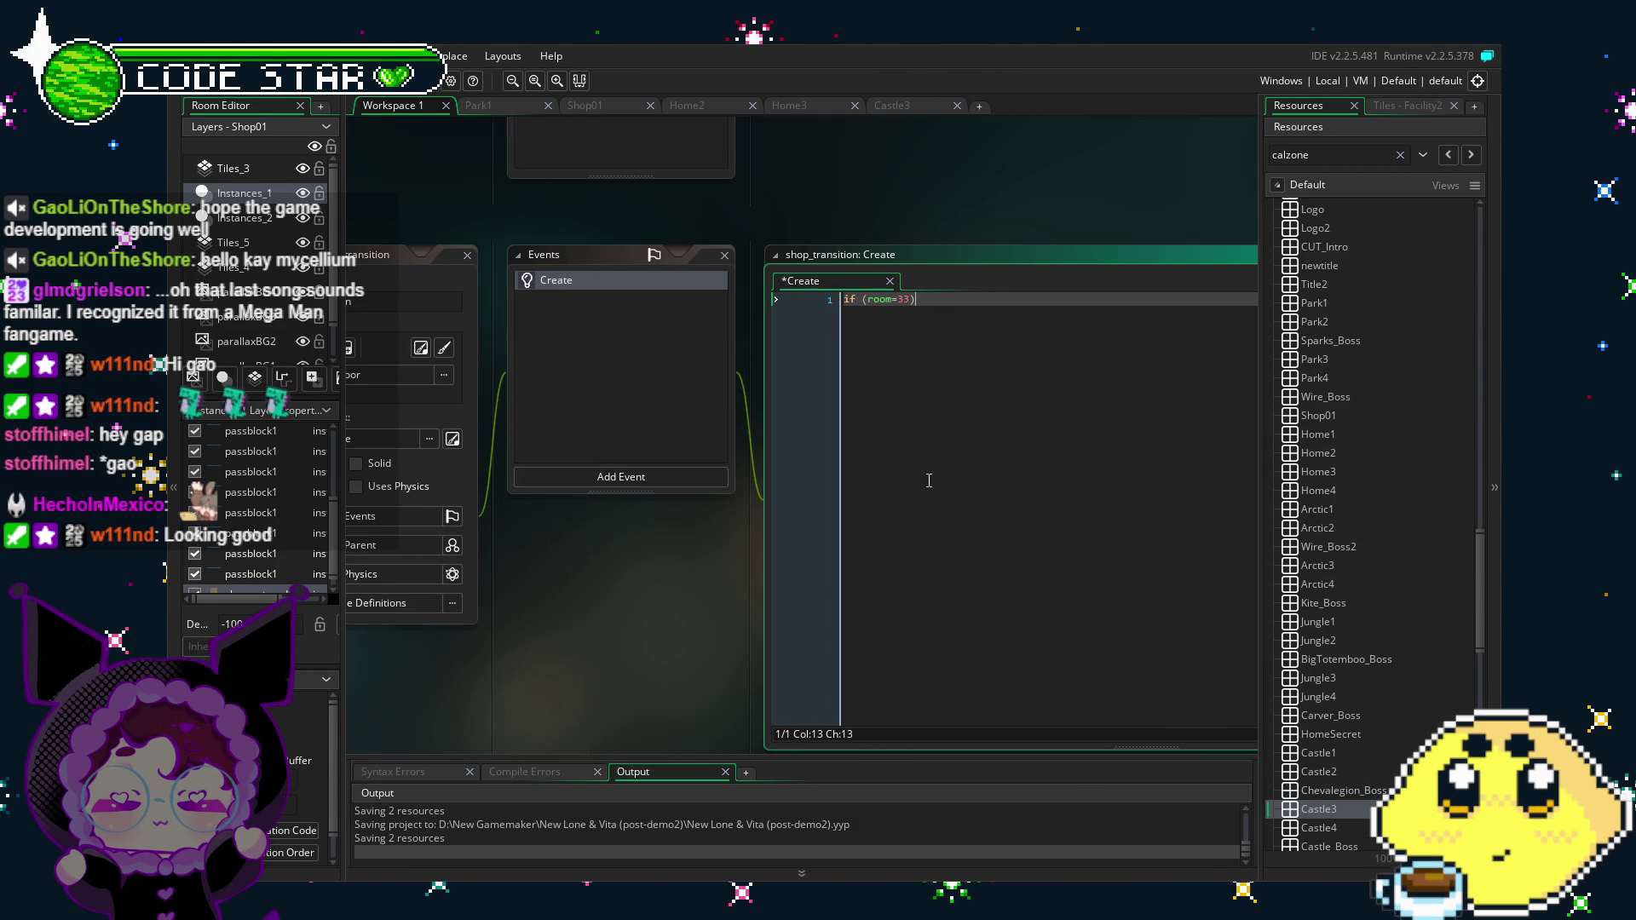
pyautogui.write('{')
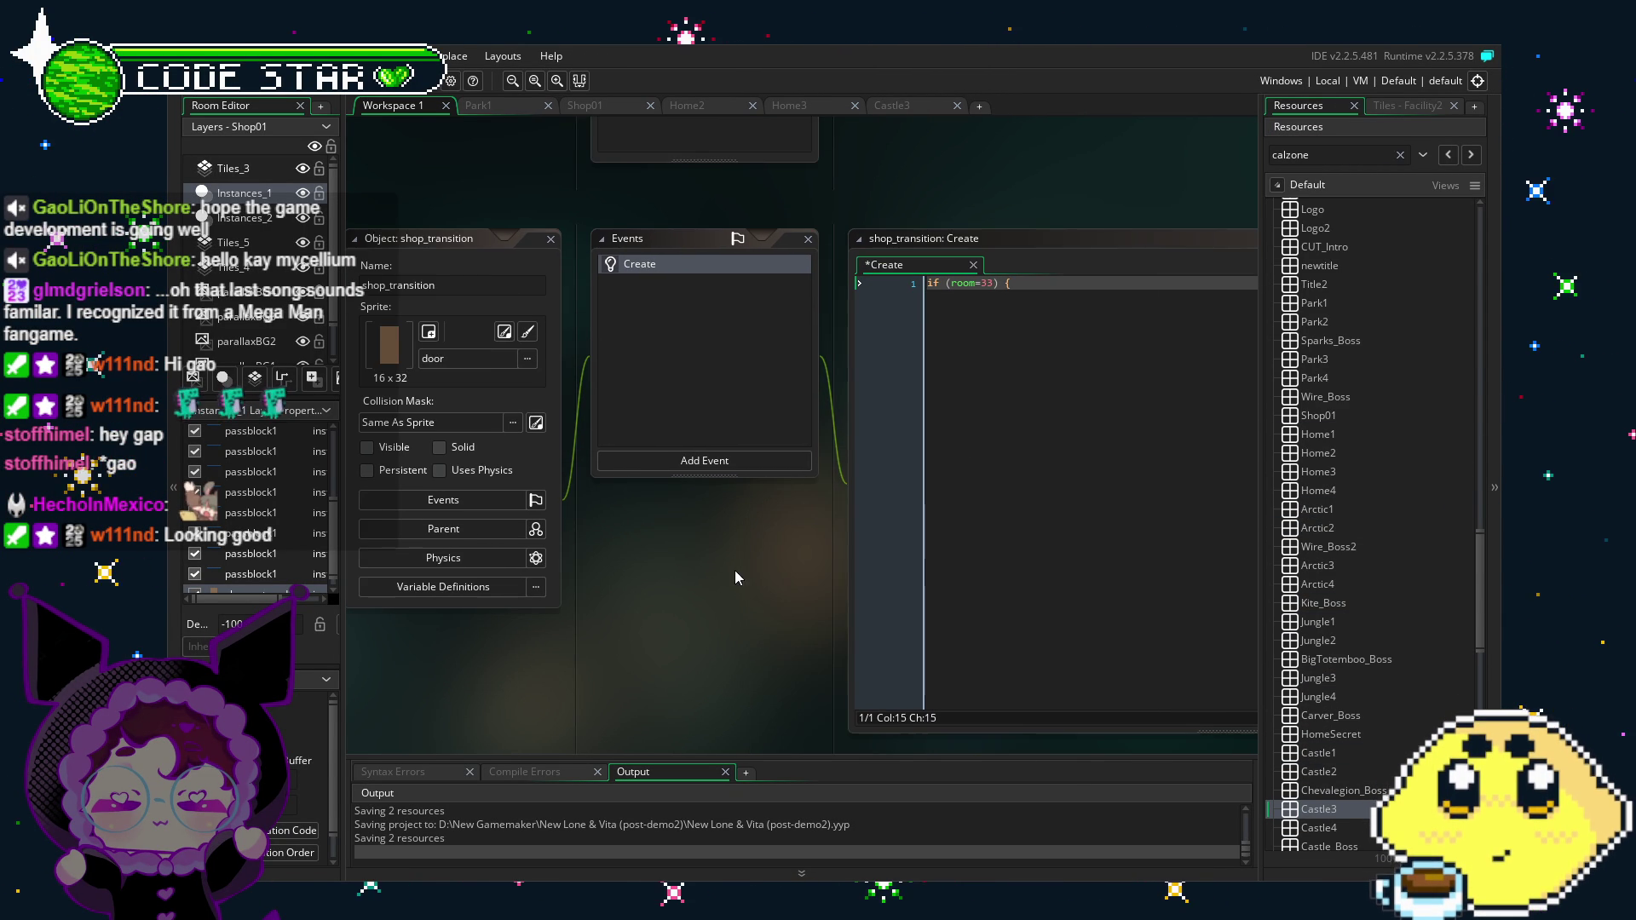
# Step: Finish the block with current_spawn=3; and a closing brace
pyautogui.click(1072, 362)
pyautogui.write('c')
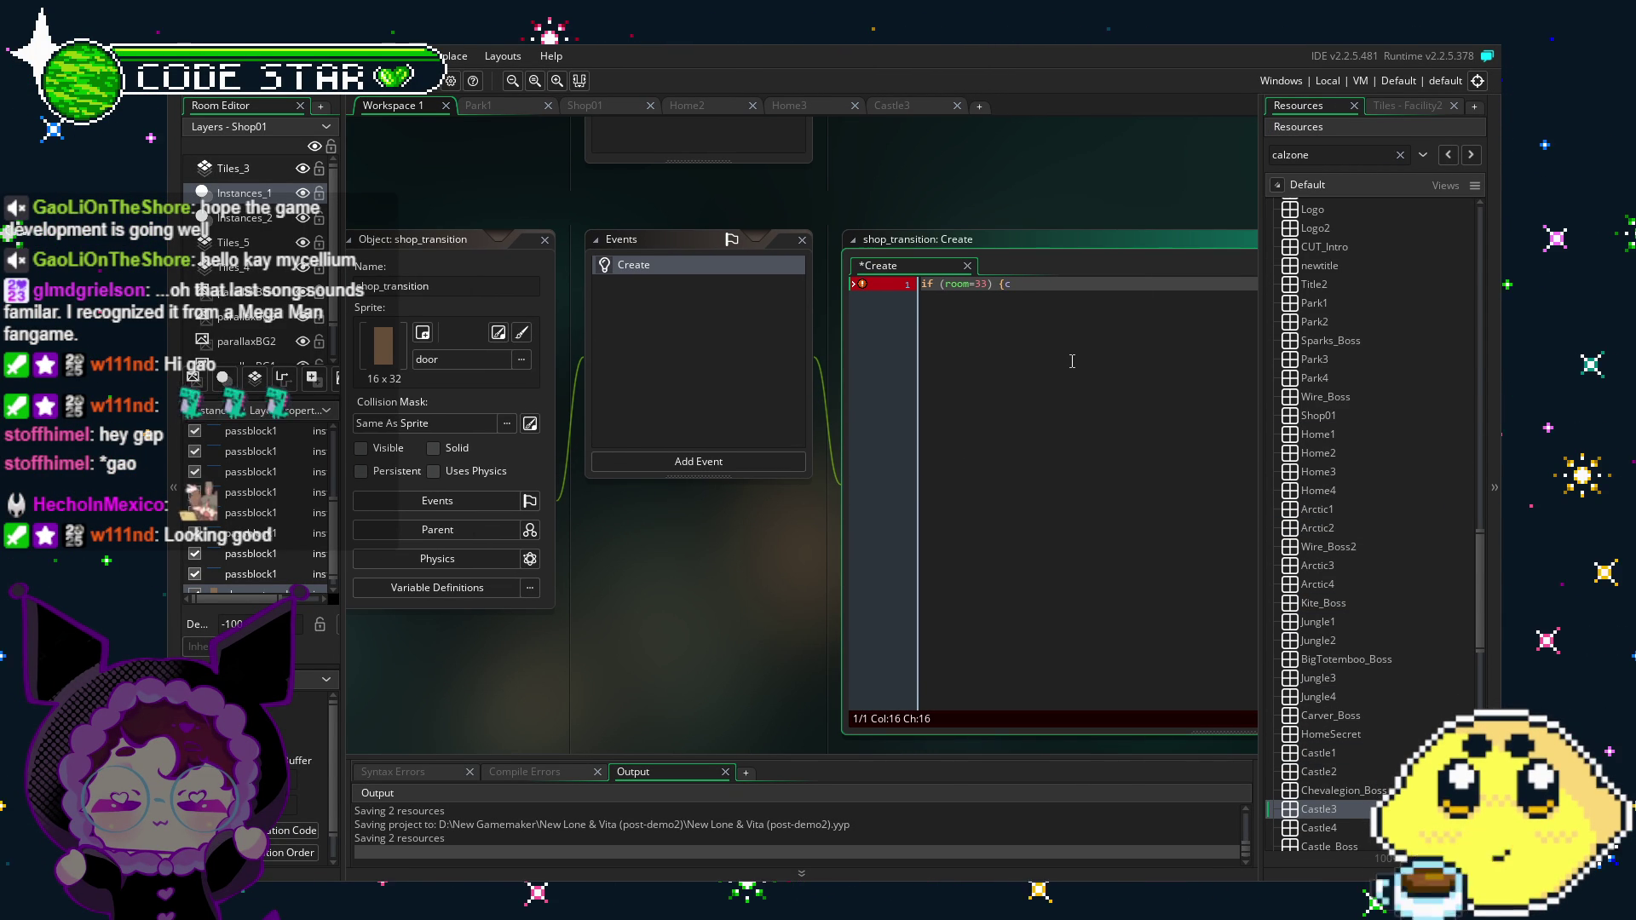
pyautogui.press('BackSpace')
pyautogui.write('current_room=')
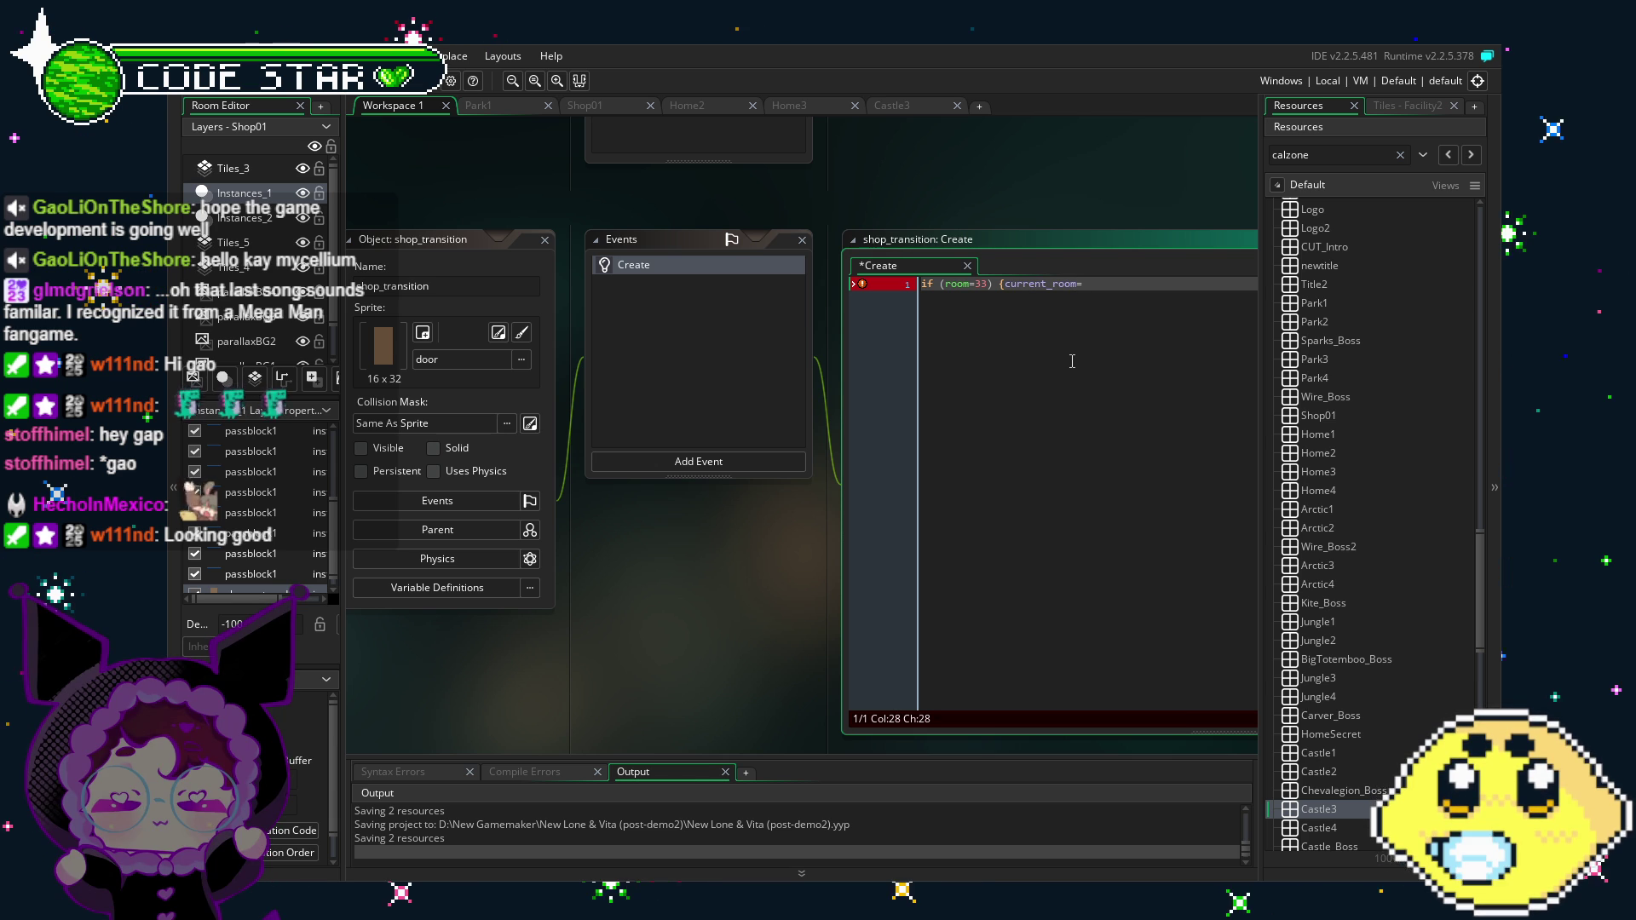
pyautogui.press('BackSpace')
pyautogui.press('BackSpace')
pyautogui.press('BackSpace')
pyautogui.press('BackSpace')
pyautogui.press('BackSpace')
pyautogui.write('spawn=3')
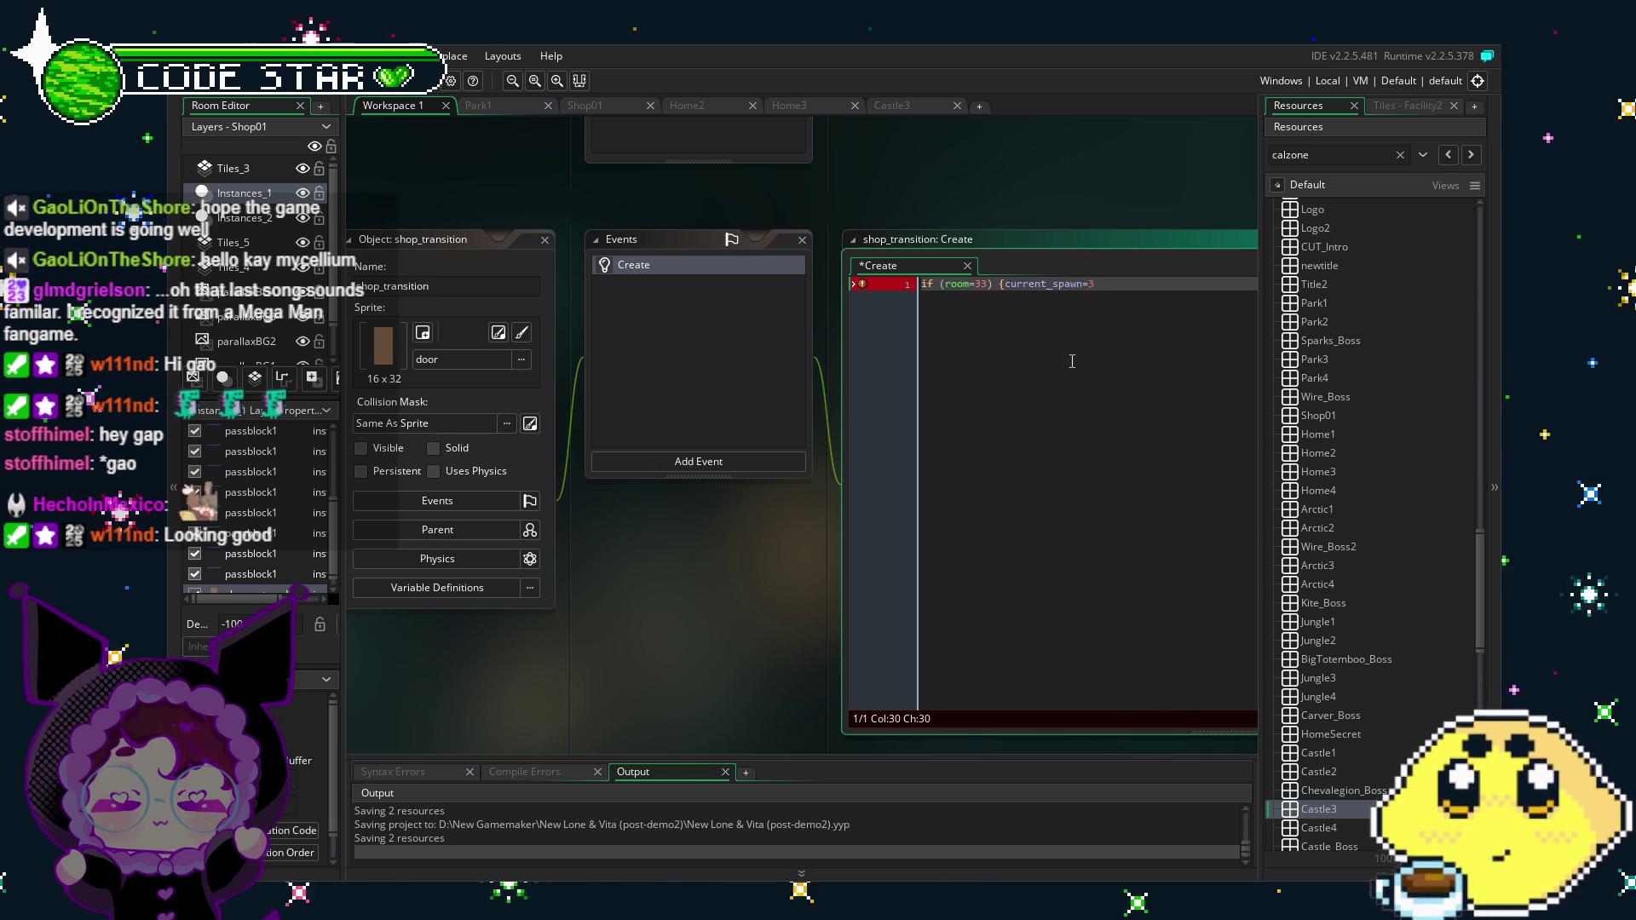
pyautogui.write(';}')
pyautogui.press('BackSpace')
pyautogui.hotkey('ctrl', 'z')
# Step: Select the room-33 spawn line, then delete and confirm removal of shop_transition's Create event
pyautogui.rightClick(651, 268)
pyautogui.click(714, 408)
pyautogui.moveTo(775, 625)
pyautogui.click(1089, 504)
pyautogui.moveTo(1089, 505); pyautogui.dragTo(870, 503)
pyautogui.click(633, 265)
pyautogui.press('Delete')
pyautogui.press('Return')
# Step: Expand the Player objects folder and select player_lone
pyautogui.moveTo(1479, 597); pyautogui.dragTo(1493, 314)
pyautogui.click(1289, 576)
pyautogui.scroll(-1, 1286, 533)
pyautogui.scroll(-2, 1330, 492)
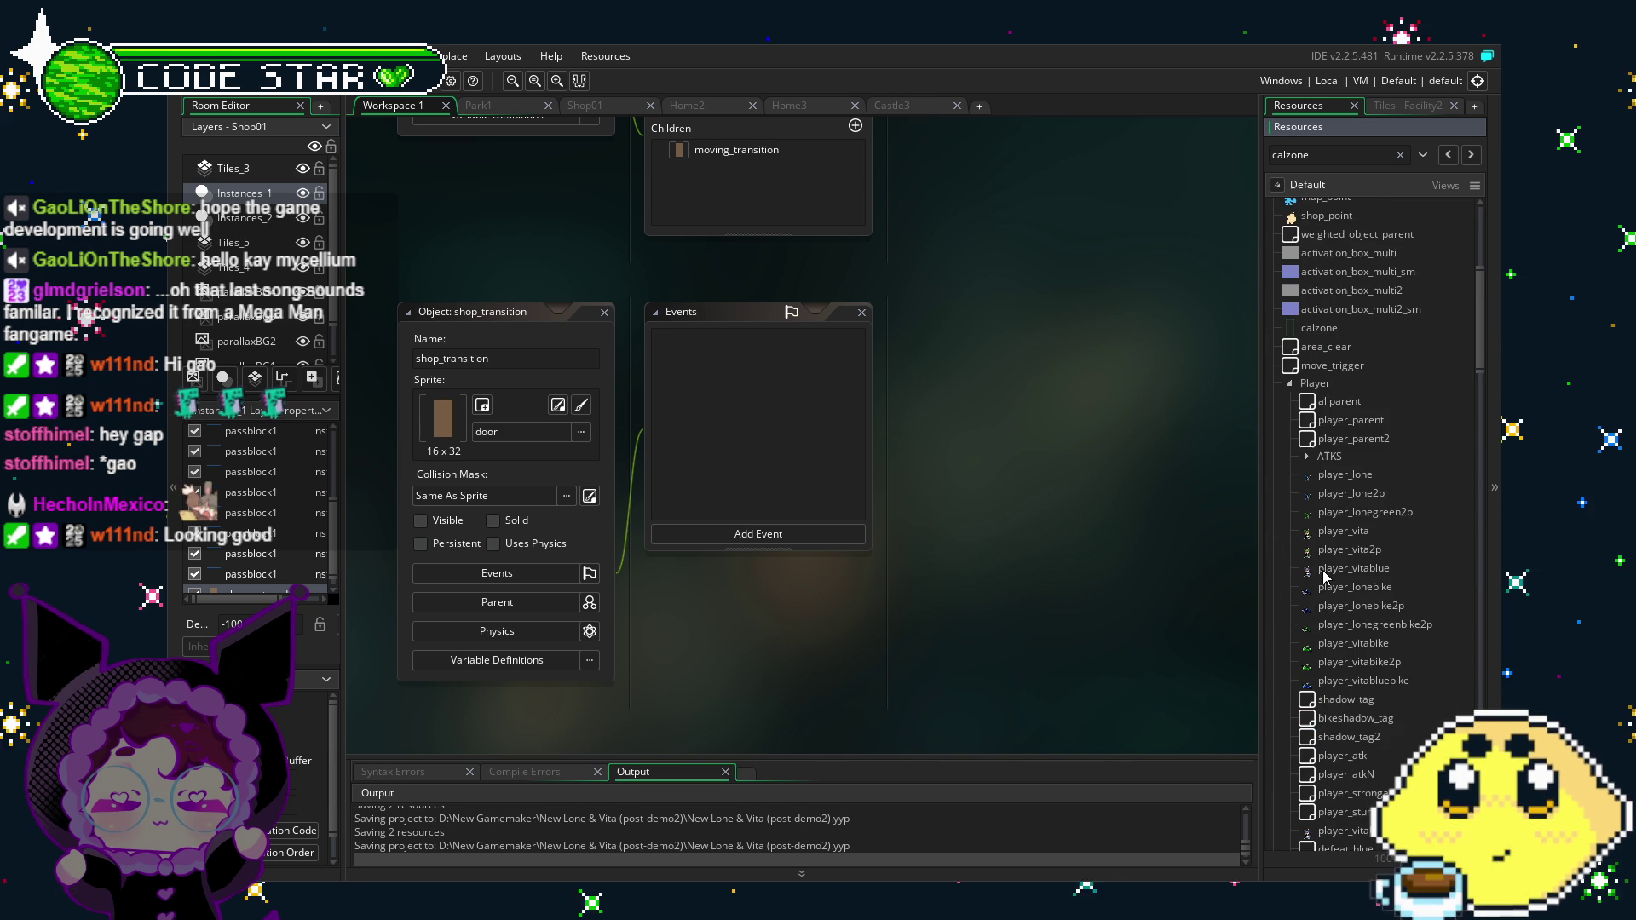
pyautogui.click(1344, 480)
# Step: Open player_lone and paste if (room=33) {current_spawn=3;} on a new line after room_goto(12)
pyautogui.doubleClick(1343, 475)
pyautogui.scroll(-8, 637, 372)
pyautogui.scroll(8, 637, 373)
pyautogui.moveTo(986, 353); pyautogui.dragTo(901, 356)
pyautogui.click(955, 387)
pyautogui.click(997, 356)
pyautogui.press('Return')
pyautogui.hotkey('ctrl', 'z')
pyautogui.press('Return')
pyautogui.write('if (room=33) {current_spawn=3;}')
pyautogui.click(1065, 471)
pyautogui.moveTo(1065, 470); pyautogui.dragTo(972, 476)
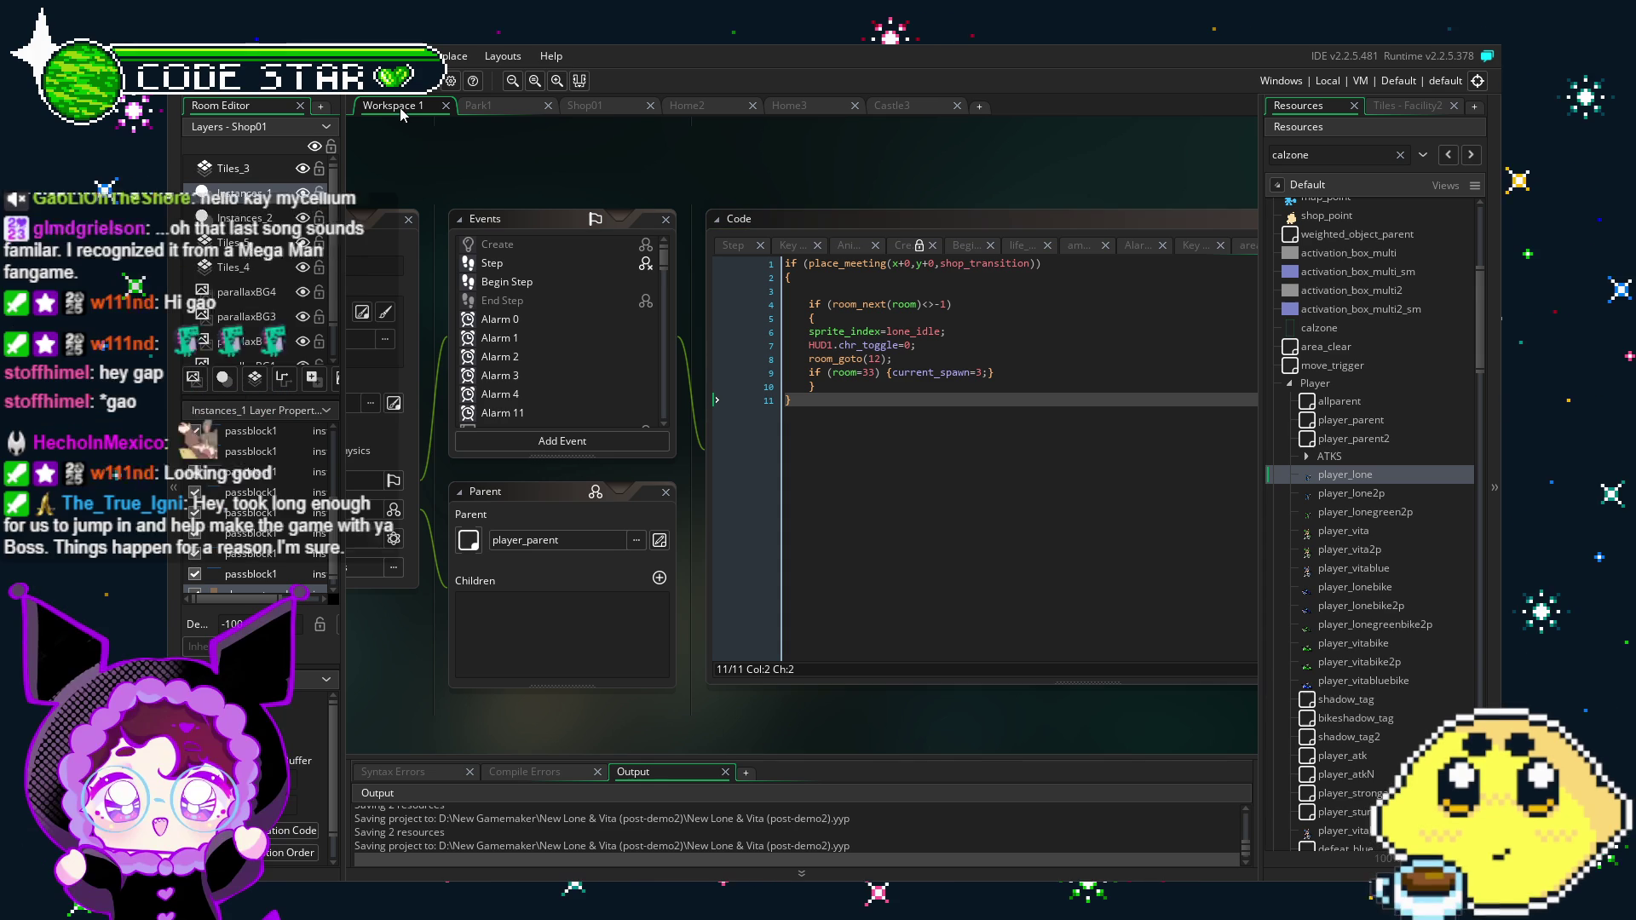
pyautogui.click(891, 105)
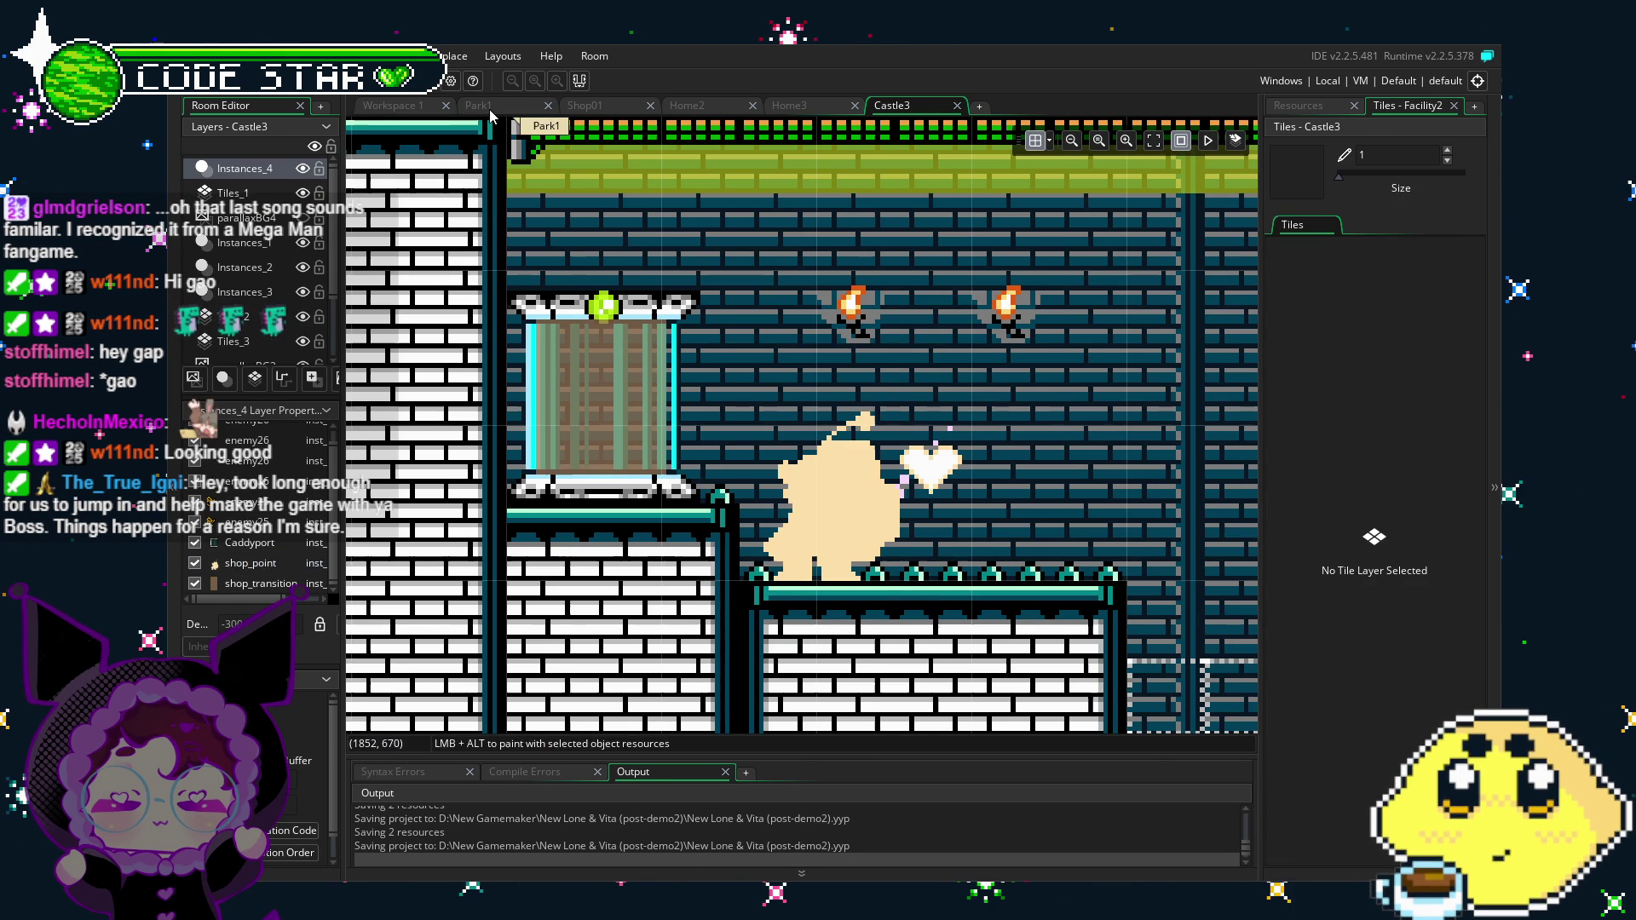
pyautogui.click(481, 106)
pyautogui.click(392, 106)
pyautogui.click(860, 490)
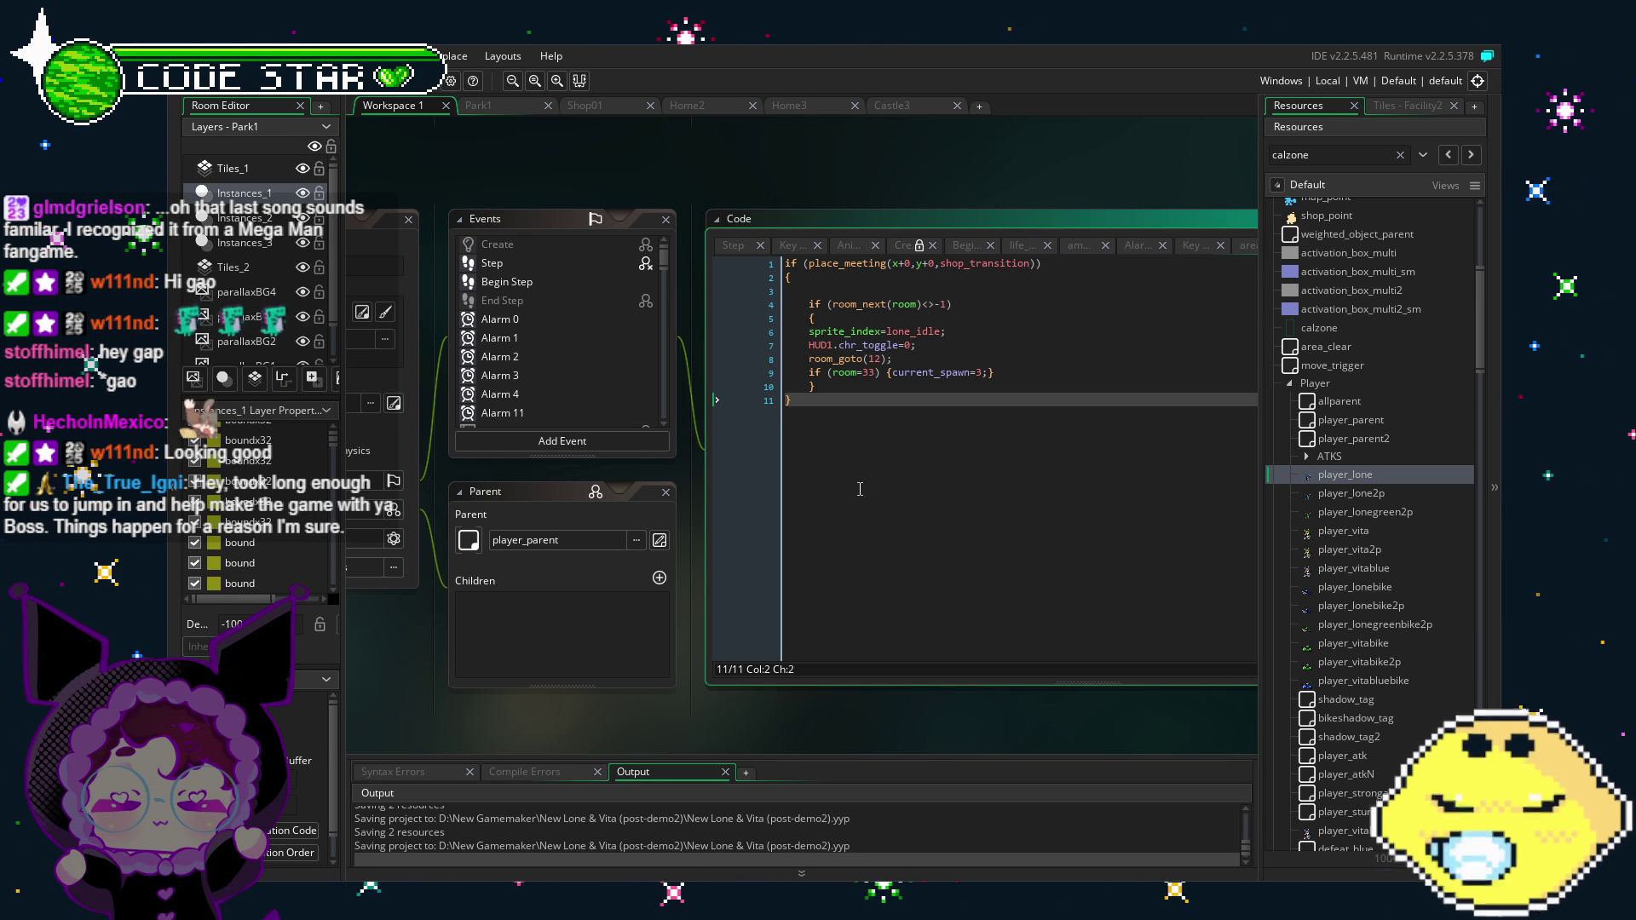
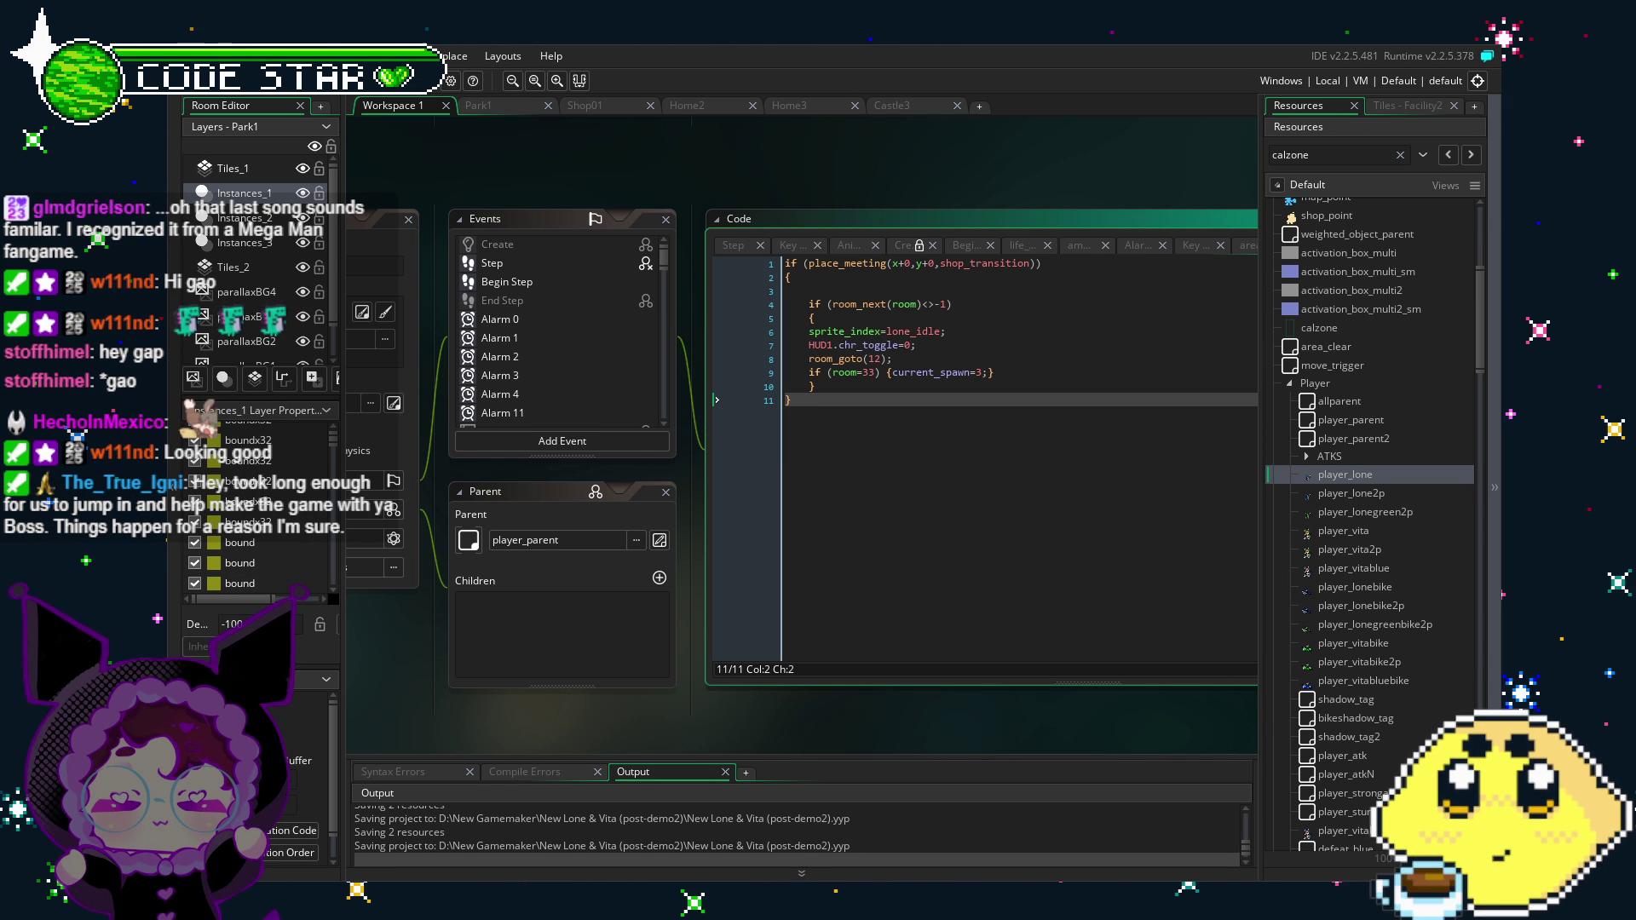
# Step: Delete the line 'if (room=33) {current_spawn=3;}' from the shop_transition code, then save with Ctrl+S
pyautogui.moveTo(635, 712); pyautogui.dragTo(608, 718)
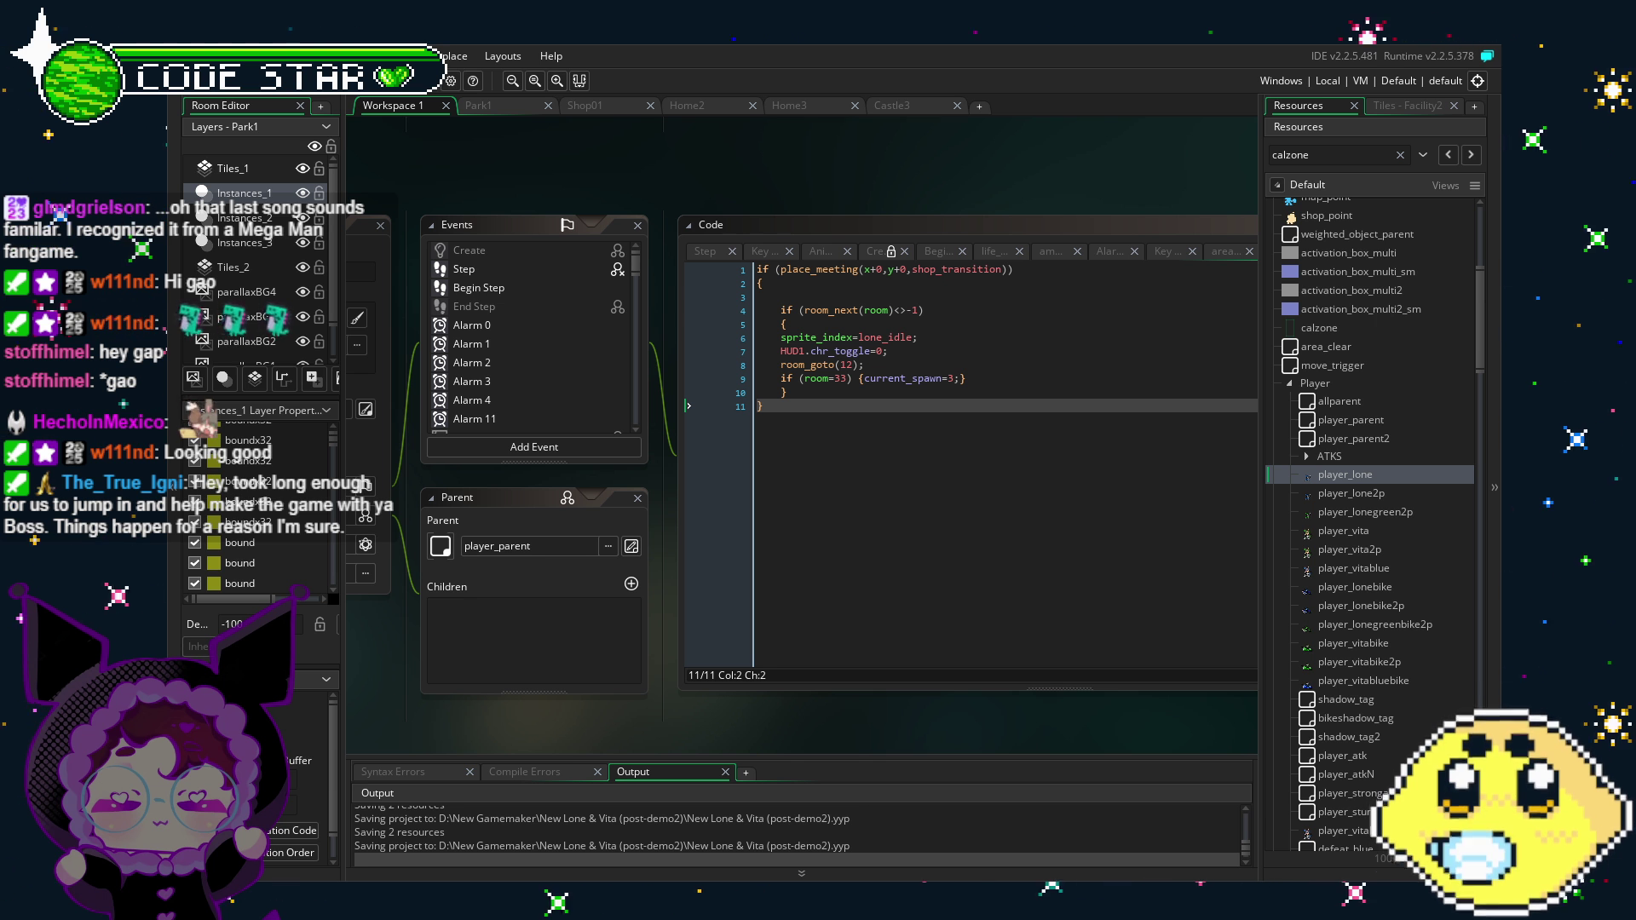
pyautogui.click(795, 392)
pyautogui.click(786, 414)
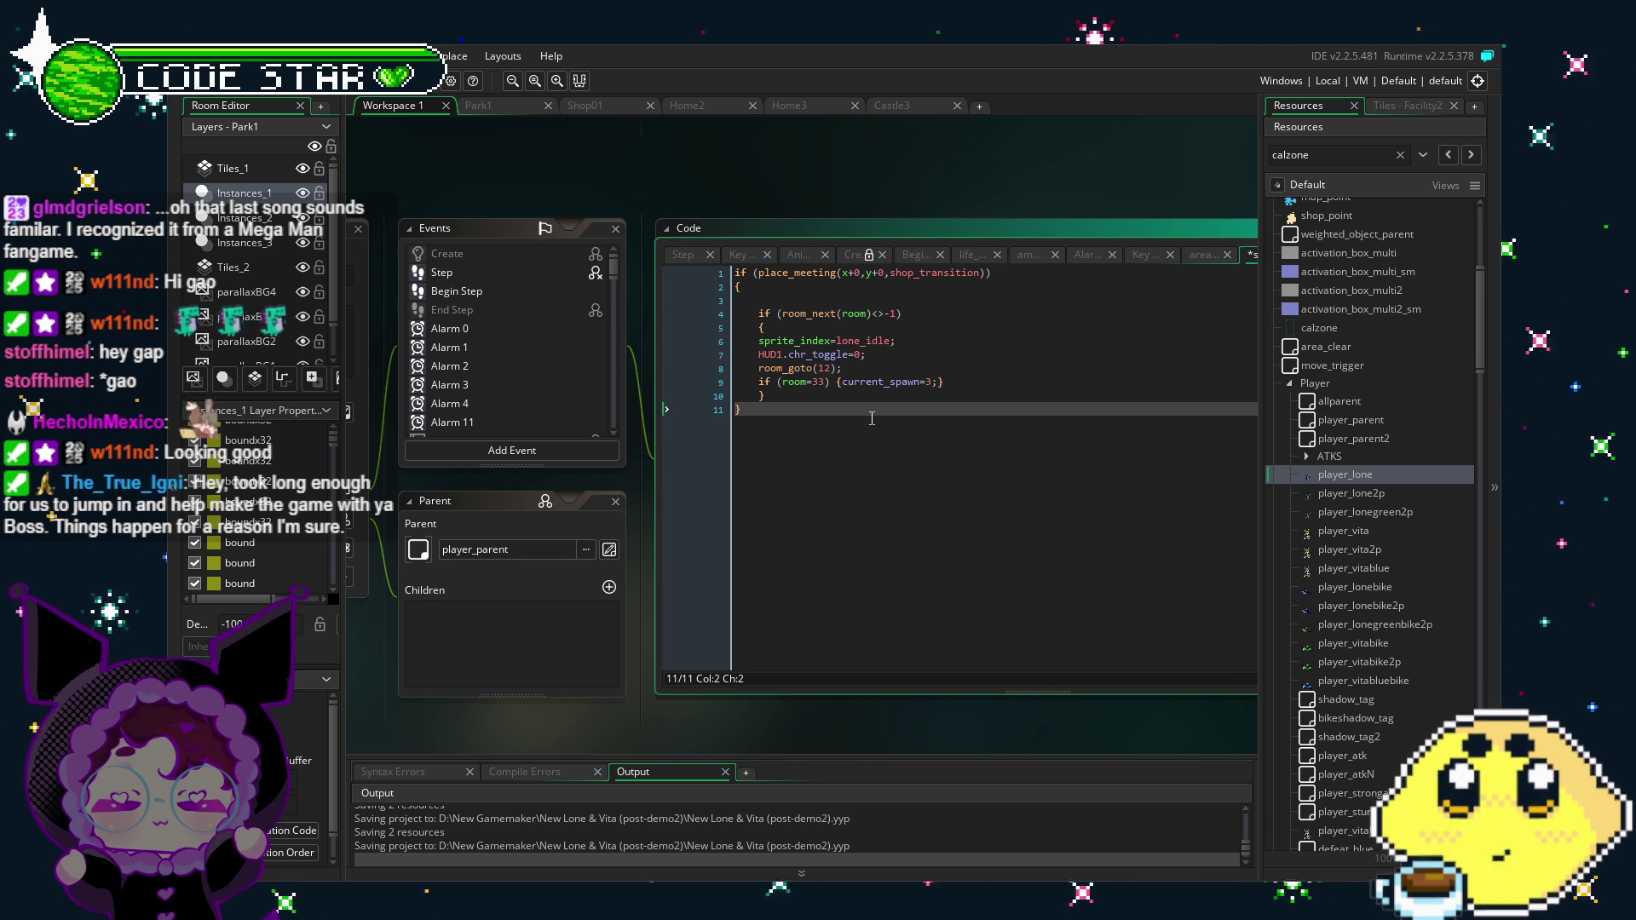
pyautogui.click(871, 418)
pyautogui.moveTo(808, 506); pyautogui.dragTo(849, 490)
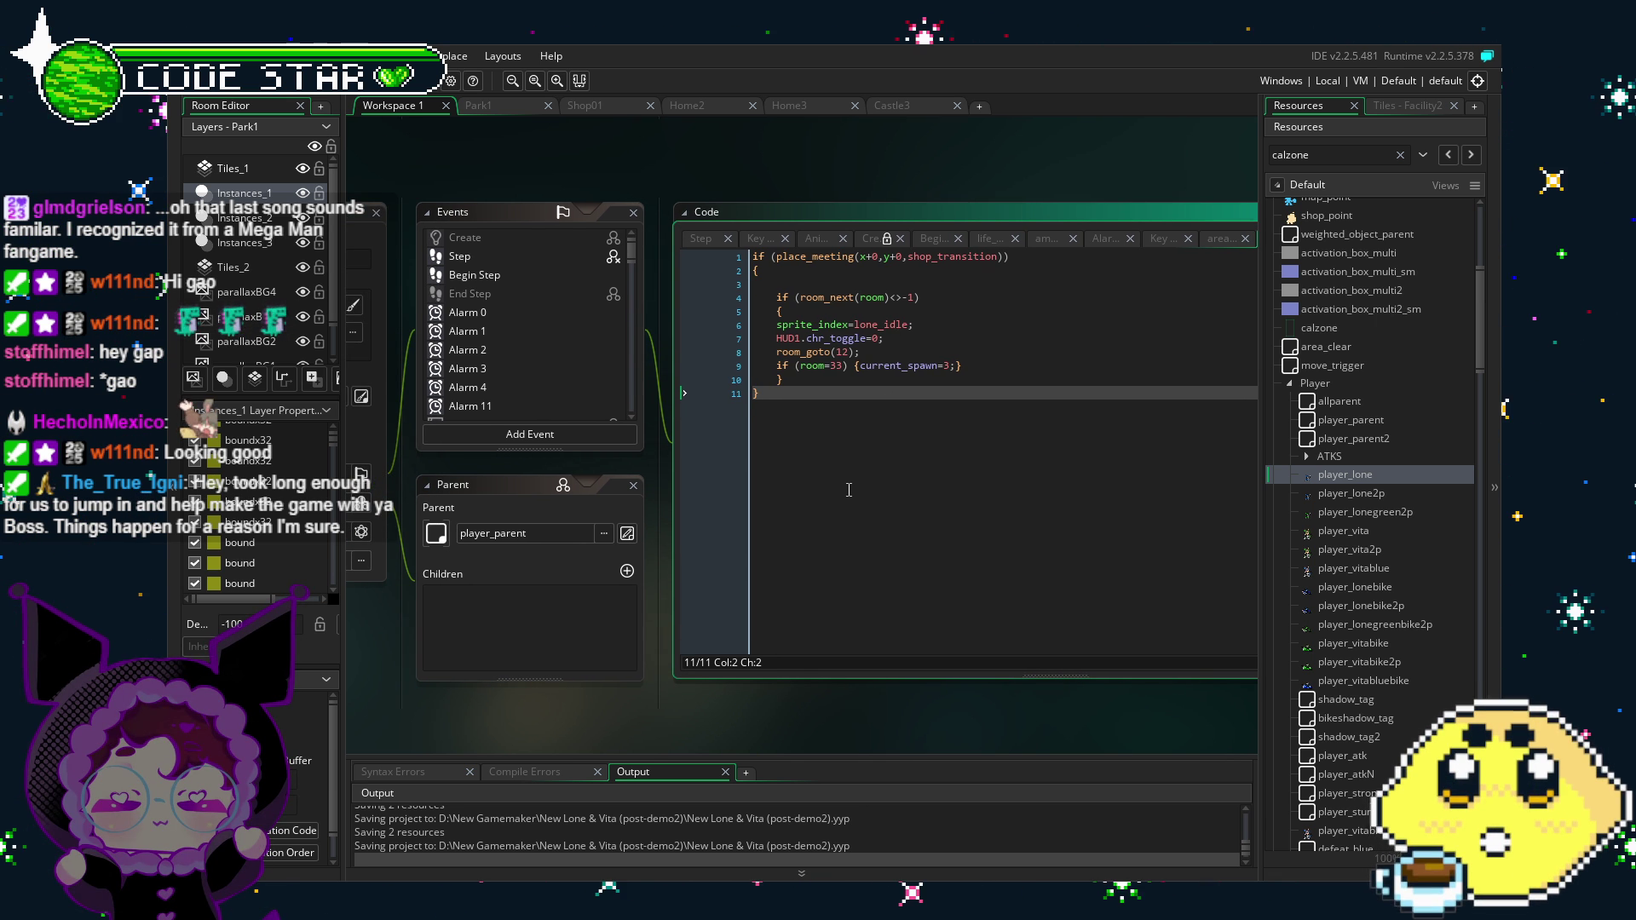
pyautogui.moveTo(849, 490); pyautogui.dragTo(864, 497)
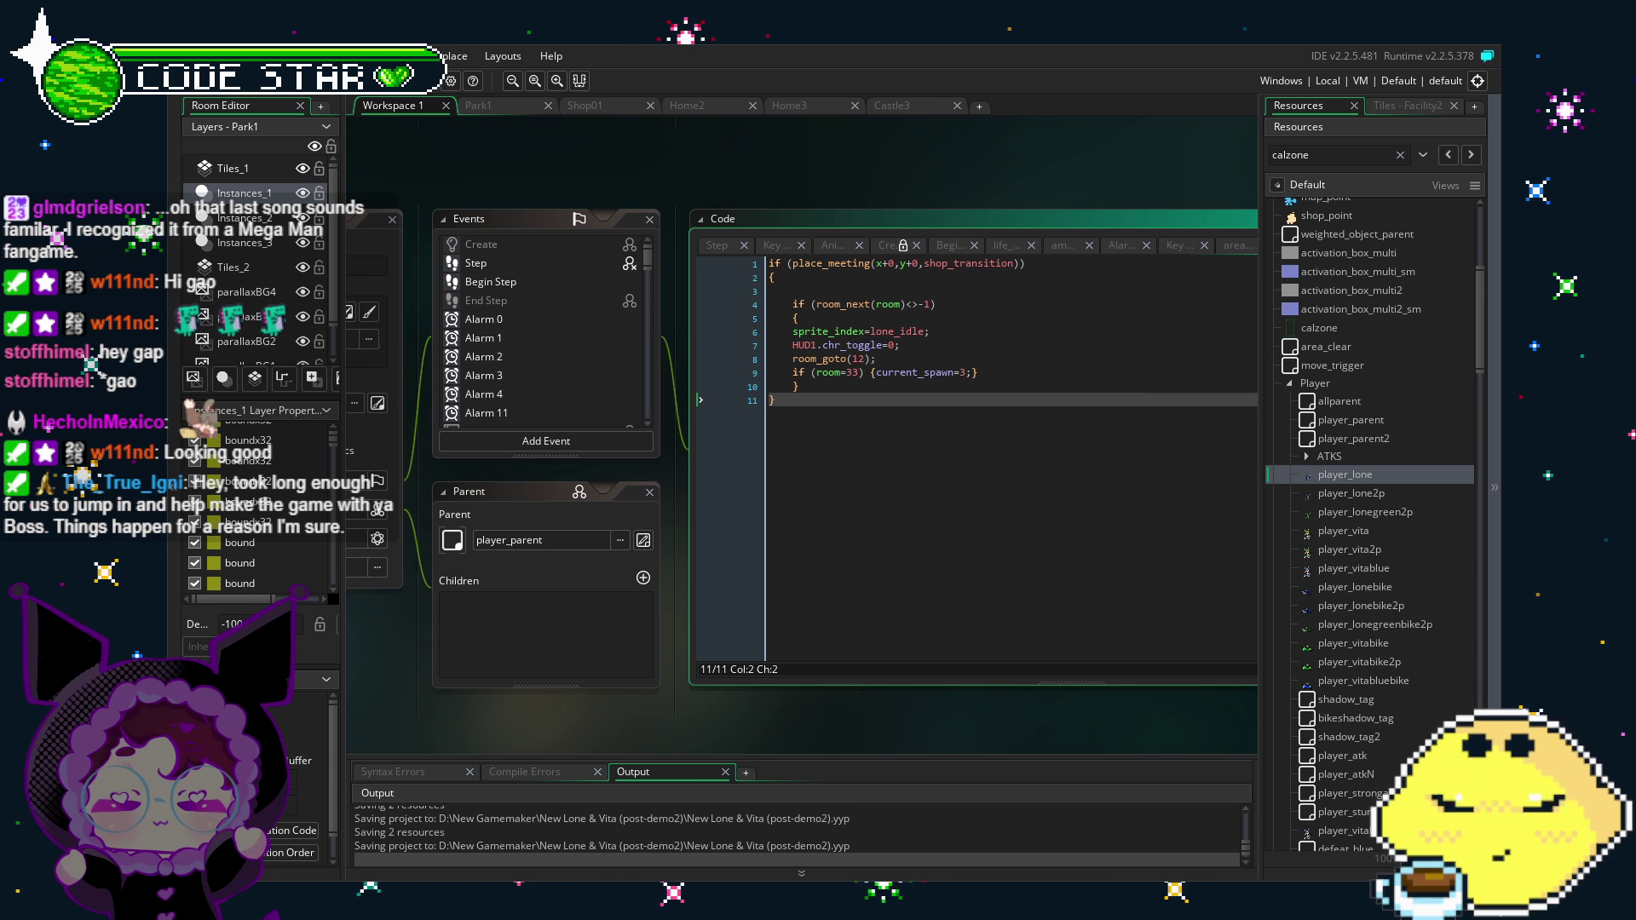
pyautogui.moveTo(589, 702); pyautogui.dragTo(565, 704)
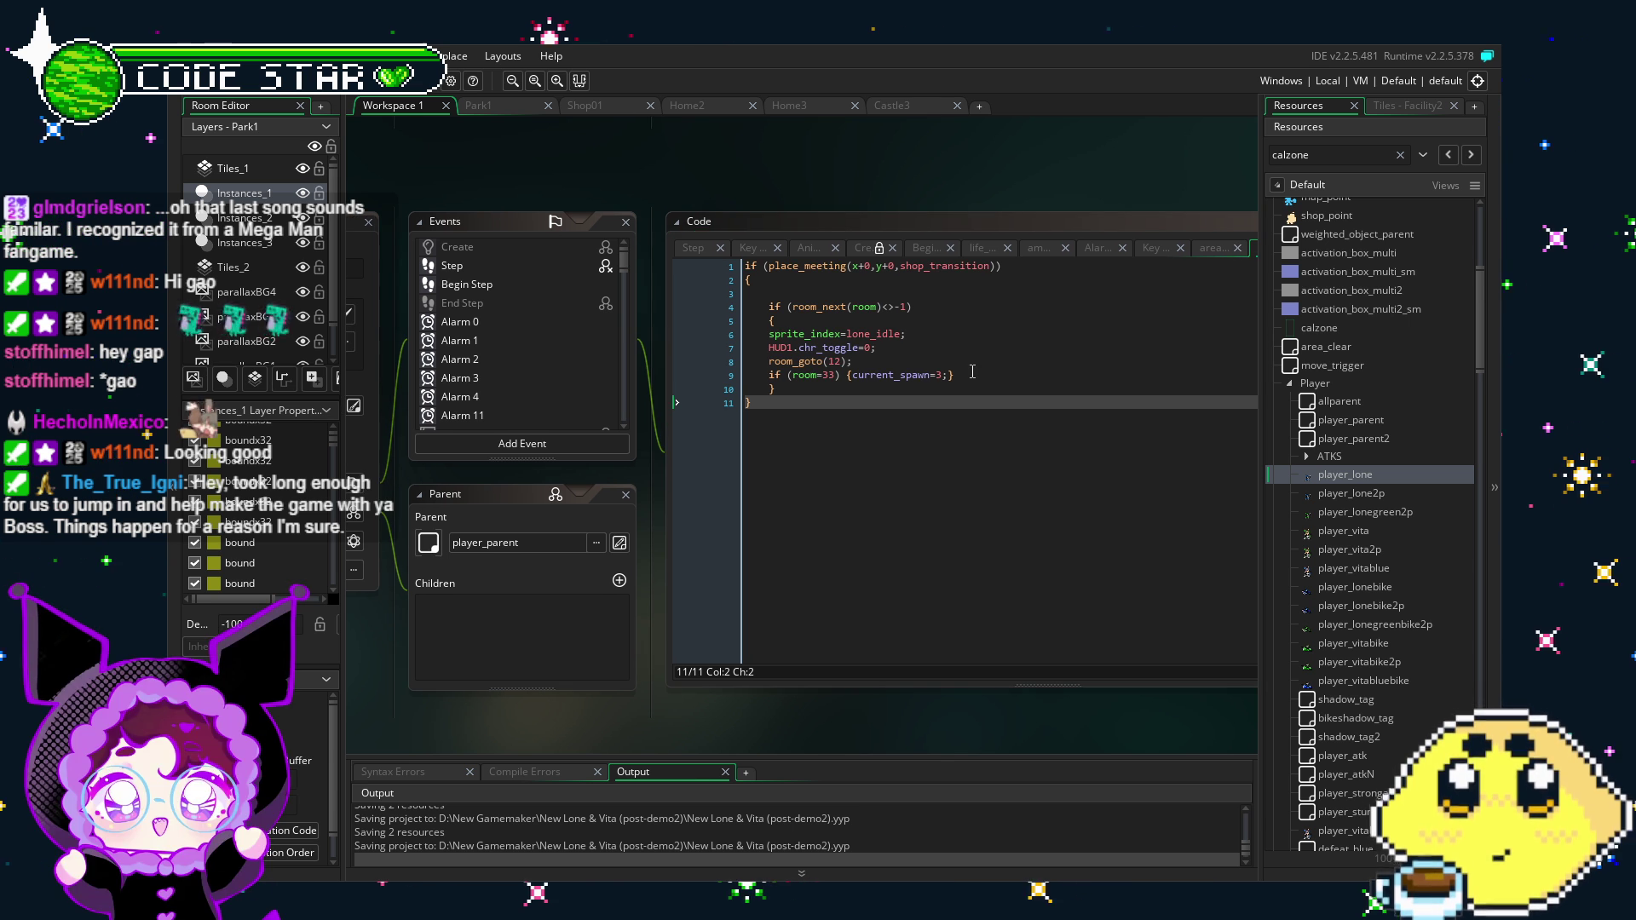
pyautogui.moveTo(972, 372); pyautogui.dragTo(769, 375)
pyautogui.press('BackSpace')
pyautogui.press('BackSpace')
pyautogui.press('BackSpace')
pyautogui.click(815, 389)
pyautogui.hotkey('ctrl', 's')
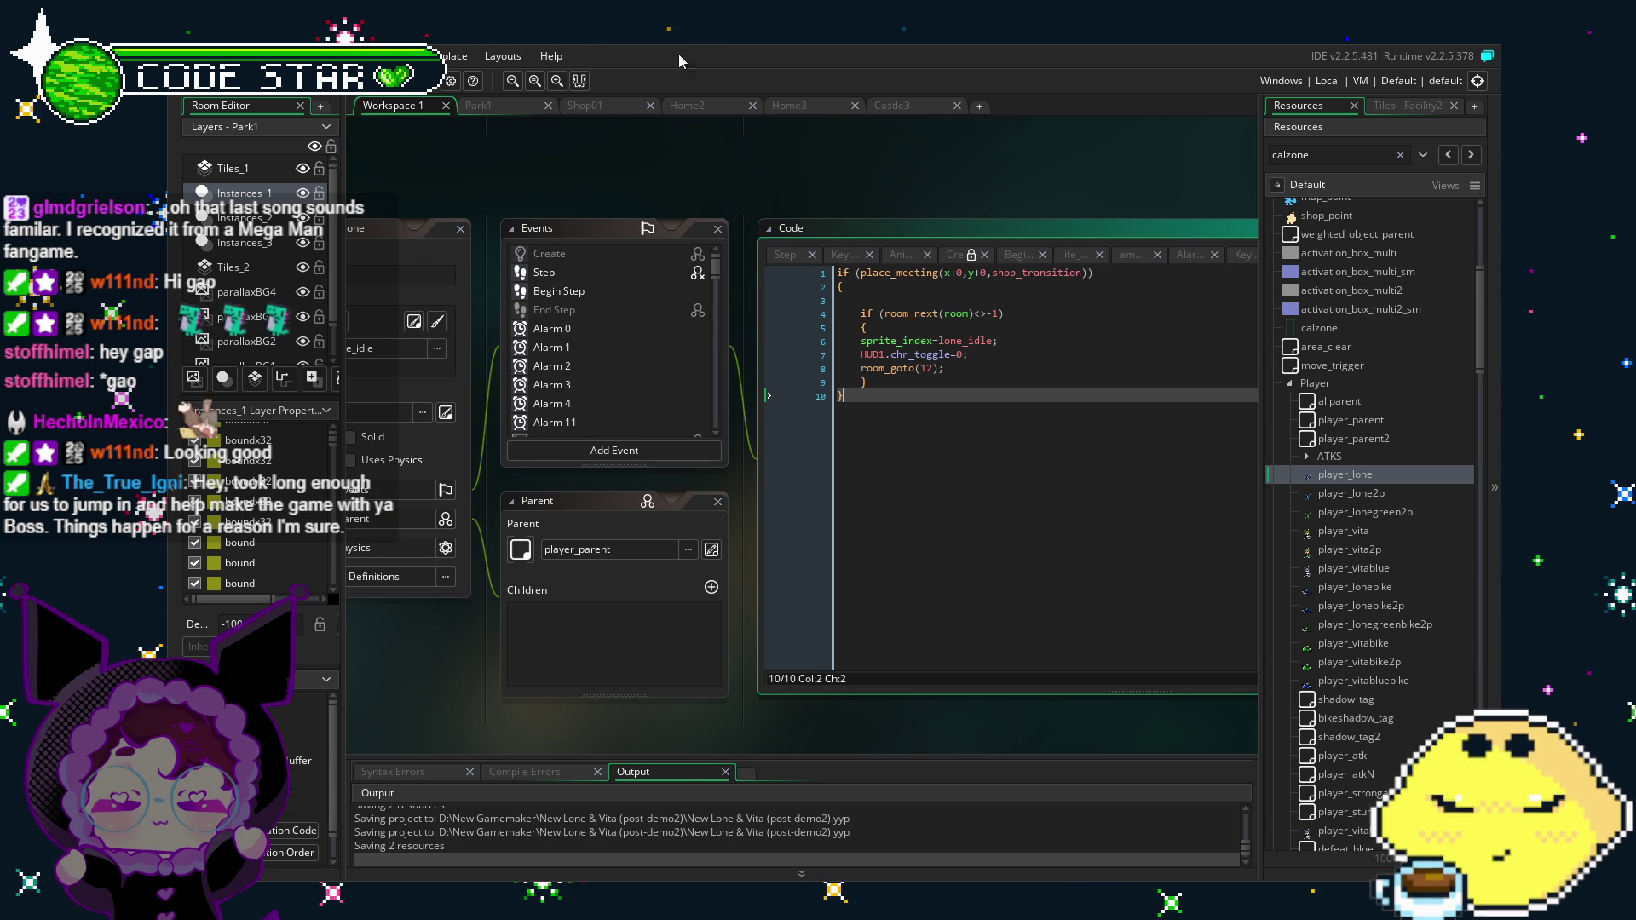
# Step: Switch to the Castle3 room and inspect the shop_transition door instance's properties, then close them
pyautogui.click(605, 114)
pyautogui.click(892, 105)
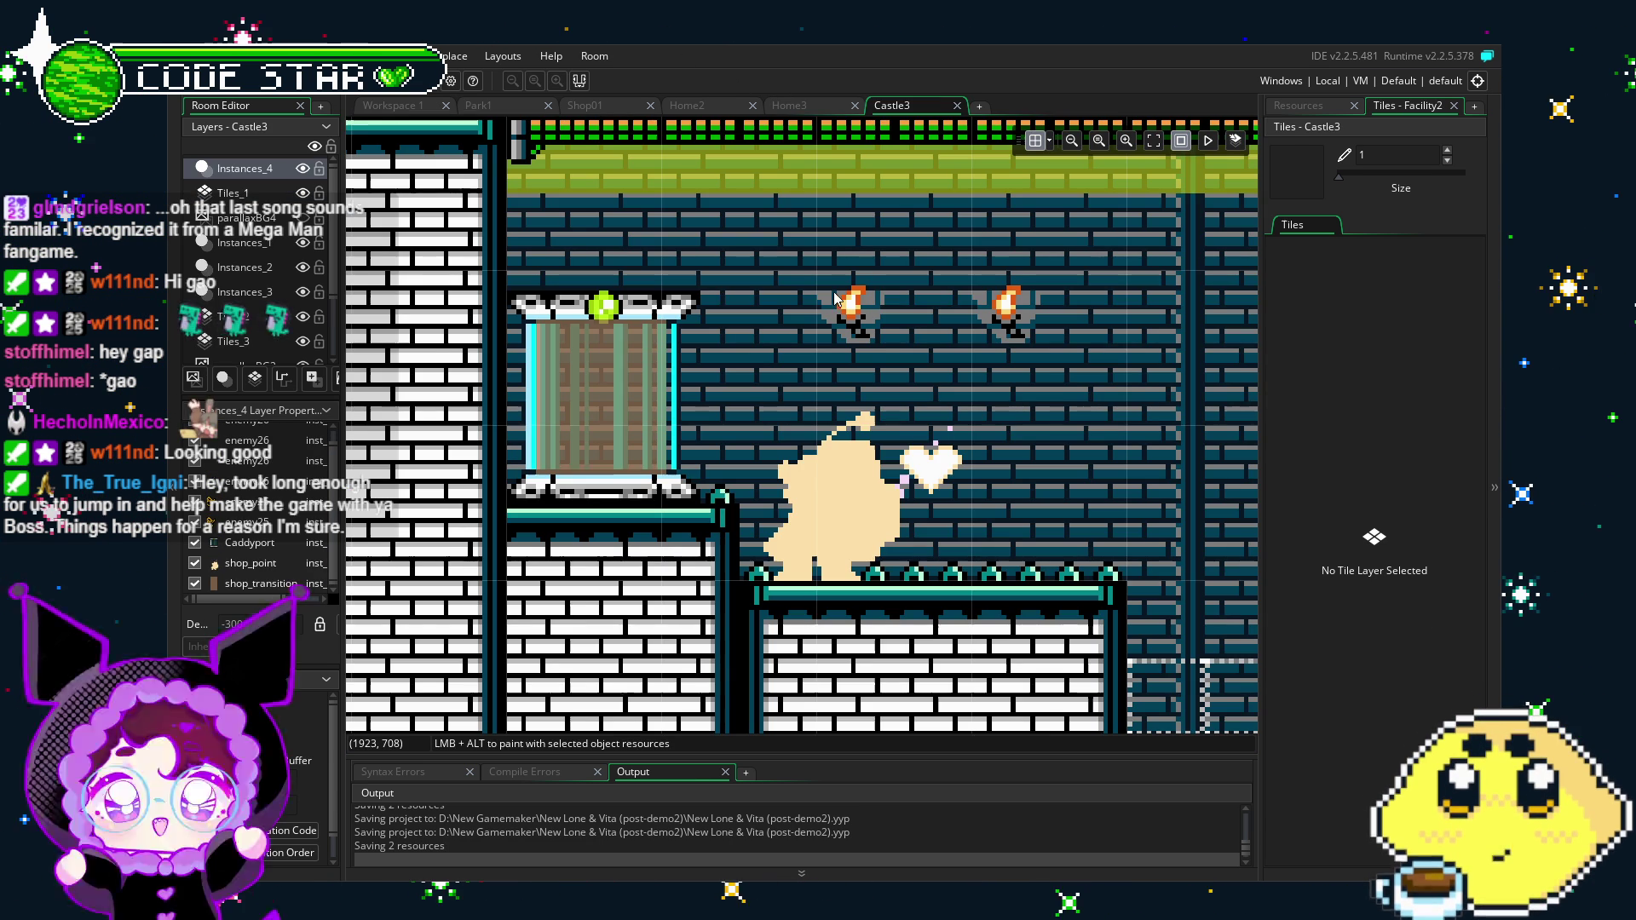
pyautogui.click(652, 383)
pyautogui.doubleClick(652, 384)
pyautogui.scroll(2, 931, 136)
pyautogui.click(913, 168)
pyautogui.scroll(-3, 856, 340)
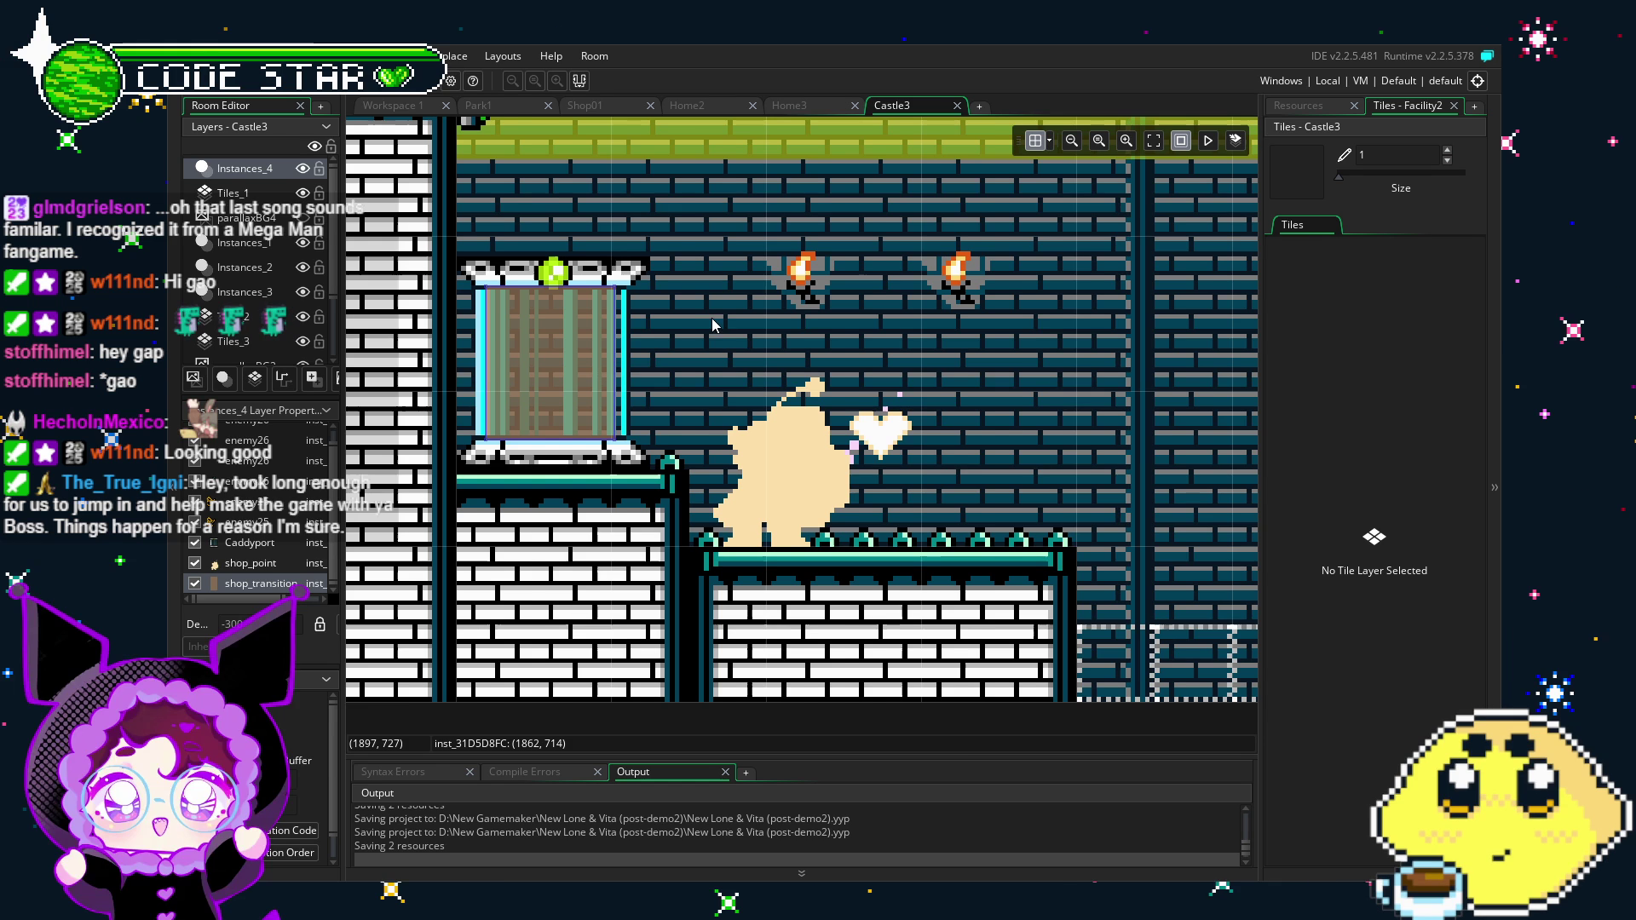
pyautogui.hscroll(2, 712, 324)
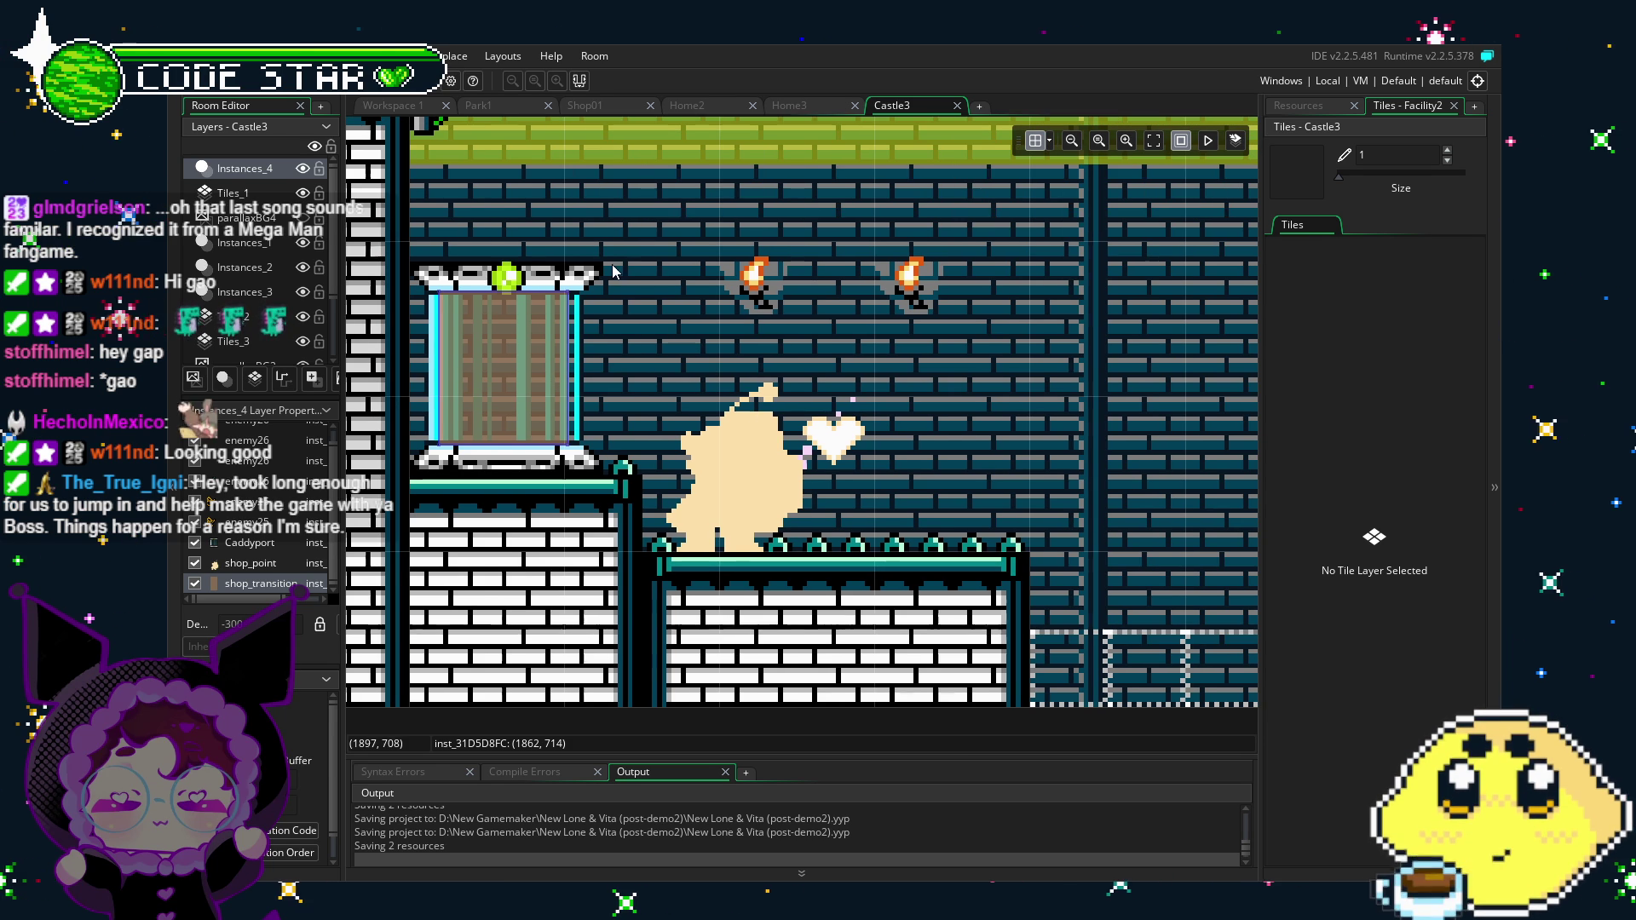
# Step: Glance at the Park1 room, return to Castle3, and bring back the resources list
pyautogui.click(492, 108)
pyautogui.click(920, 106)
pyautogui.click(1303, 106)
pyautogui.hscroll(-1, 753, 518)
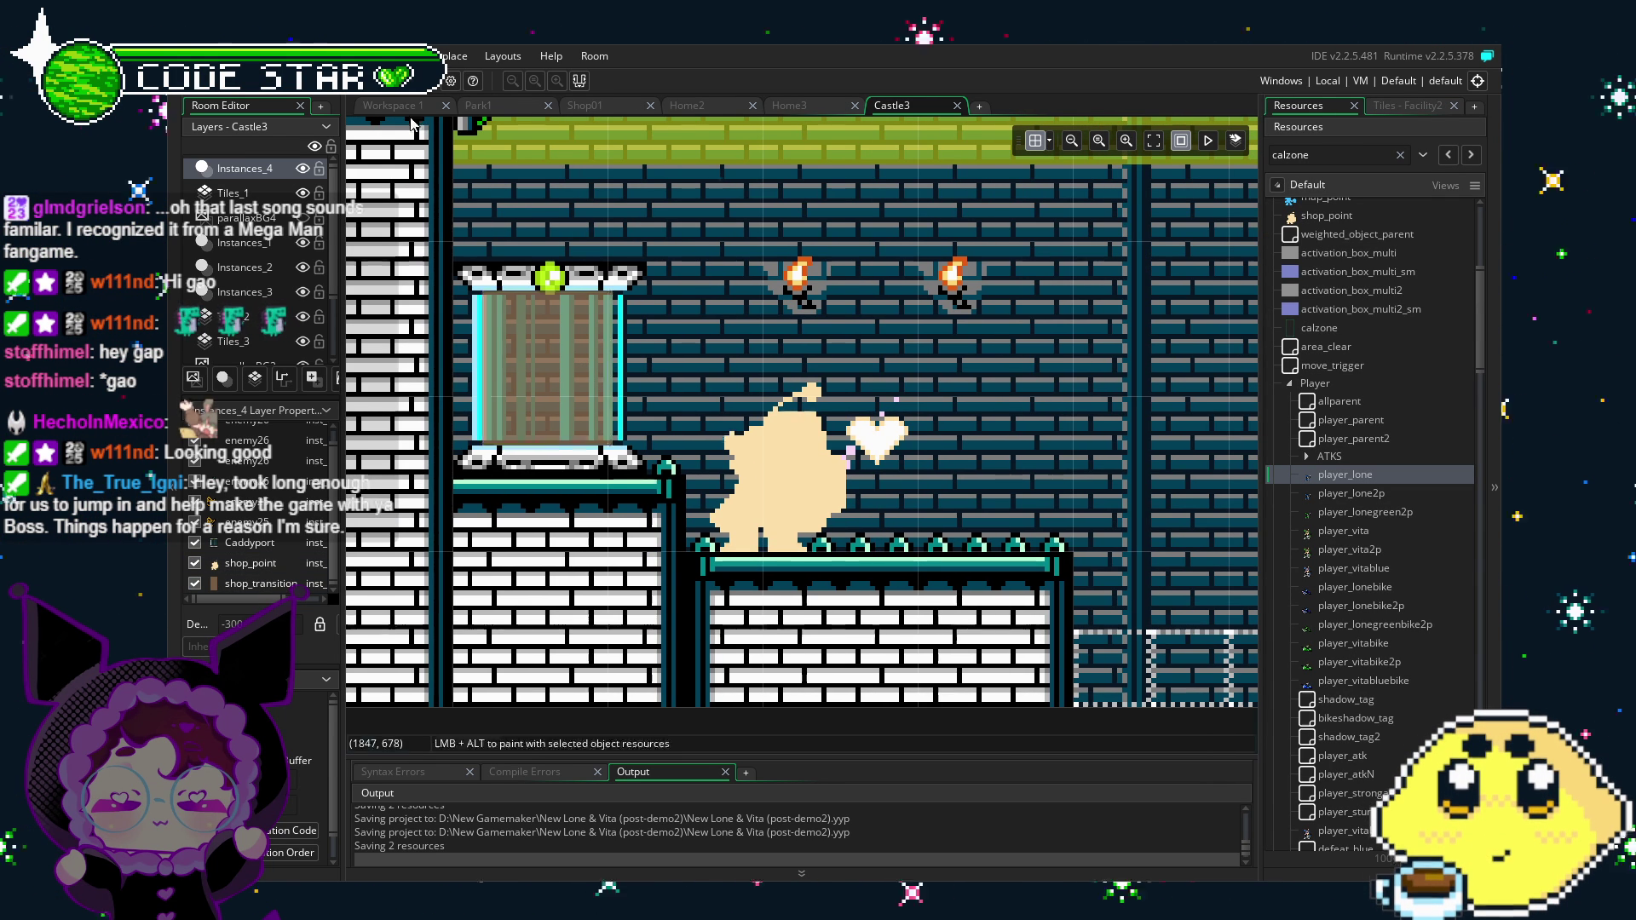
# Step: Back in Workspace 1, add 'if (room=33) {current_spawn=3;}' on a new line after room_goto(12)
pyautogui.click(399, 106)
pyautogui.press('Return')
pyautogui.write('if (room=33) {current_spawn=3;}')
pyautogui.click(979, 452)
pyautogui.moveTo(945, 500)
pyautogui.mouseDown()
pyautogui.moveTo(1009, 481)
pyautogui.moveTo(971, 483)
pyautogui.mouseUp()
# Step: Scroll the editor and check the shop_transition event's context menu, then dismiss it
pyautogui.scroll(-10, 689, 386)
pyautogui.scroll(-10, 689, 385)
pyautogui.scroll(1, 689, 385)
pyautogui.scroll(4, 689, 385)
pyautogui.scroll(-5, 689, 386)
pyautogui.rightClick(621, 349)
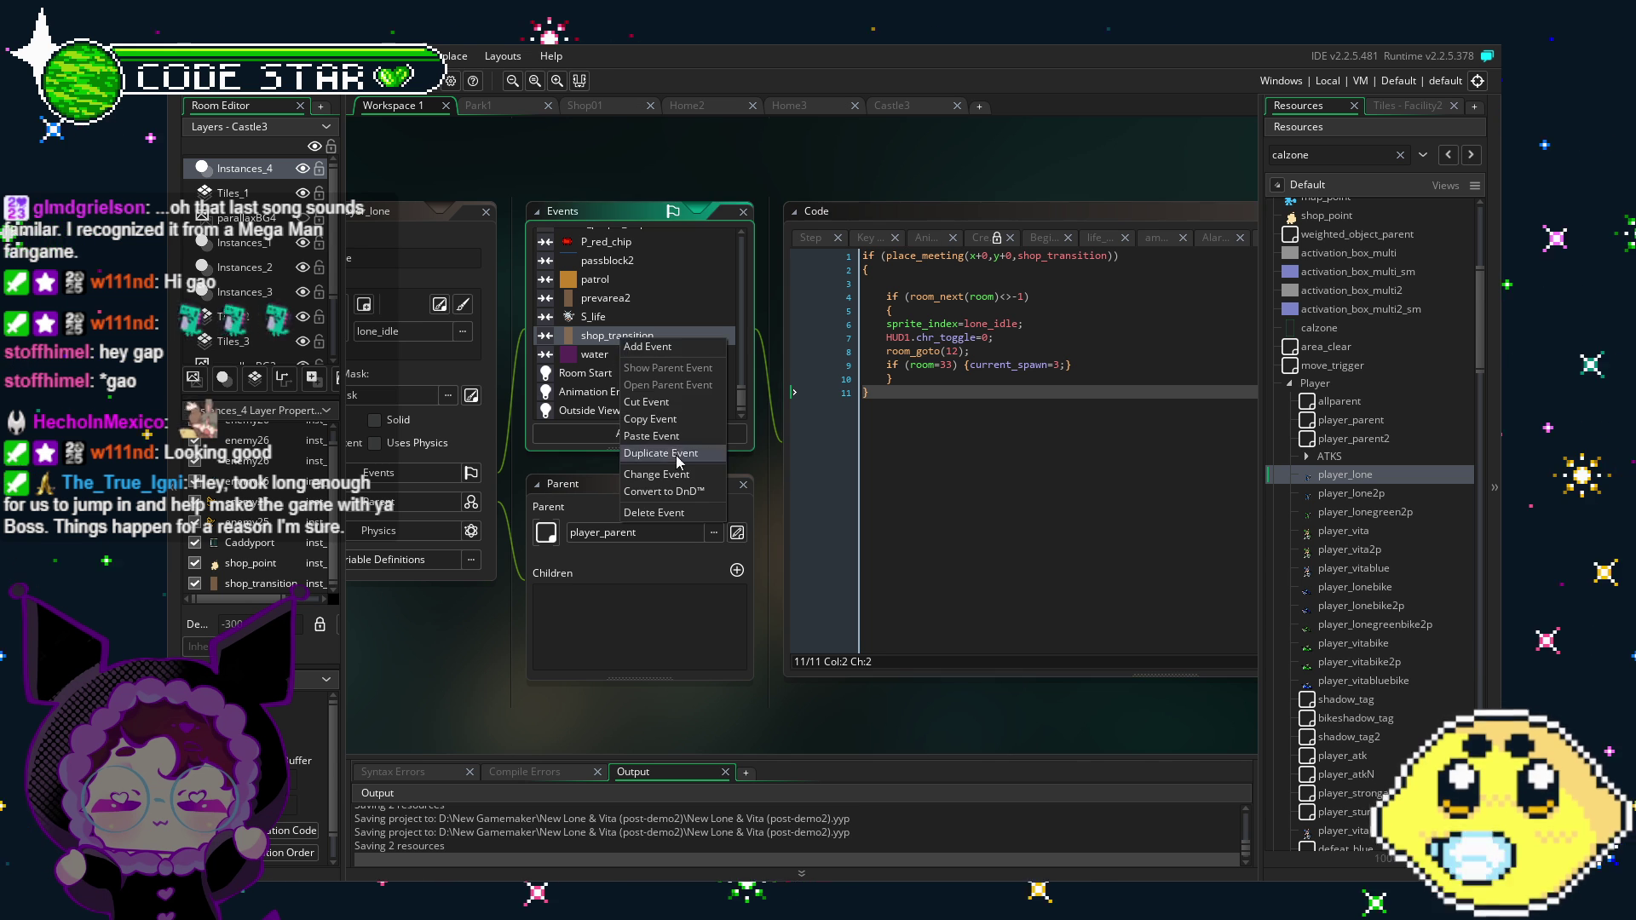
pyautogui.click(982, 467)
# Step: Check the restored room 33 line and scroll through the rest of the code
pyautogui.click(1100, 363)
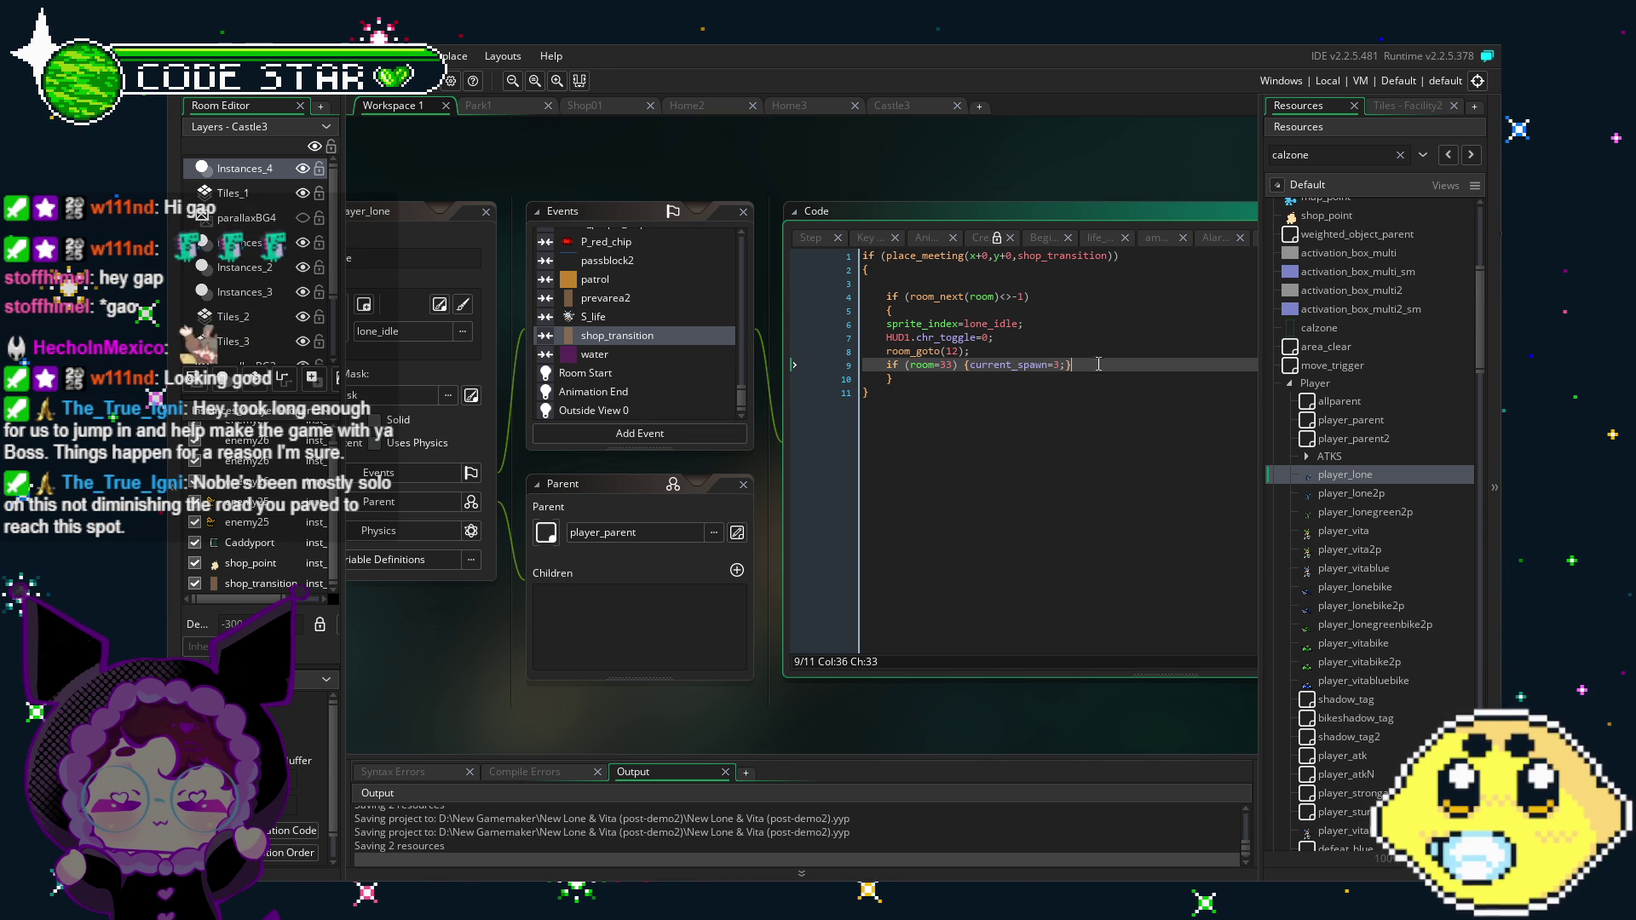
pyautogui.click(1010, 442)
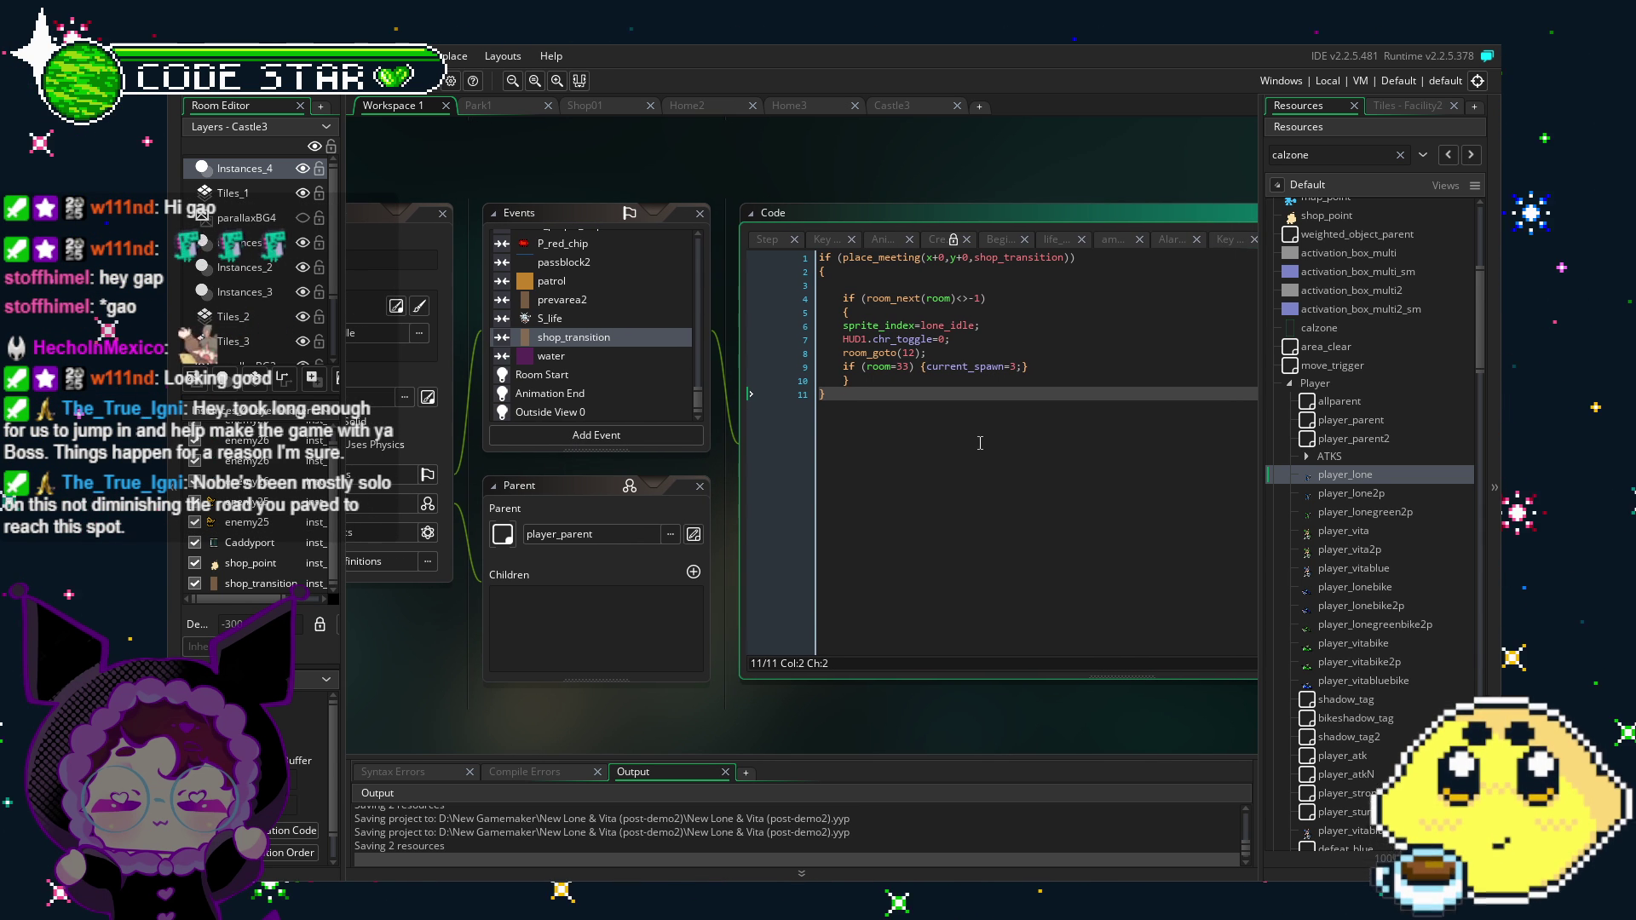
pyautogui.hscroll(-1, 677, 682)
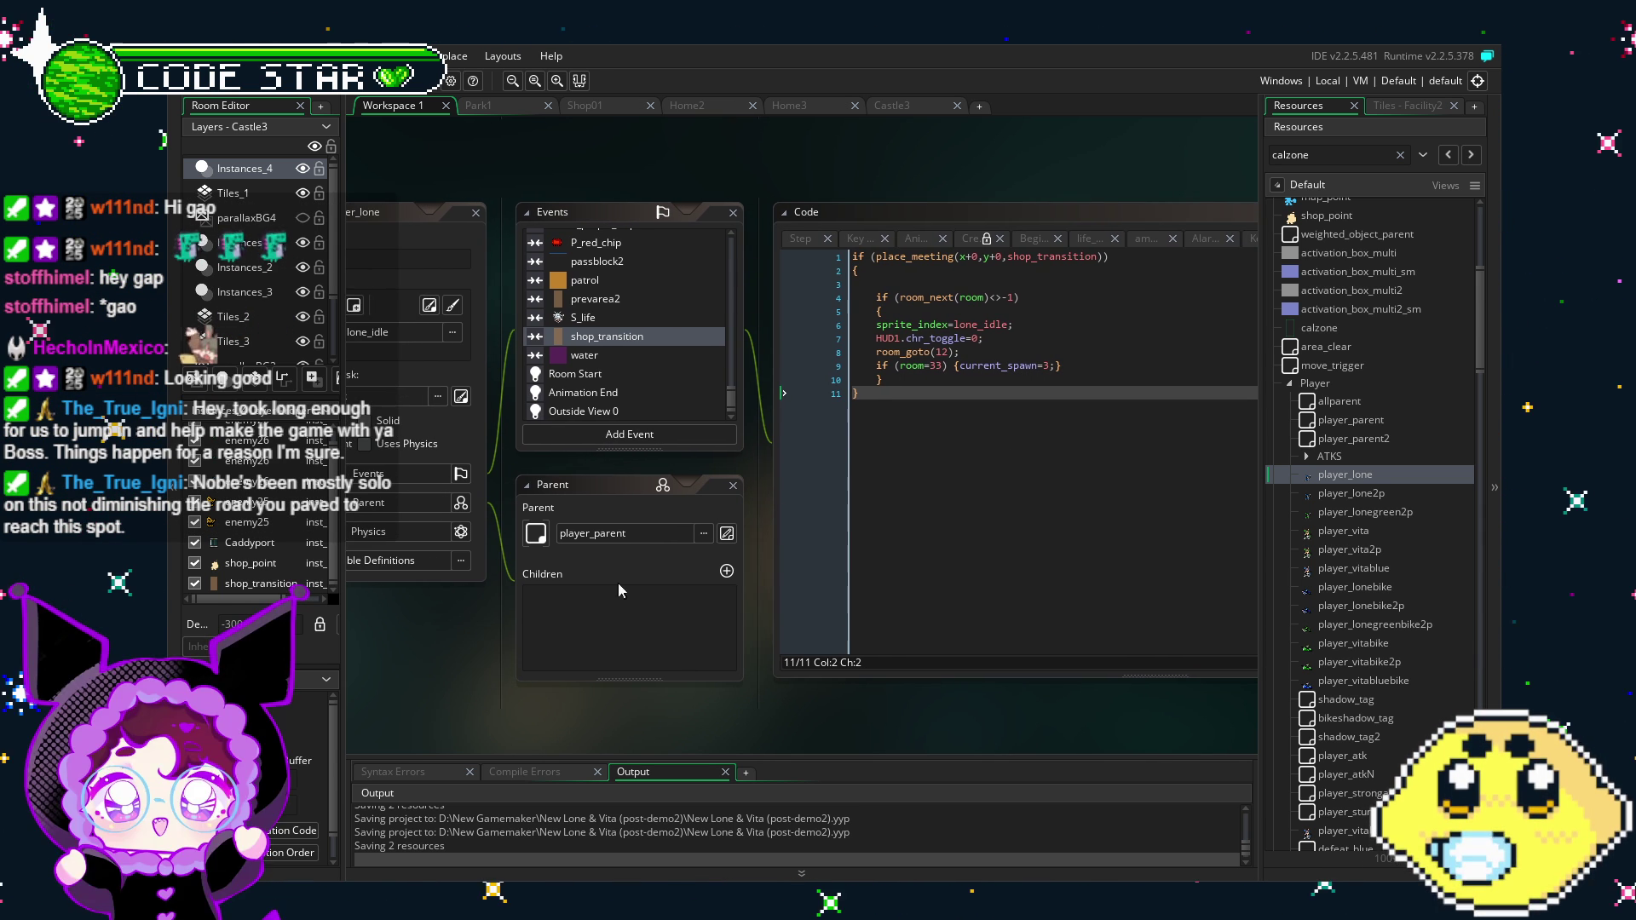
pyautogui.hscroll(-1, 640, 450)
pyautogui.scroll(5, 597, 344)
pyautogui.click(855, 484)
pyautogui.hscroll(5, 704, 488)
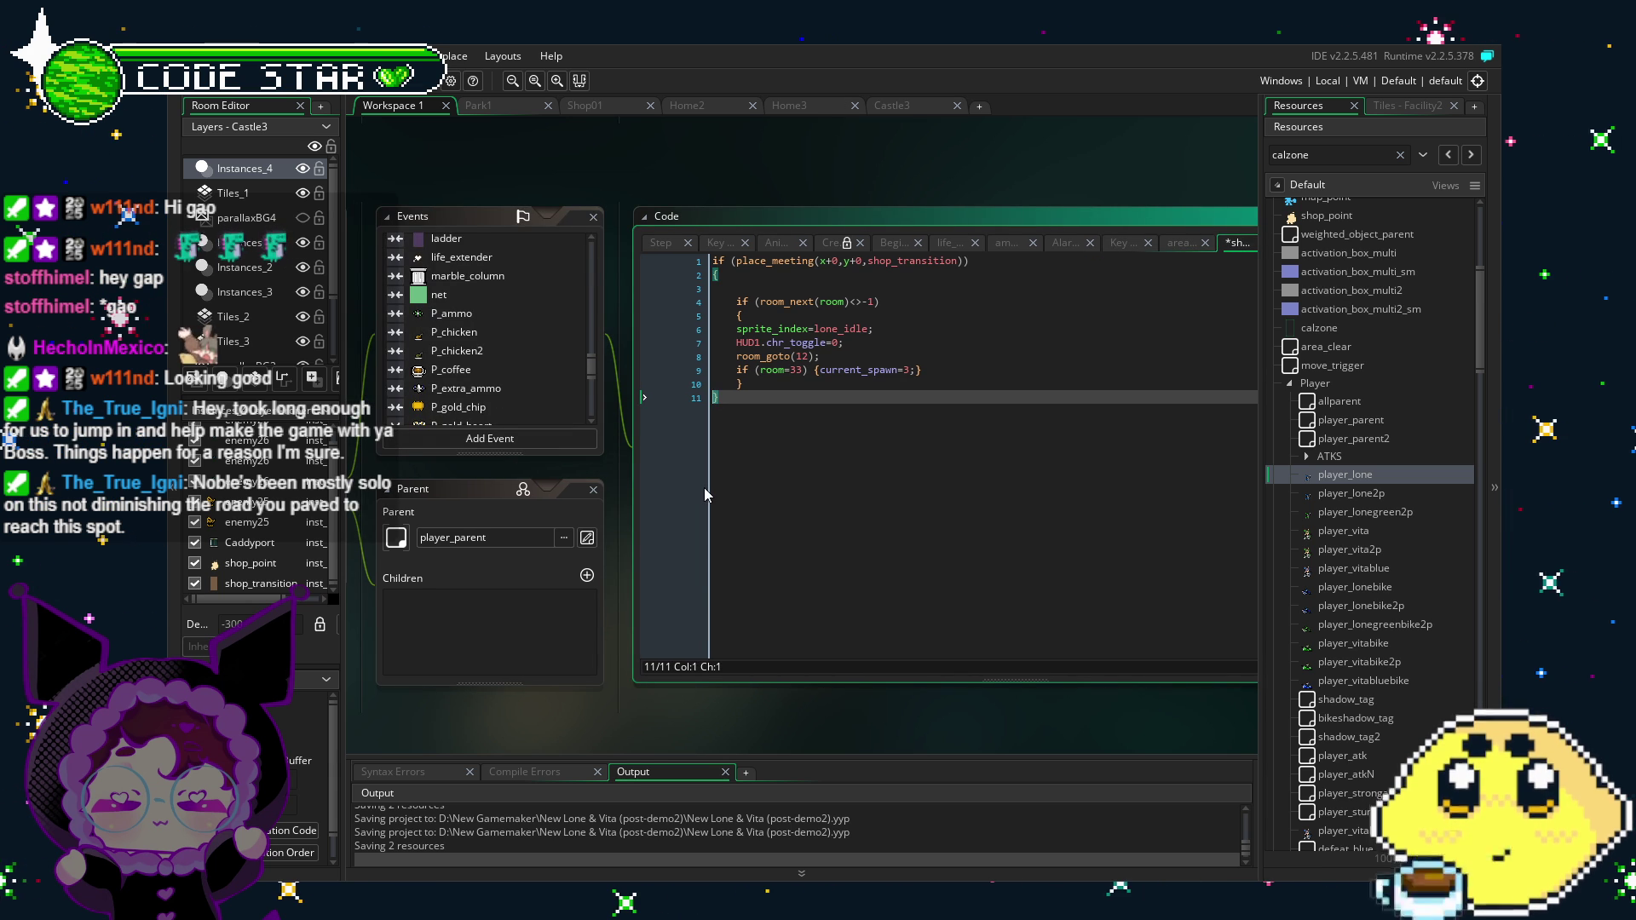
# Step: Move 'if (room=33) {current_spawn=3;}' from below room_goto(12) to just above it, then save
pyautogui.click(727, 509)
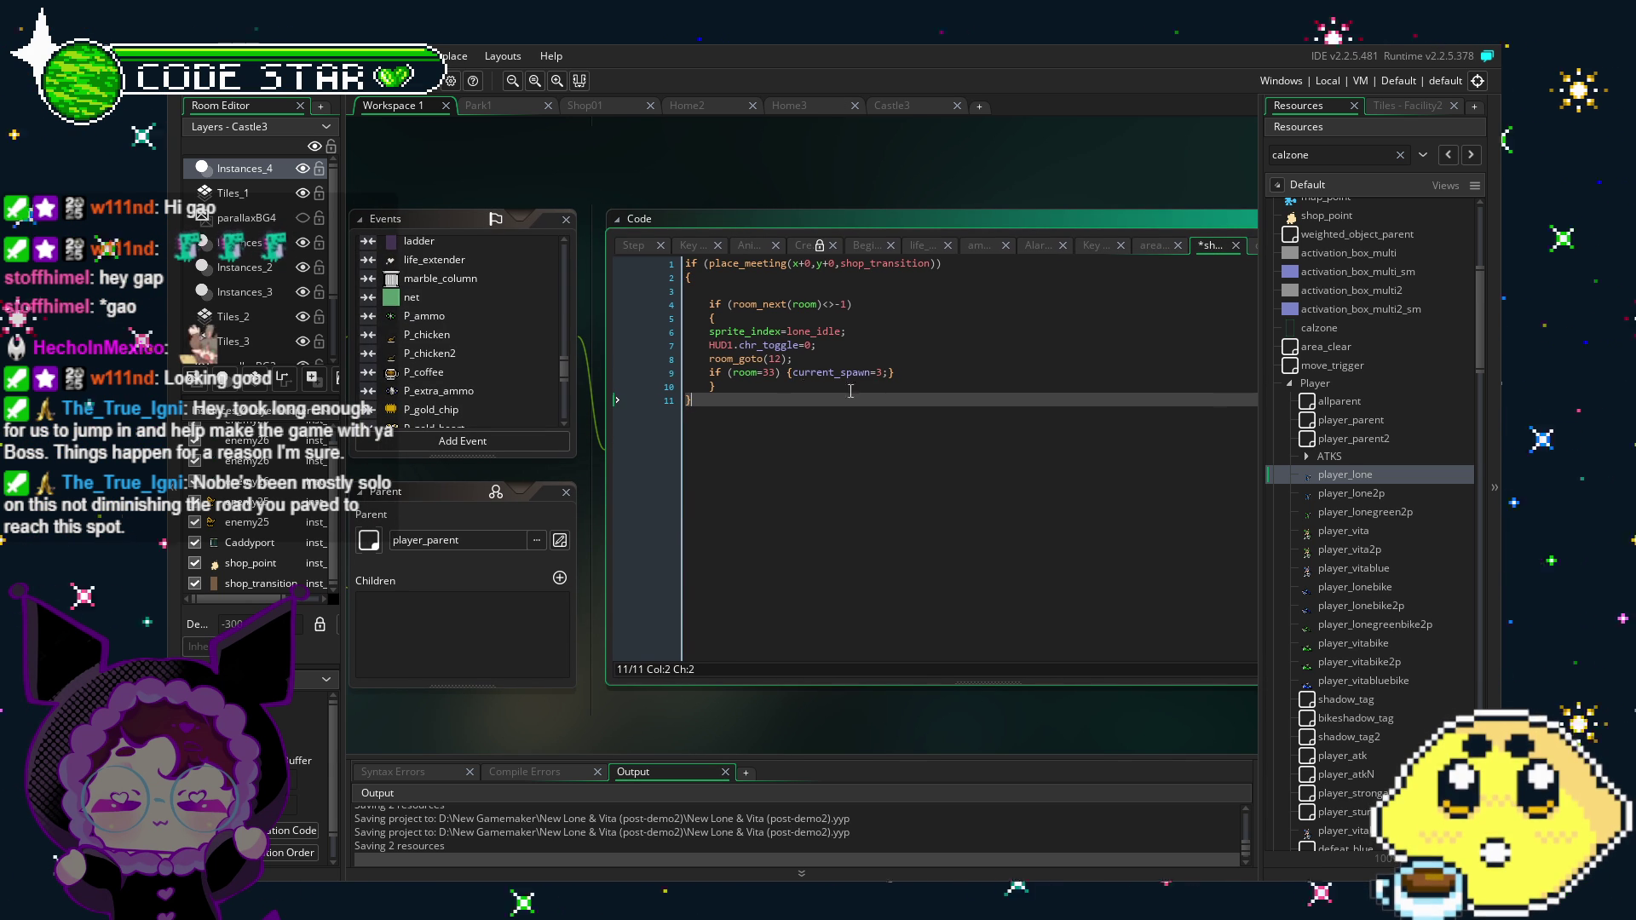
pyautogui.moveTo(894, 372); pyautogui.dragTo(709, 372)
pyautogui.hotkey('ctrl', 'c')
pyautogui.press('BackSpace')
pyautogui.press('BackSpace')
pyautogui.hotkey('ctrl', 'v')
pyautogui.hotkey('alt', 'Up')
pyautogui.click(906, 530)
pyautogui.hotkey('ctrl', 's')
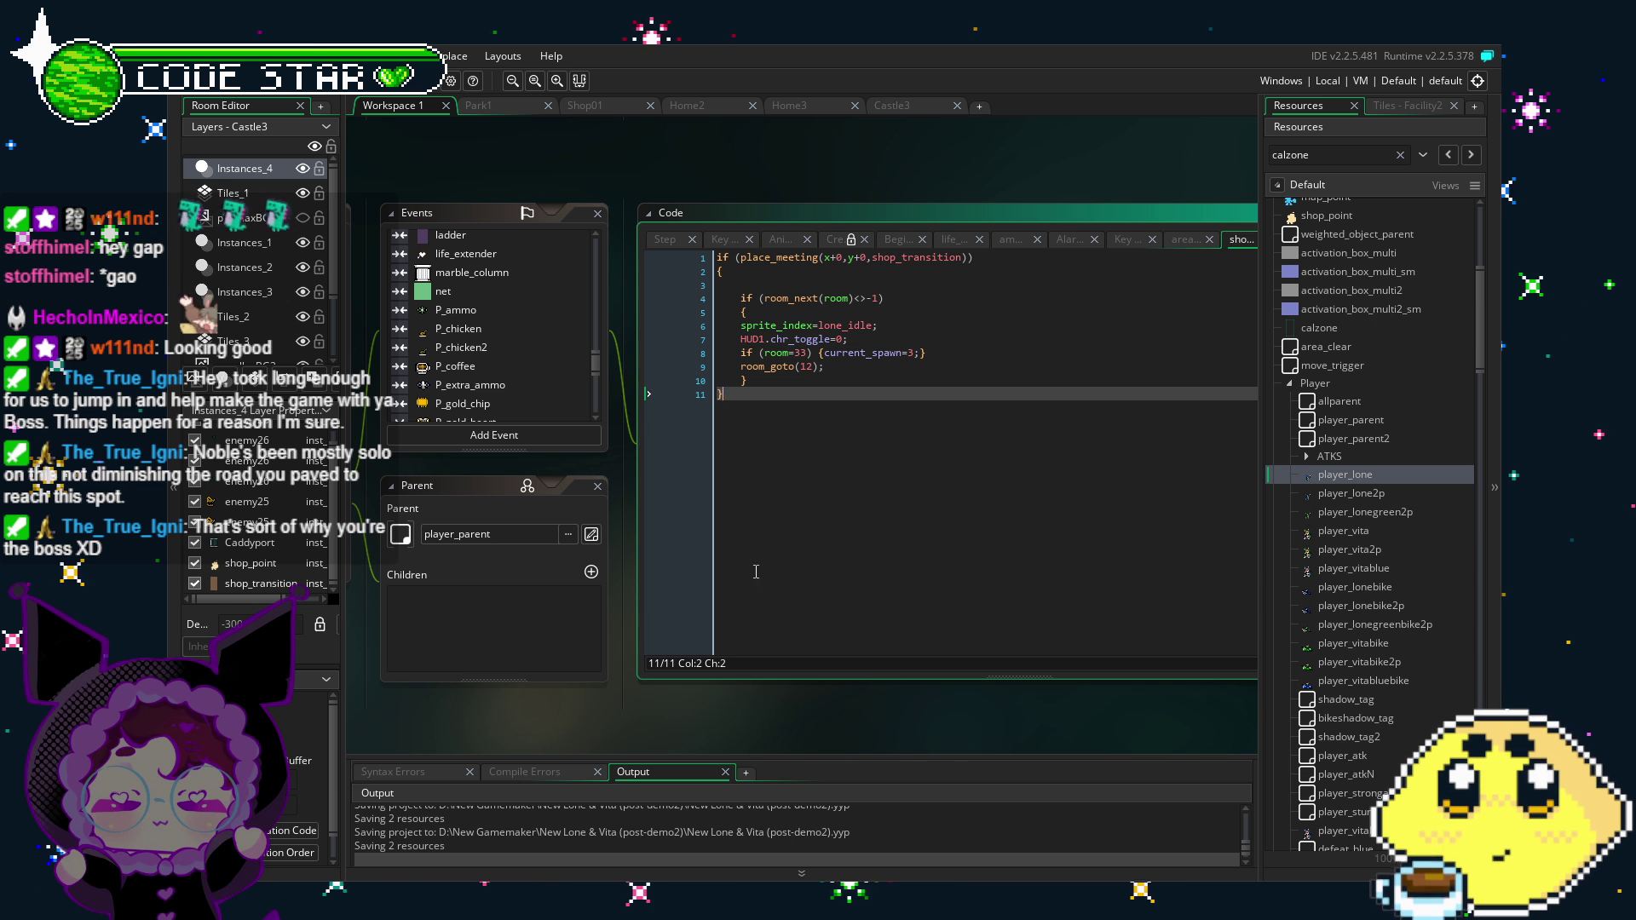
pyautogui.moveTo(752, 493); pyautogui.dragTo(729, 515)
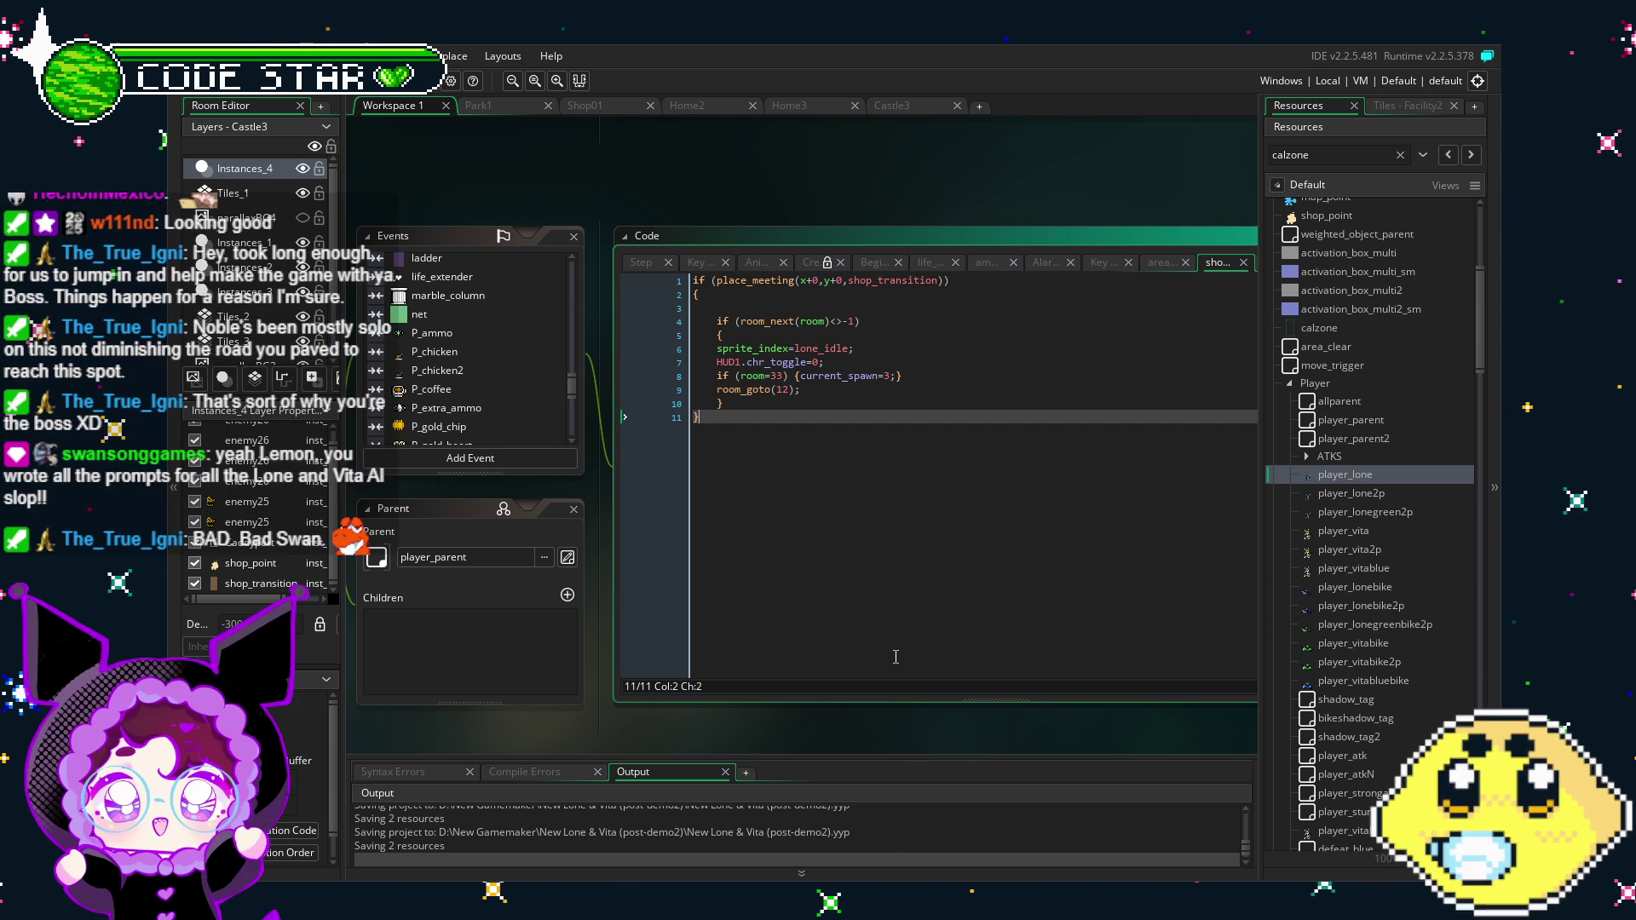
pyautogui.scroll(1, 742, 543)
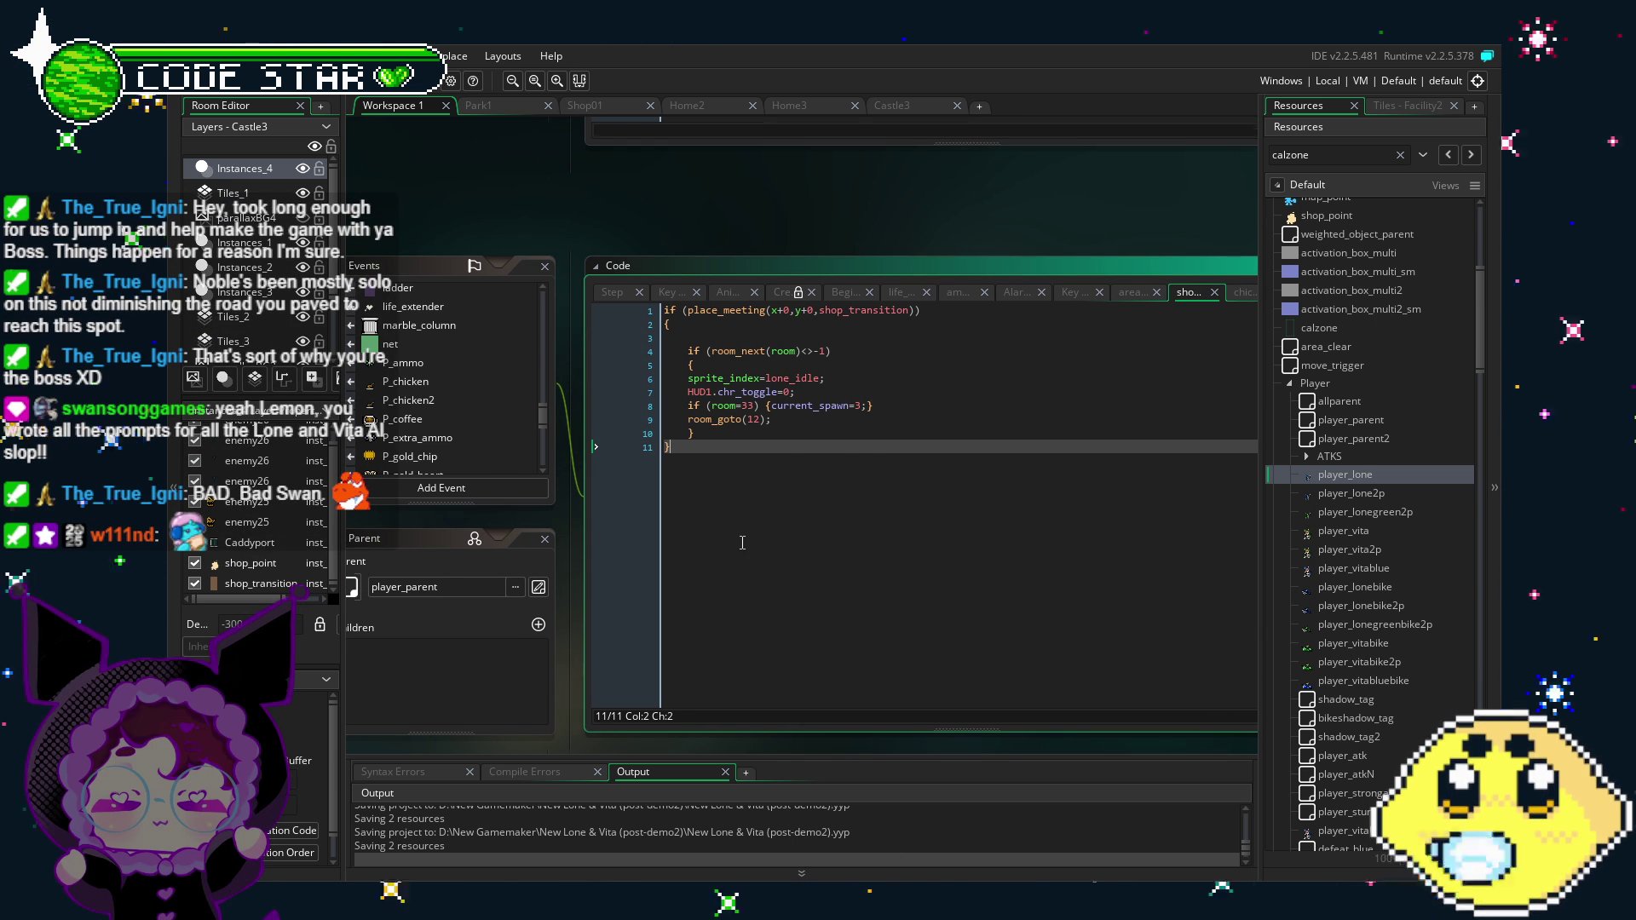
pyautogui.scroll(1, 742, 542)
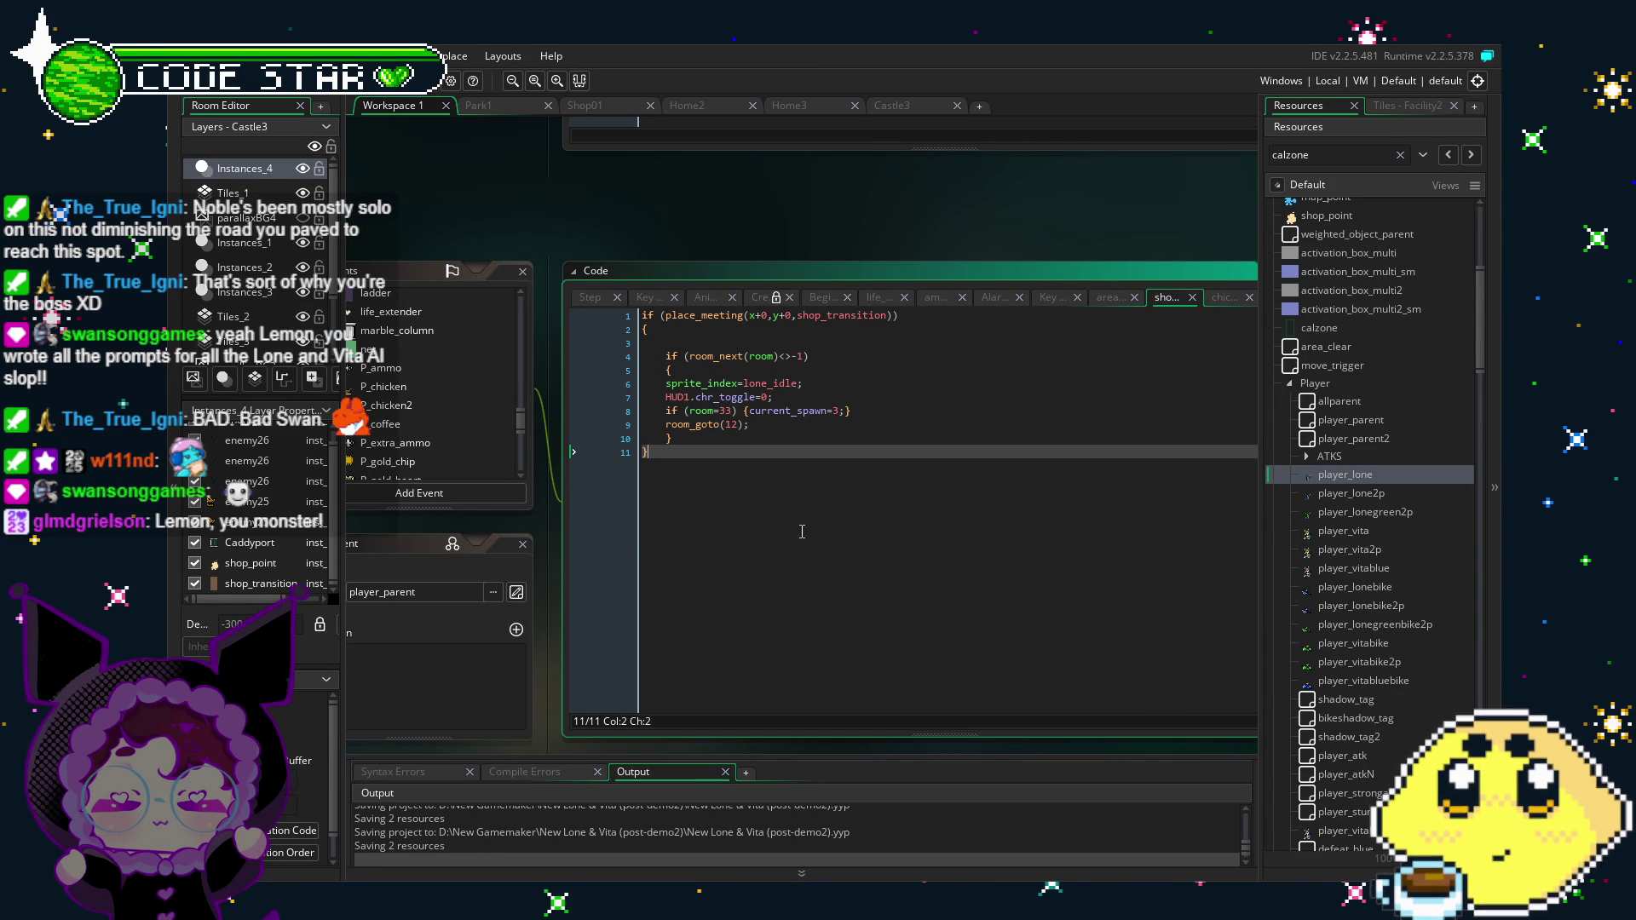
pyautogui.moveTo(794, 541); pyautogui.dragTo(748, 545)
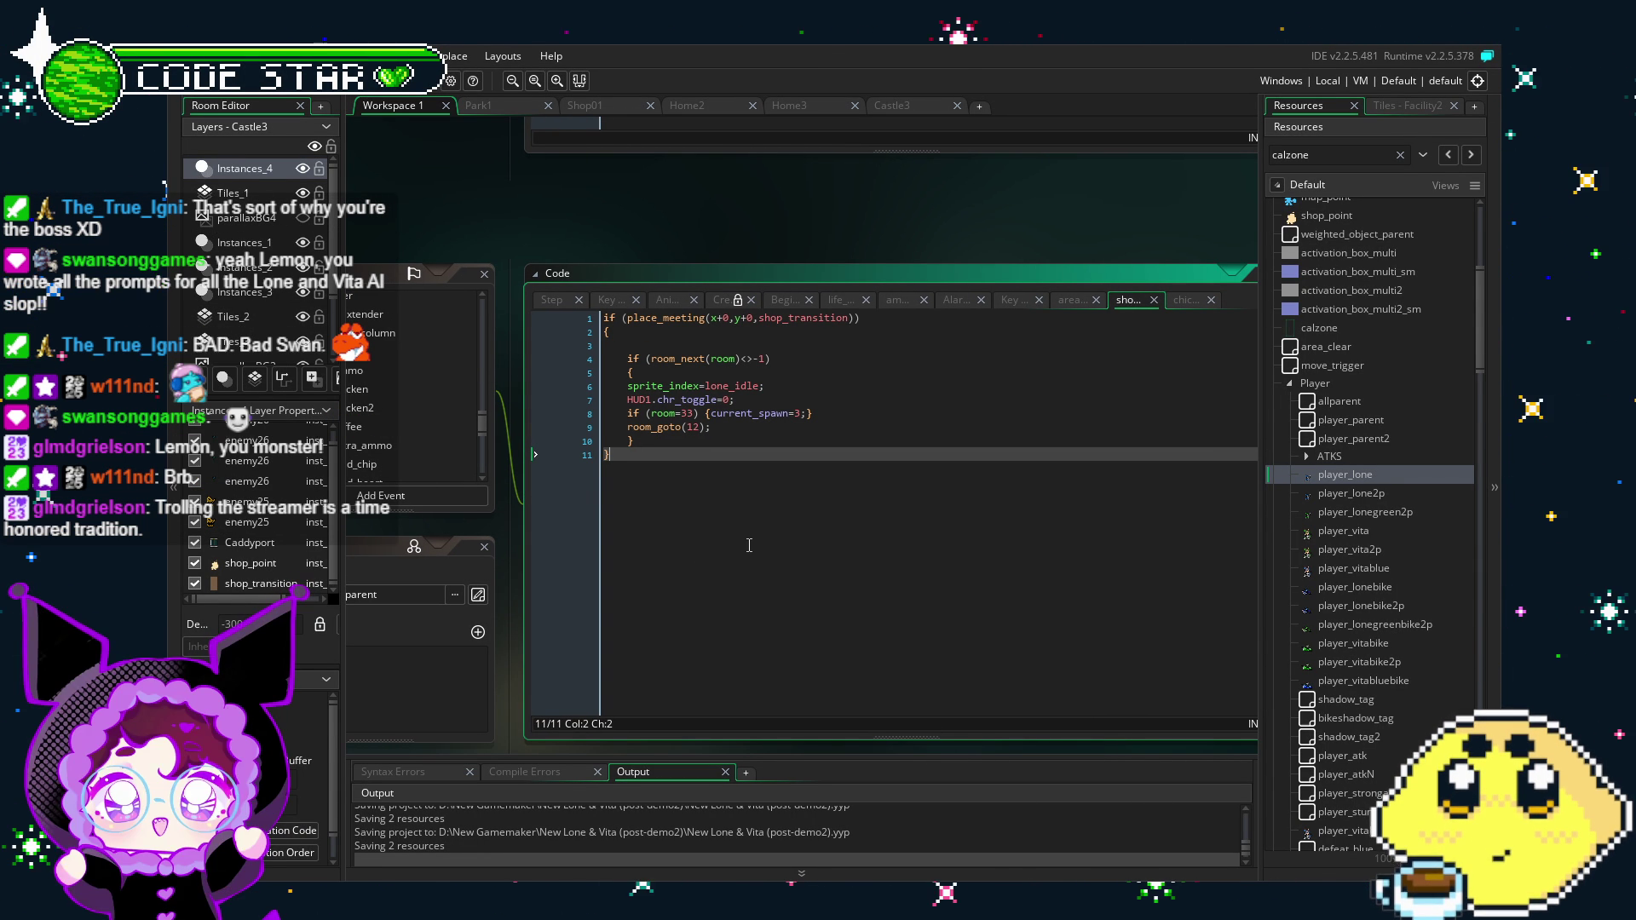
pyautogui.write('-')
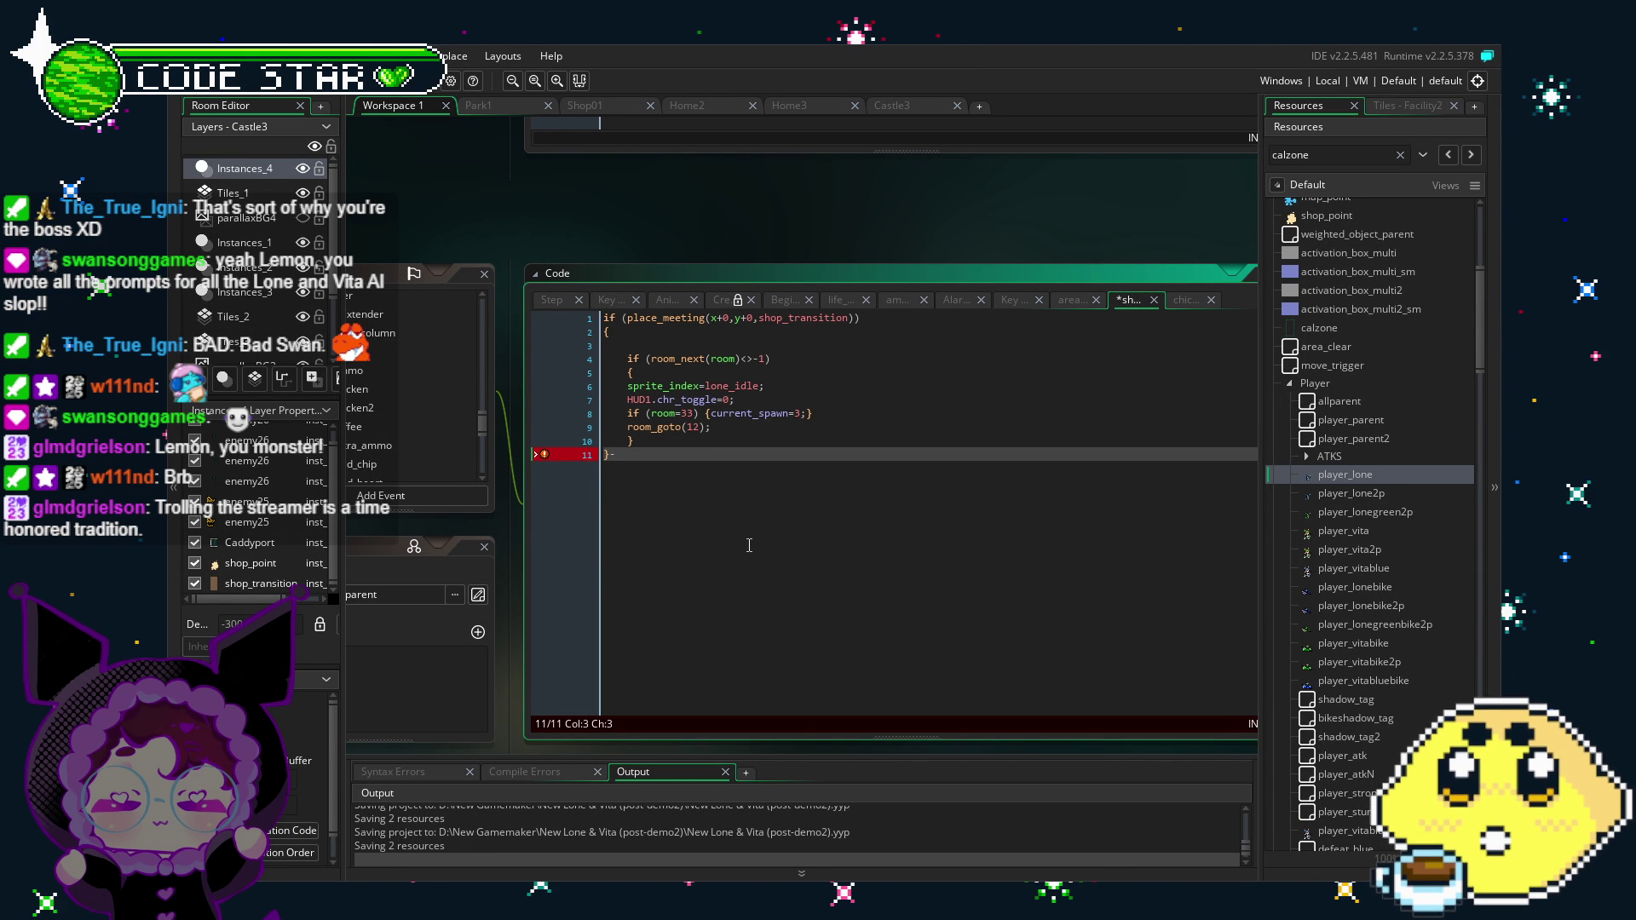
pyautogui.press('BackSpace')
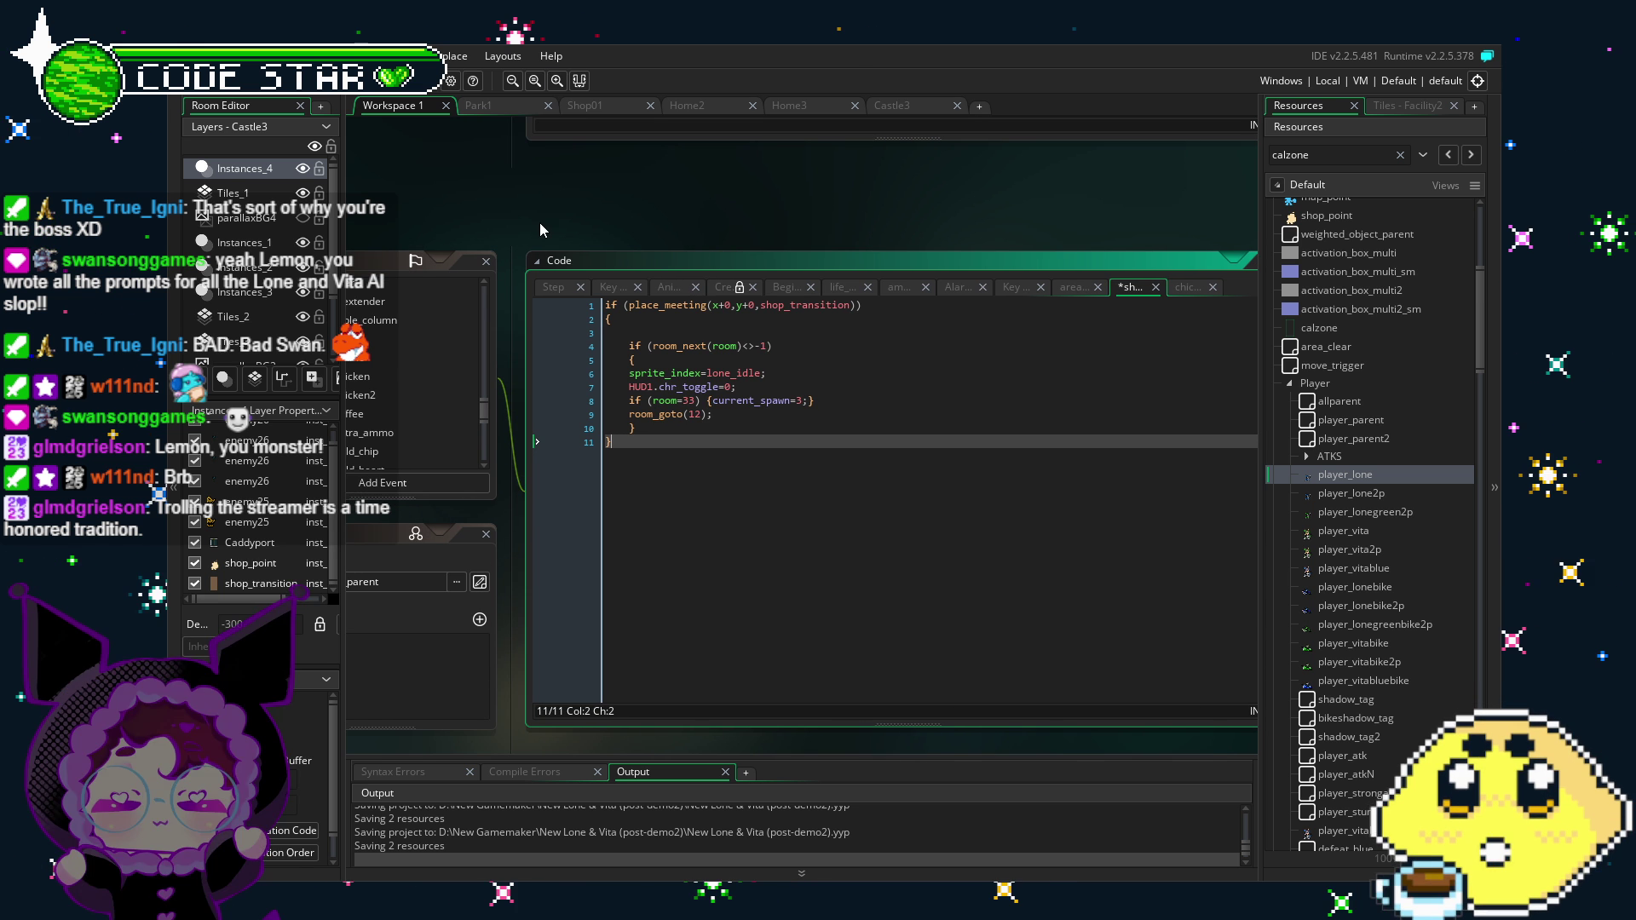
pyautogui.hotkey('ctrl', 's')
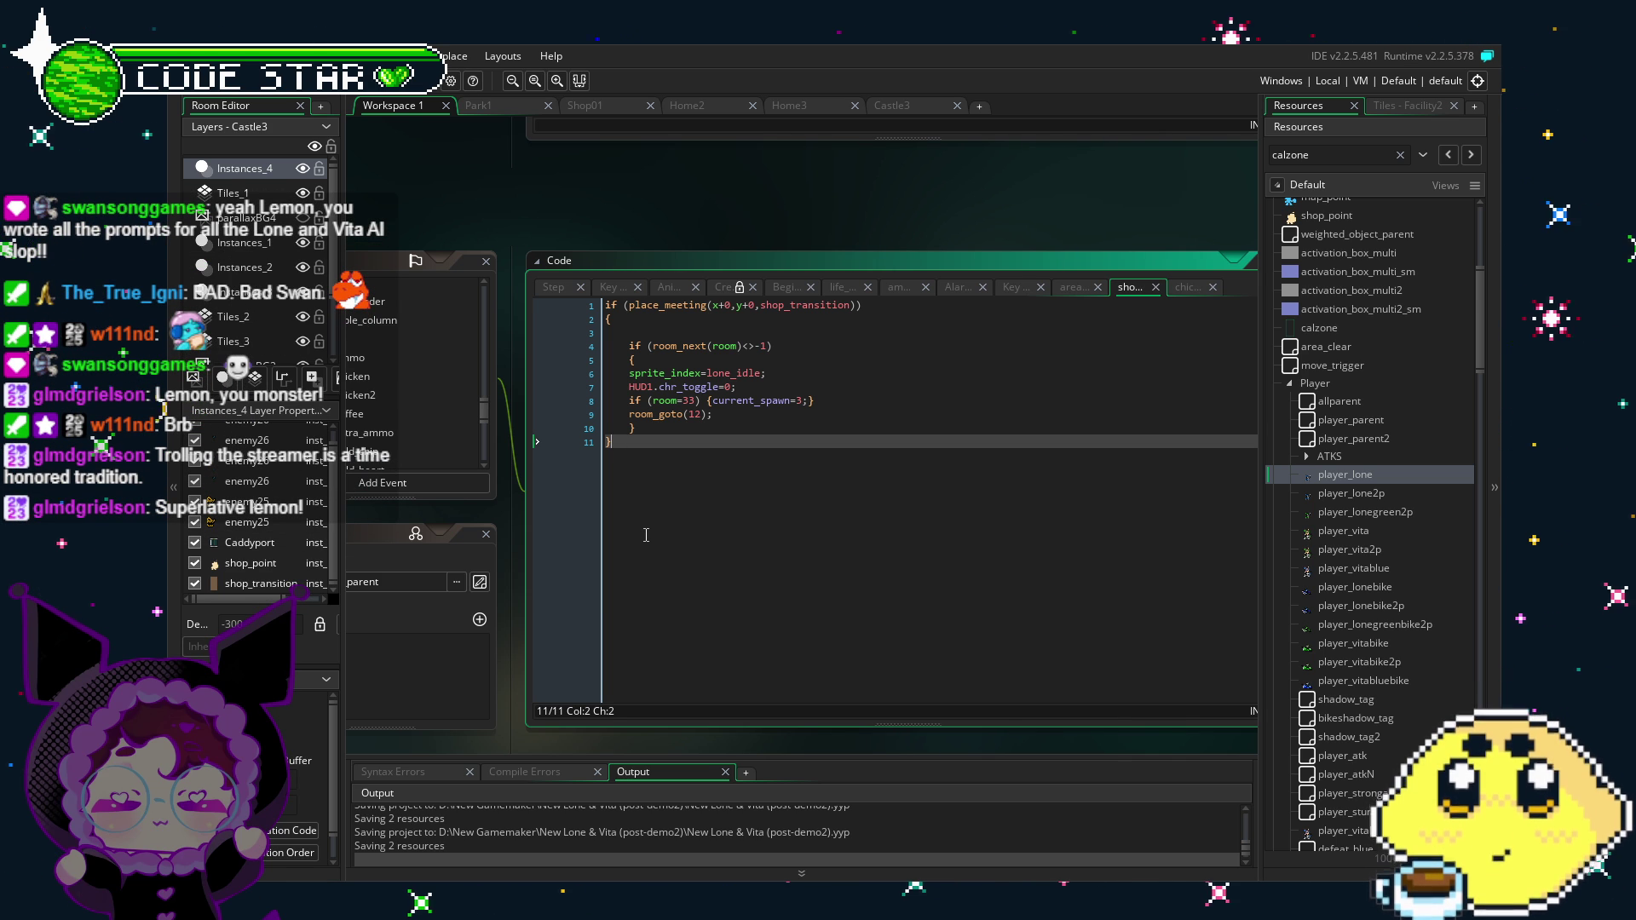
pyautogui.moveTo(646, 535)
pyautogui.mouseDown()
pyautogui.moveTo(649, 391)
pyautogui.moveTo(632, 424)
pyautogui.mouseUp()
pyautogui.click(614, 397)
pyautogui.click(655, 417)
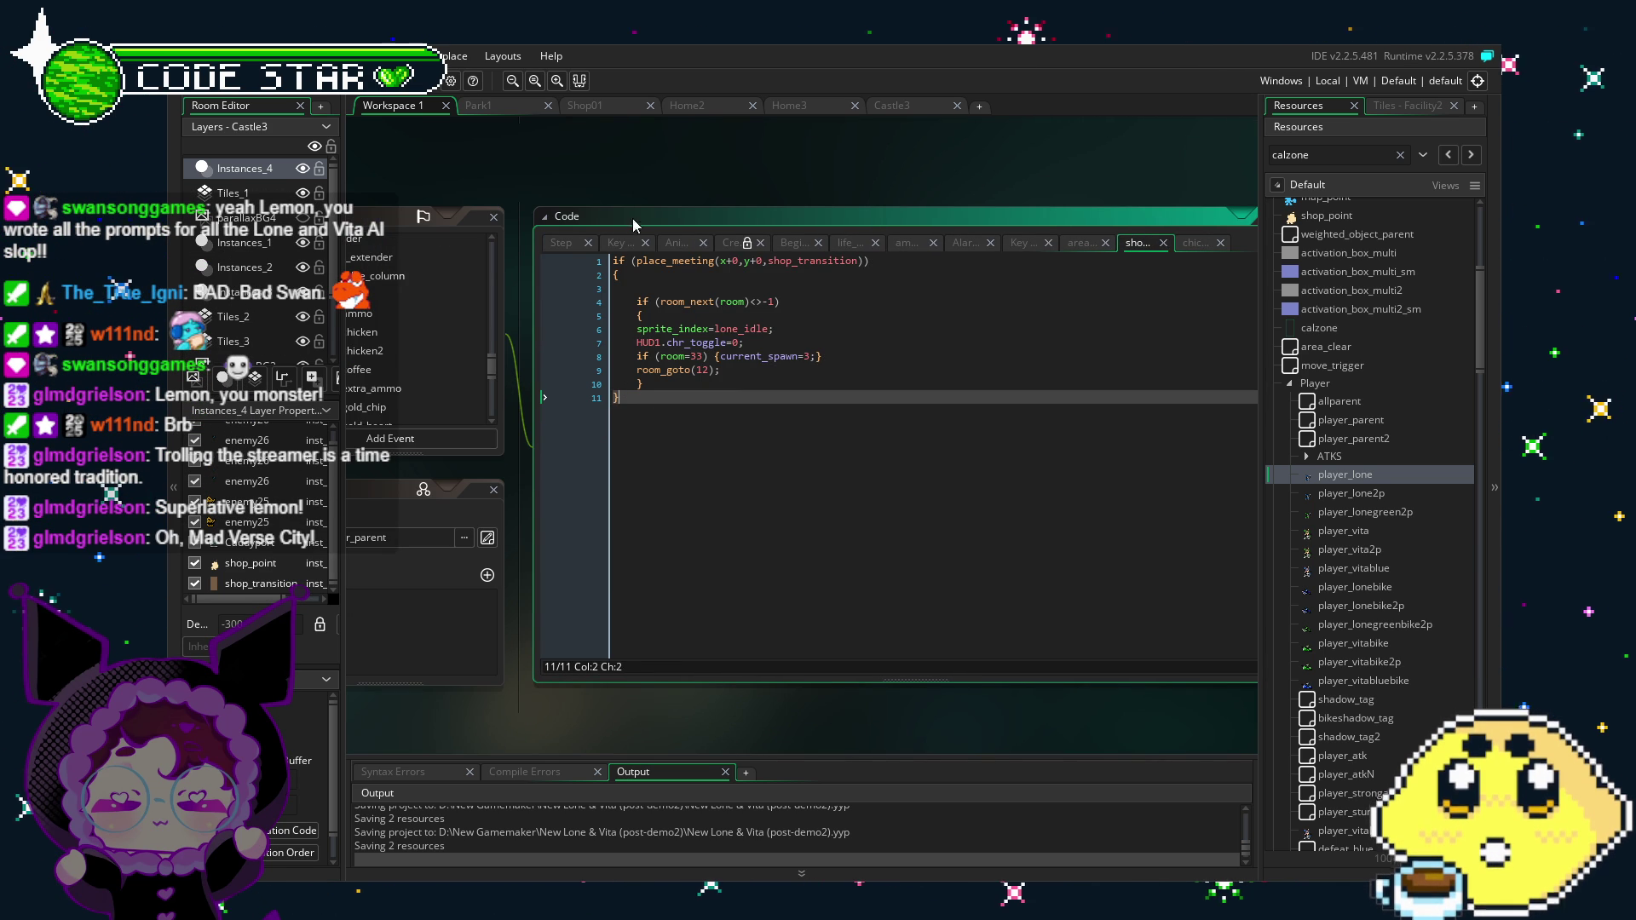
# Step: Remove the empty line 3 from the shop_transition code and save with Ctrl+S
pyautogui.click(668, 290)
pyautogui.press('BackSpace')
pyautogui.click(677, 423)
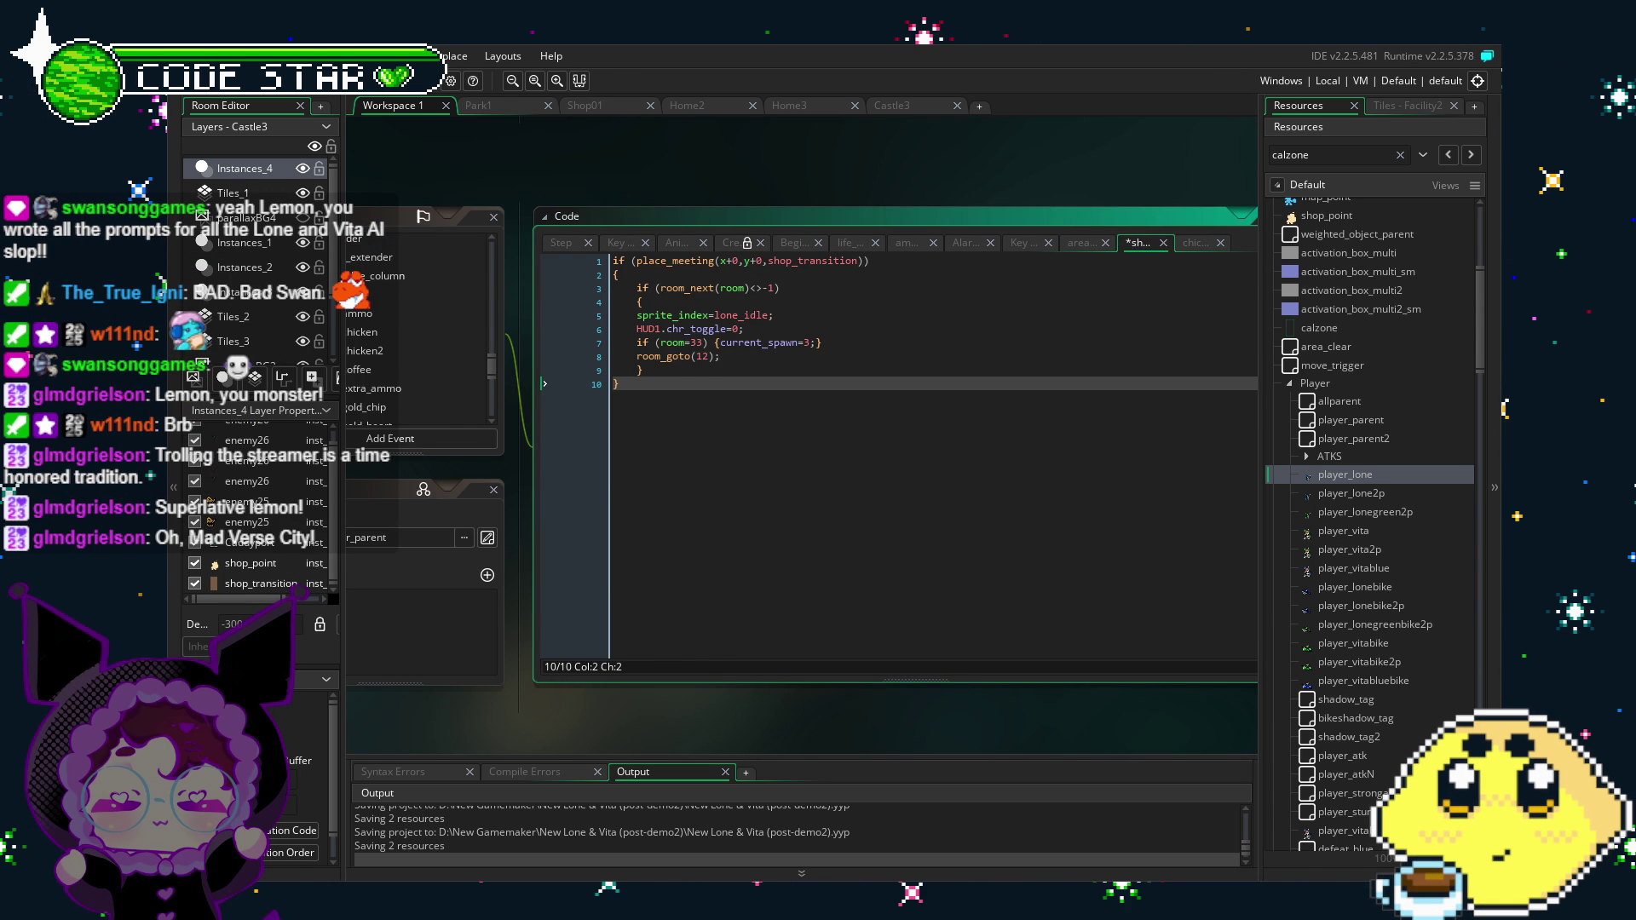
pyautogui.hotkey('ctrl', 's')
pyautogui.click(447, 652)
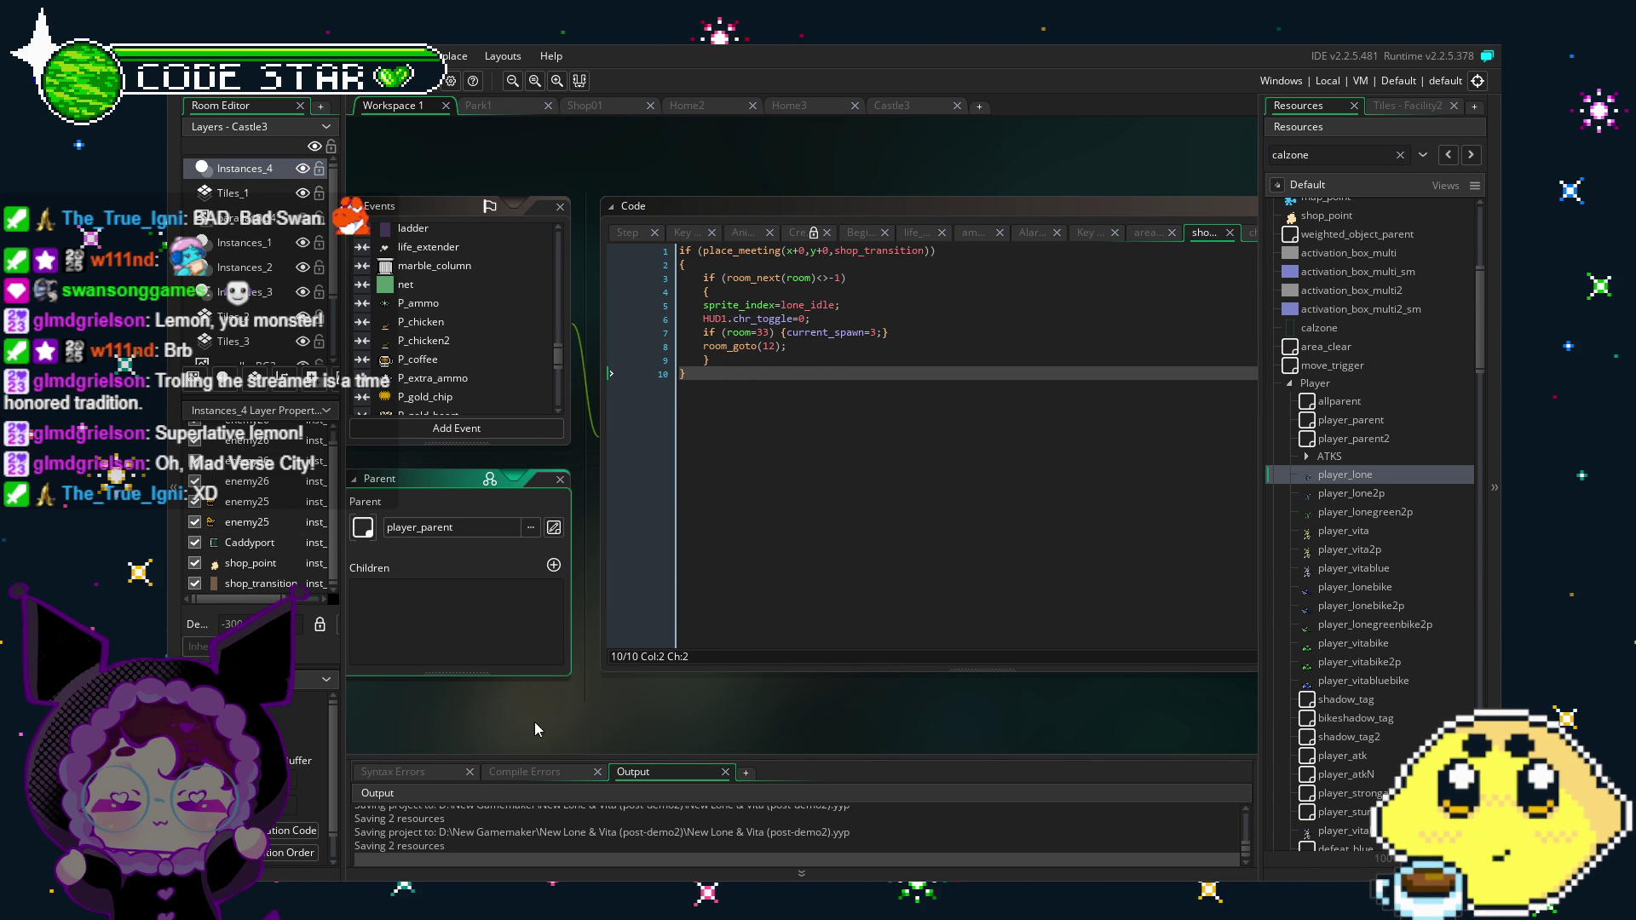
# Step: Pan the workspace left to show more of the shop_transition code
pyautogui.click(839, 413)
pyautogui.moveTo(839, 413); pyautogui.dragTo(798, 413)
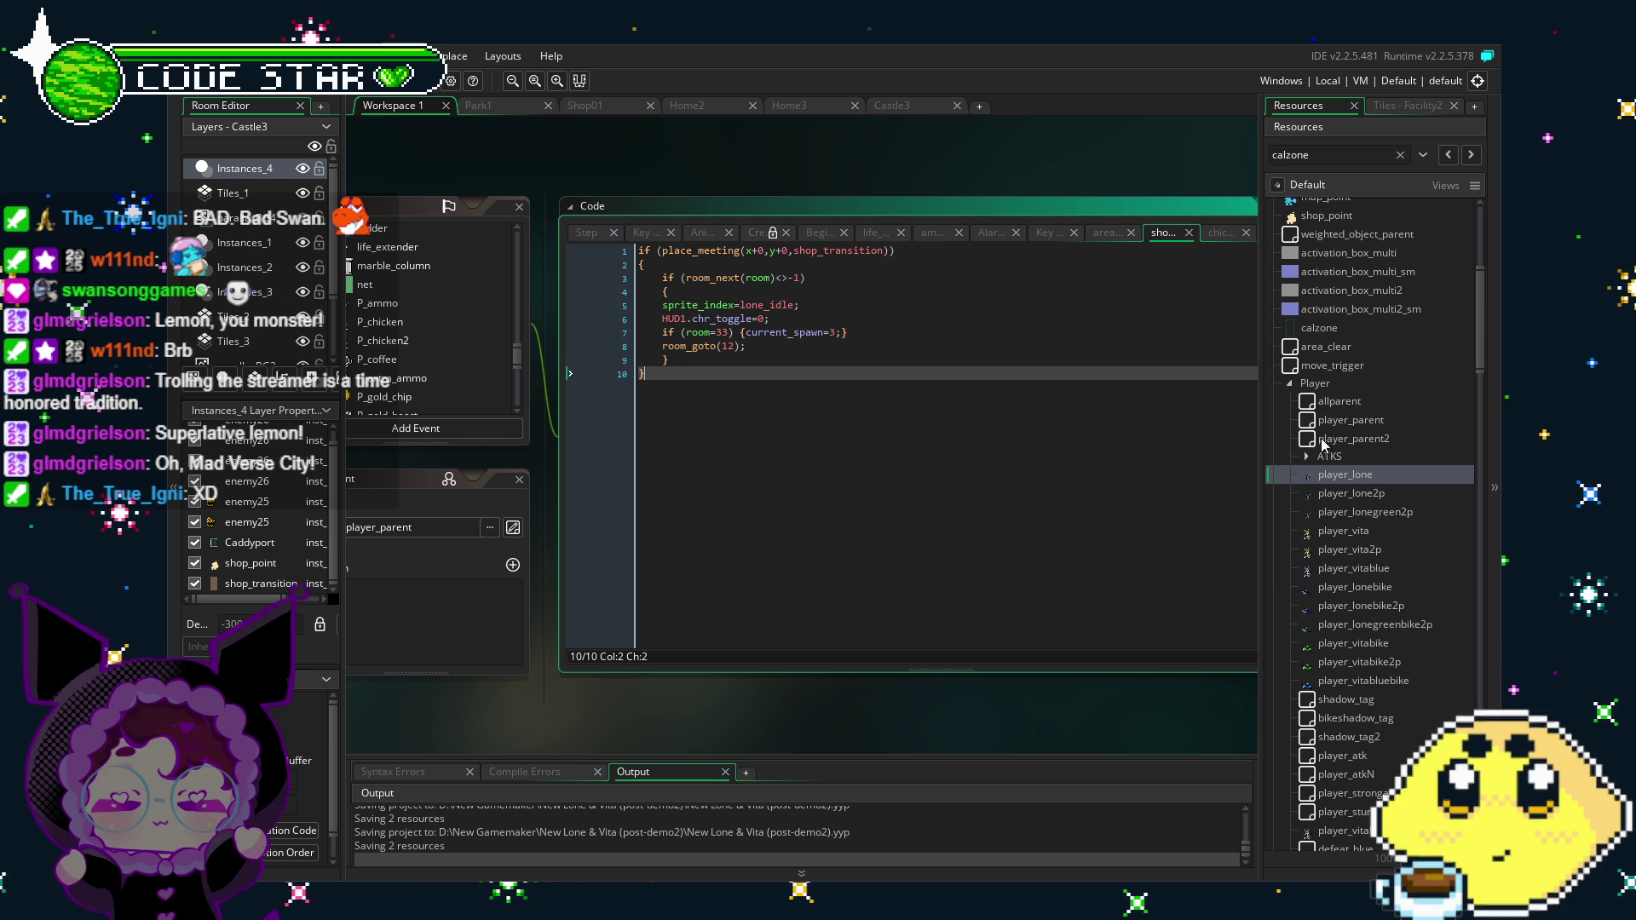
pyautogui.scroll(2, 1364, 498)
pyautogui.scroll(-6, 1363, 496)
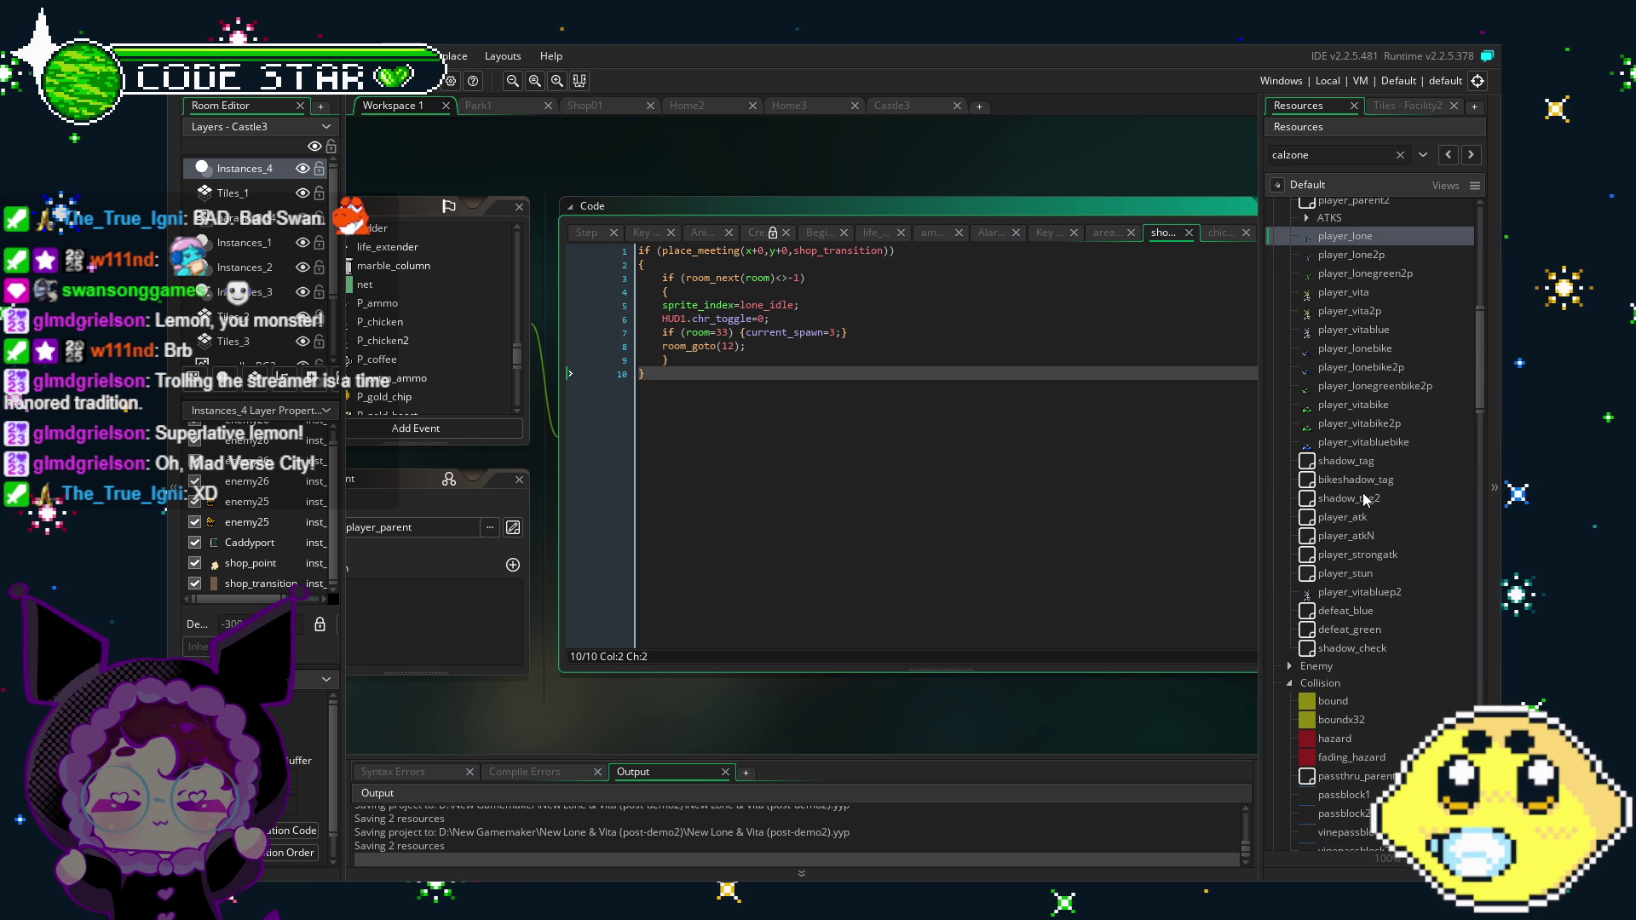
# Step: Close Workspace 1 and inspect the shop_point instance and object in the Castle3 room
pyautogui.click(446, 107)
pyautogui.click(1301, 107)
pyautogui.click(792, 498)
pyautogui.doubleClick(791, 497)
pyautogui.click(885, 179)
pyautogui.moveTo(398, 517)
pyautogui.mouseDown()
pyautogui.moveTo(635, 522)
pyautogui.moveTo(595, 536)
pyautogui.mouseUp()
pyautogui.click(849, 186)
pyautogui.scroll(5, 1329, 578)
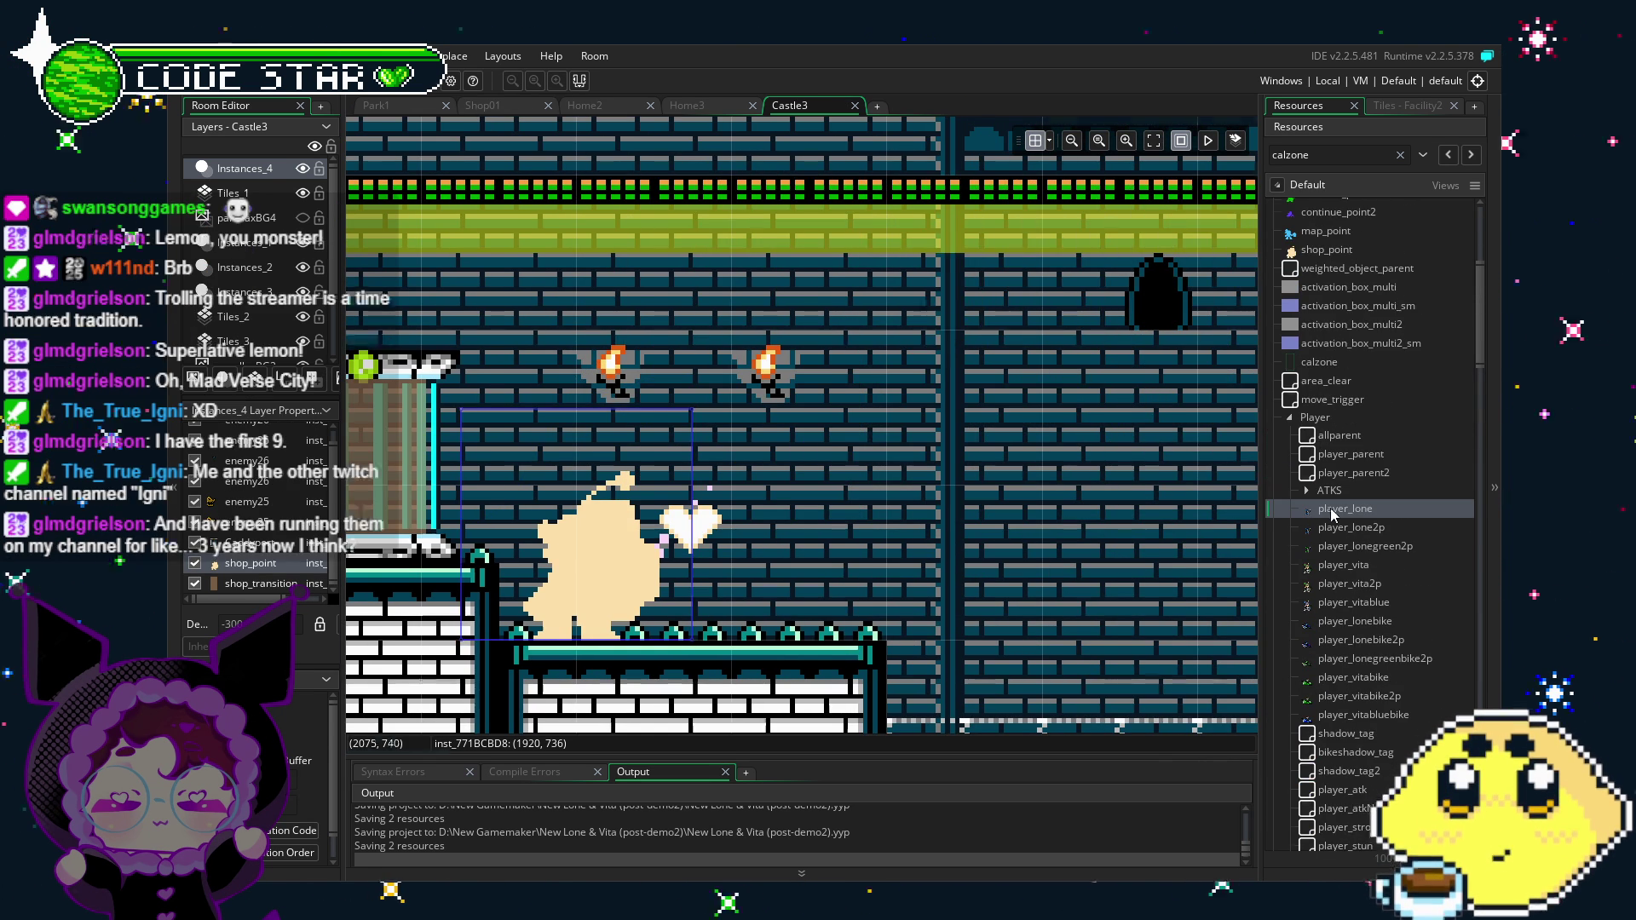
# Step: Open the player_lone object from the Resources tree in a new workspace
pyautogui.doubleClick(1330, 508)
pyautogui.scroll(-3, 1336, 565)
pyautogui.scroll(-2, 1317, 480)
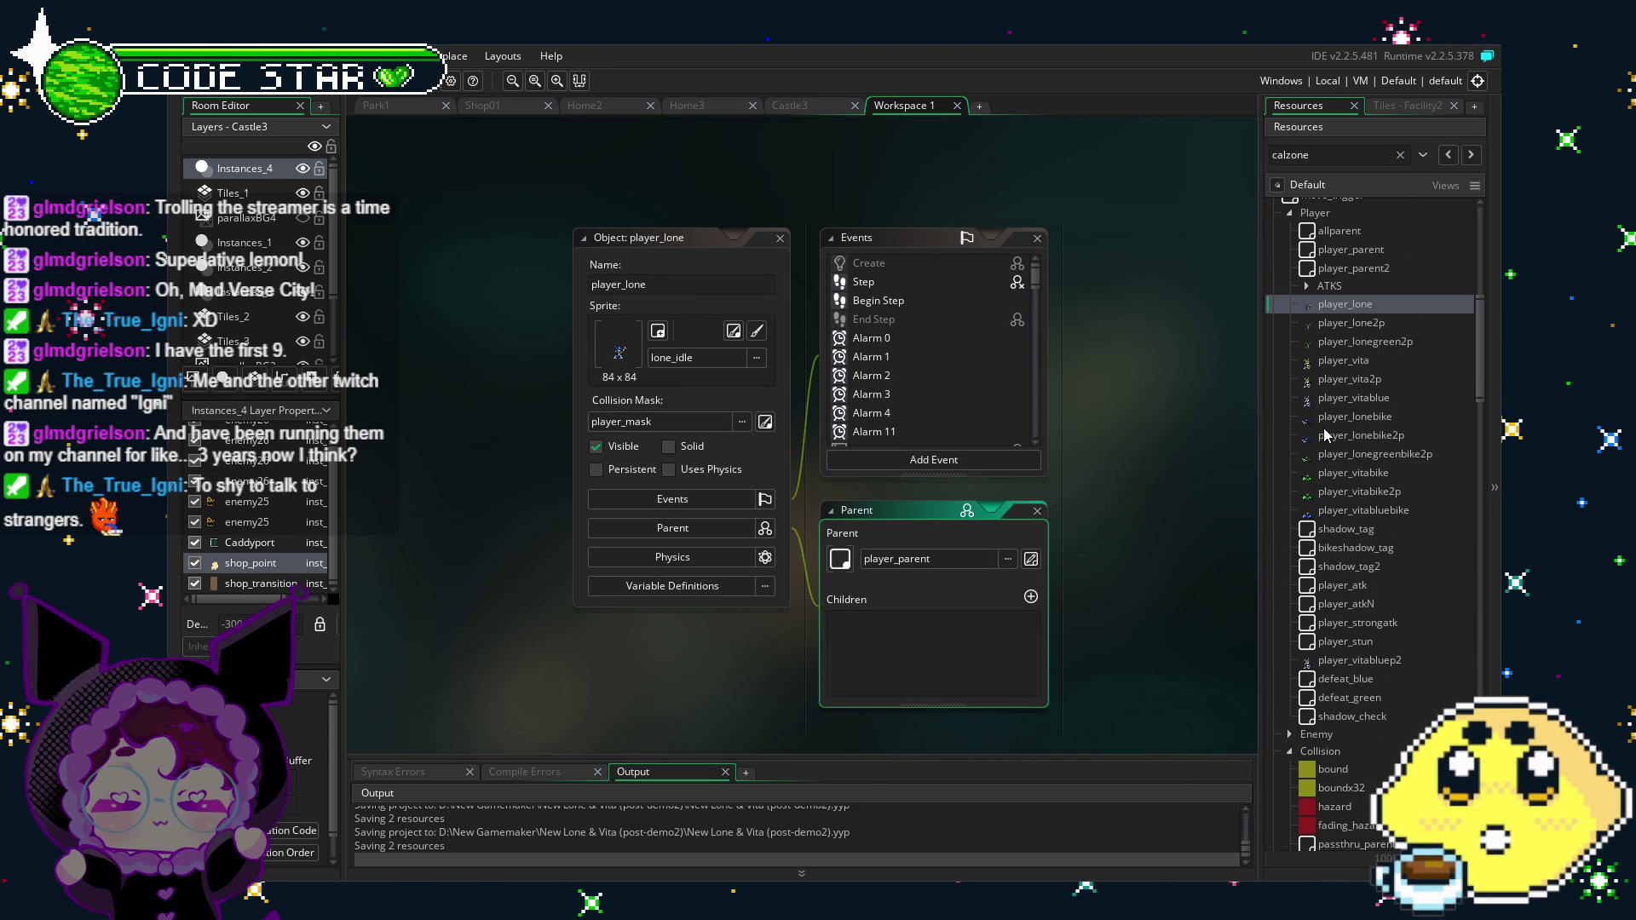
# Step: Reposition the player_lone panels and open the shop_returndoor object's editor from the collision objects
pyautogui.scroll(-1, 1324, 435)
pyautogui.moveTo(1115, 525); pyautogui.dragTo(1012, 547)
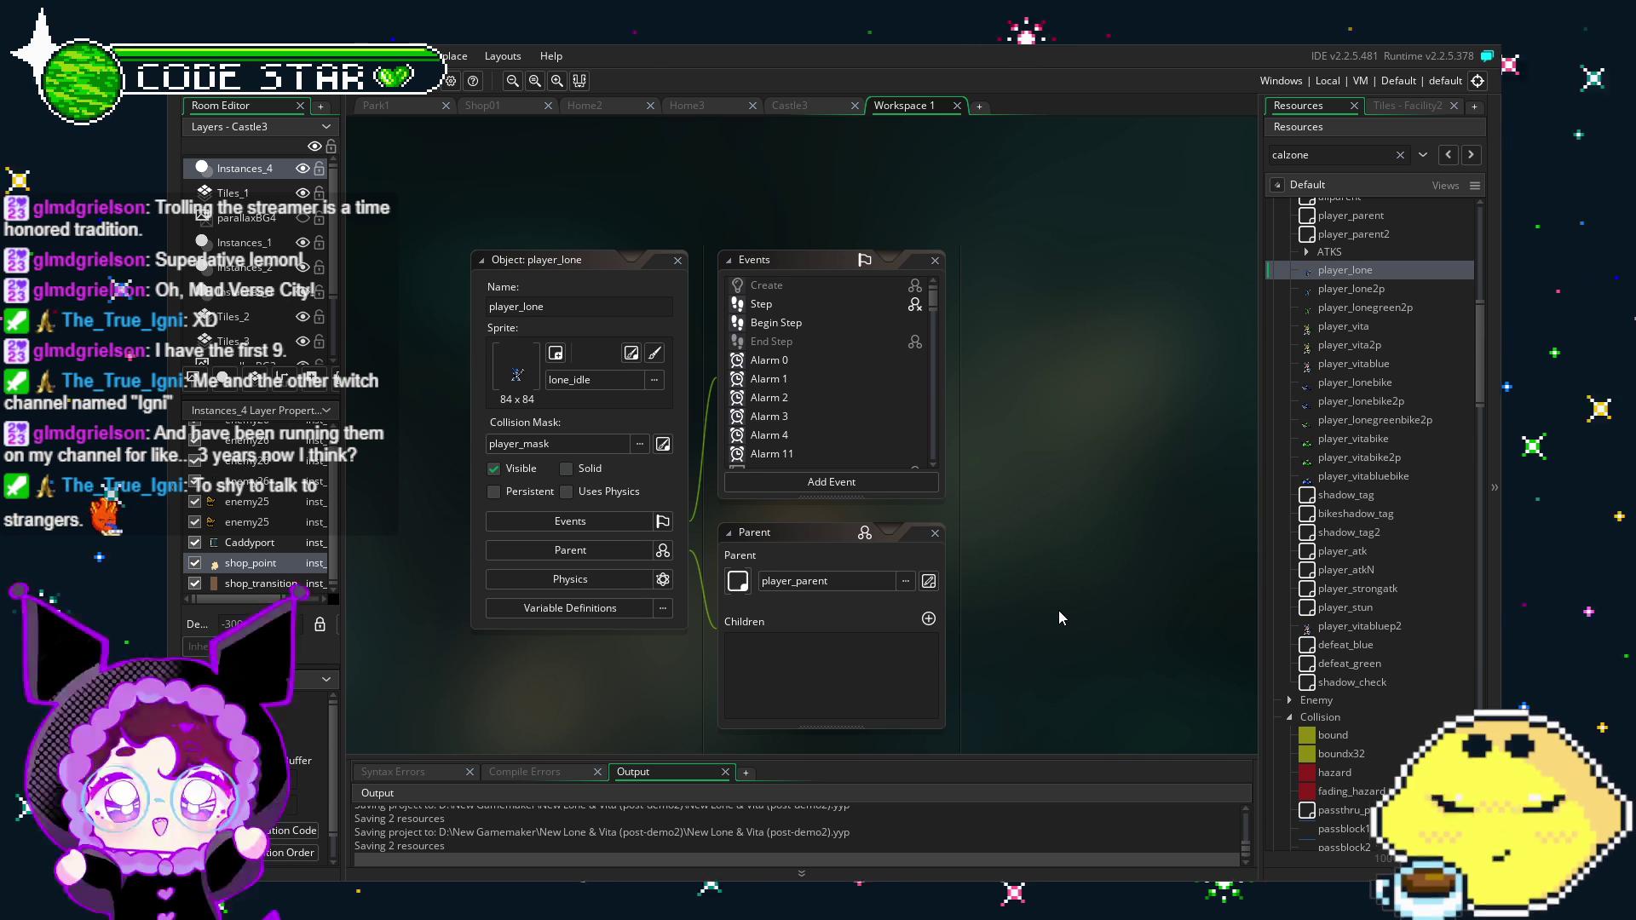
pyautogui.moveTo(948, 610)
pyautogui.mouseDown()
pyautogui.moveTo(904, 599)
pyautogui.moveTo(882, 523)
pyautogui.mouseUp()
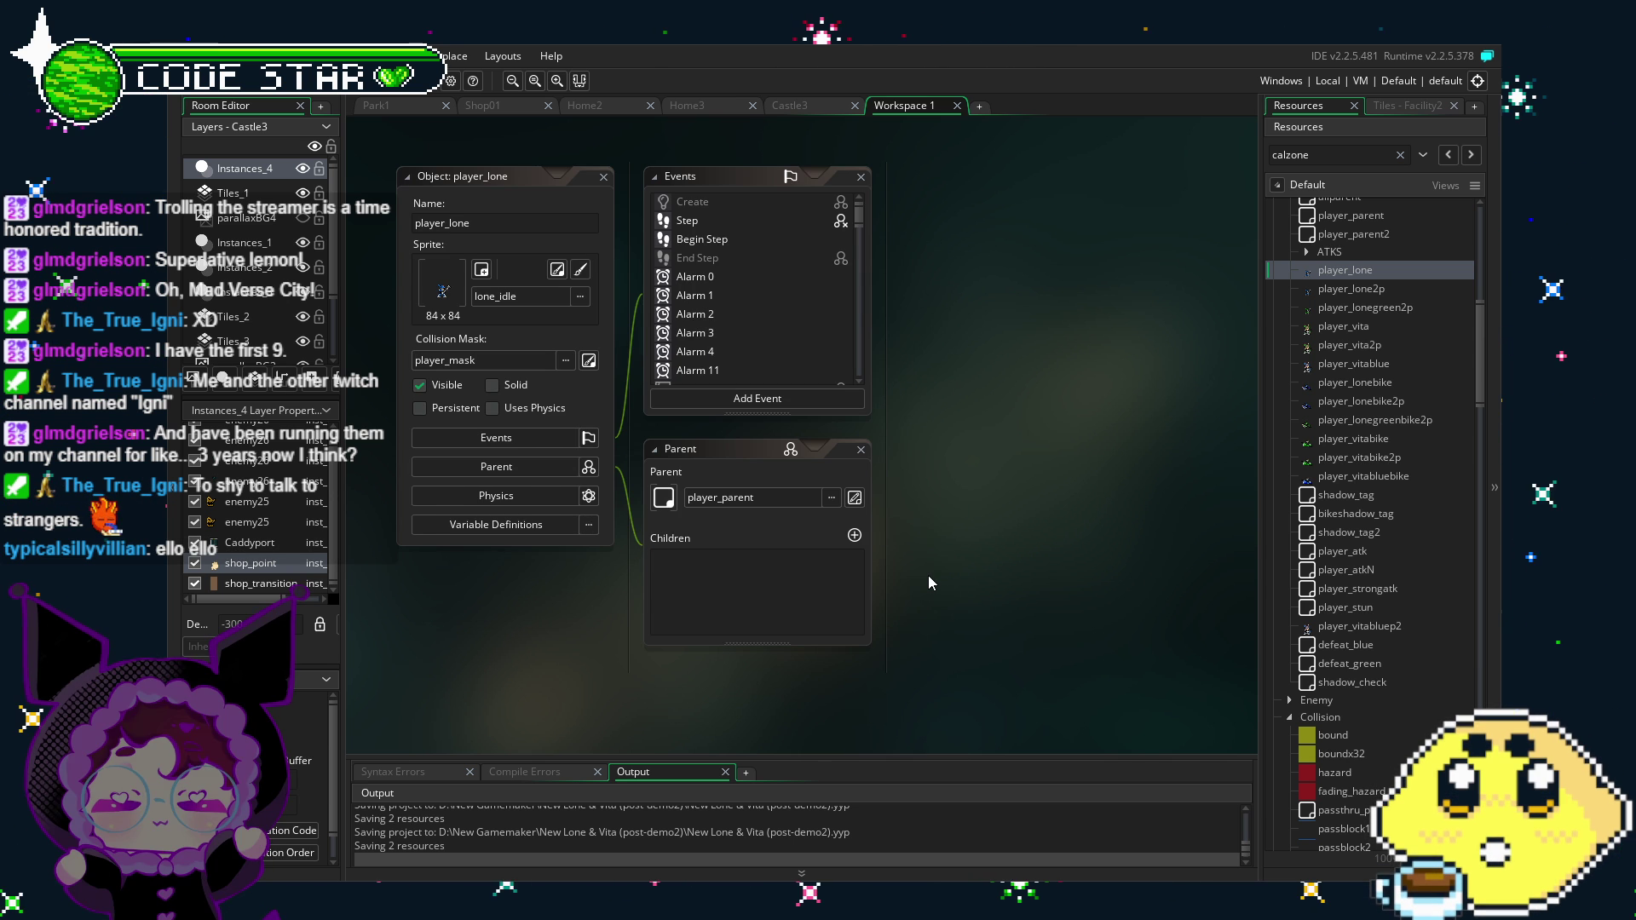
pyautogui.doubleClick(1346, 275)
pyautogui.press('Down')
pyautogui.press('Down')
pyautogui.press('Down')
pyautogui.scroll(-10, 1354, 460)
pyautogui.scroll(-3, 1355, 460)
pyautogui.doubleClick(1362, 489)
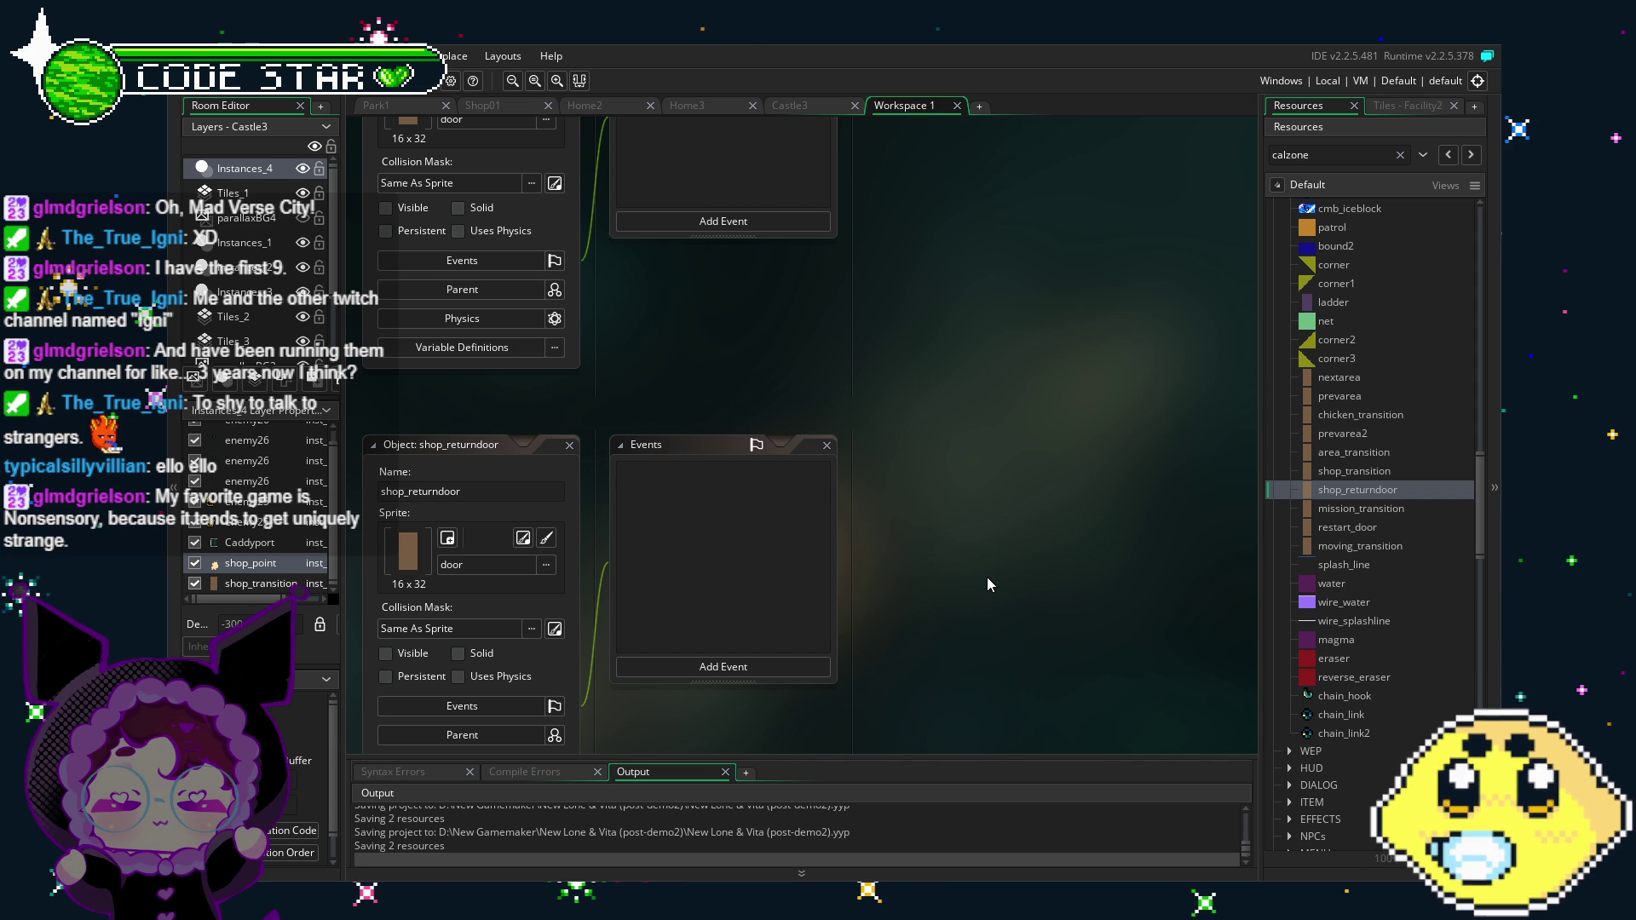
# Step: Pan the workspace past the shop_transition object and back to player_lone's Events list
pyautogui.scroll(3, 987, 576)
pyautogui.hscroll(-2, 987, 576)
pyautogui.scroll(1, 691, 499)
pyautogui.hscroll(1, 690, 499)
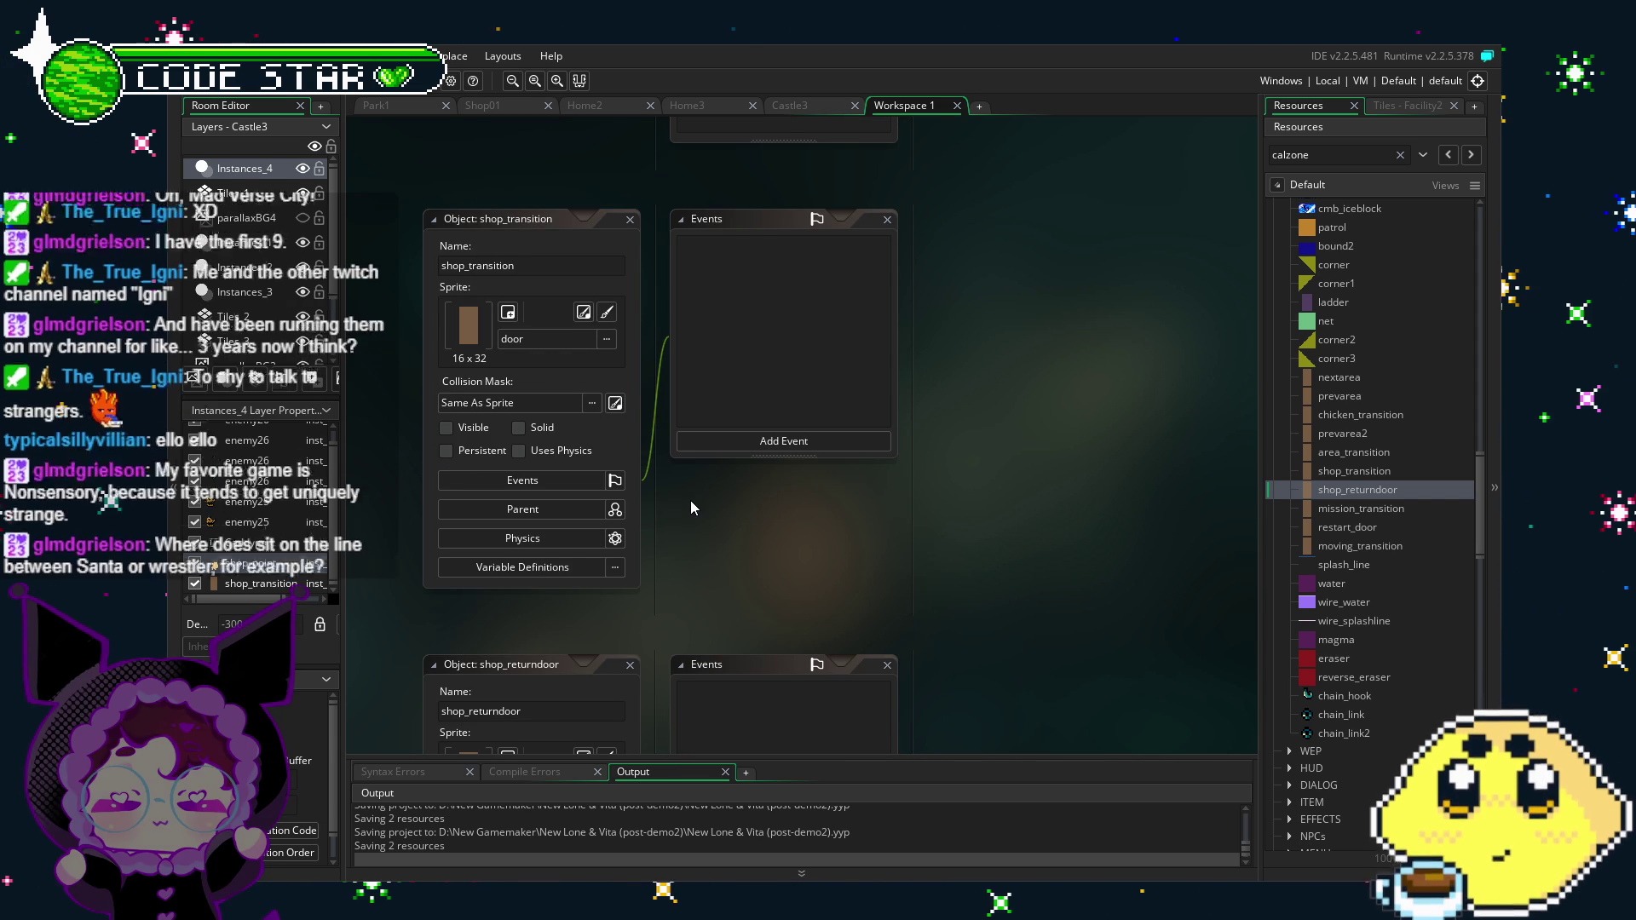
pyautogui.scroll(4, 525, 280)
pyautogui.scroll(8, 920, 464)
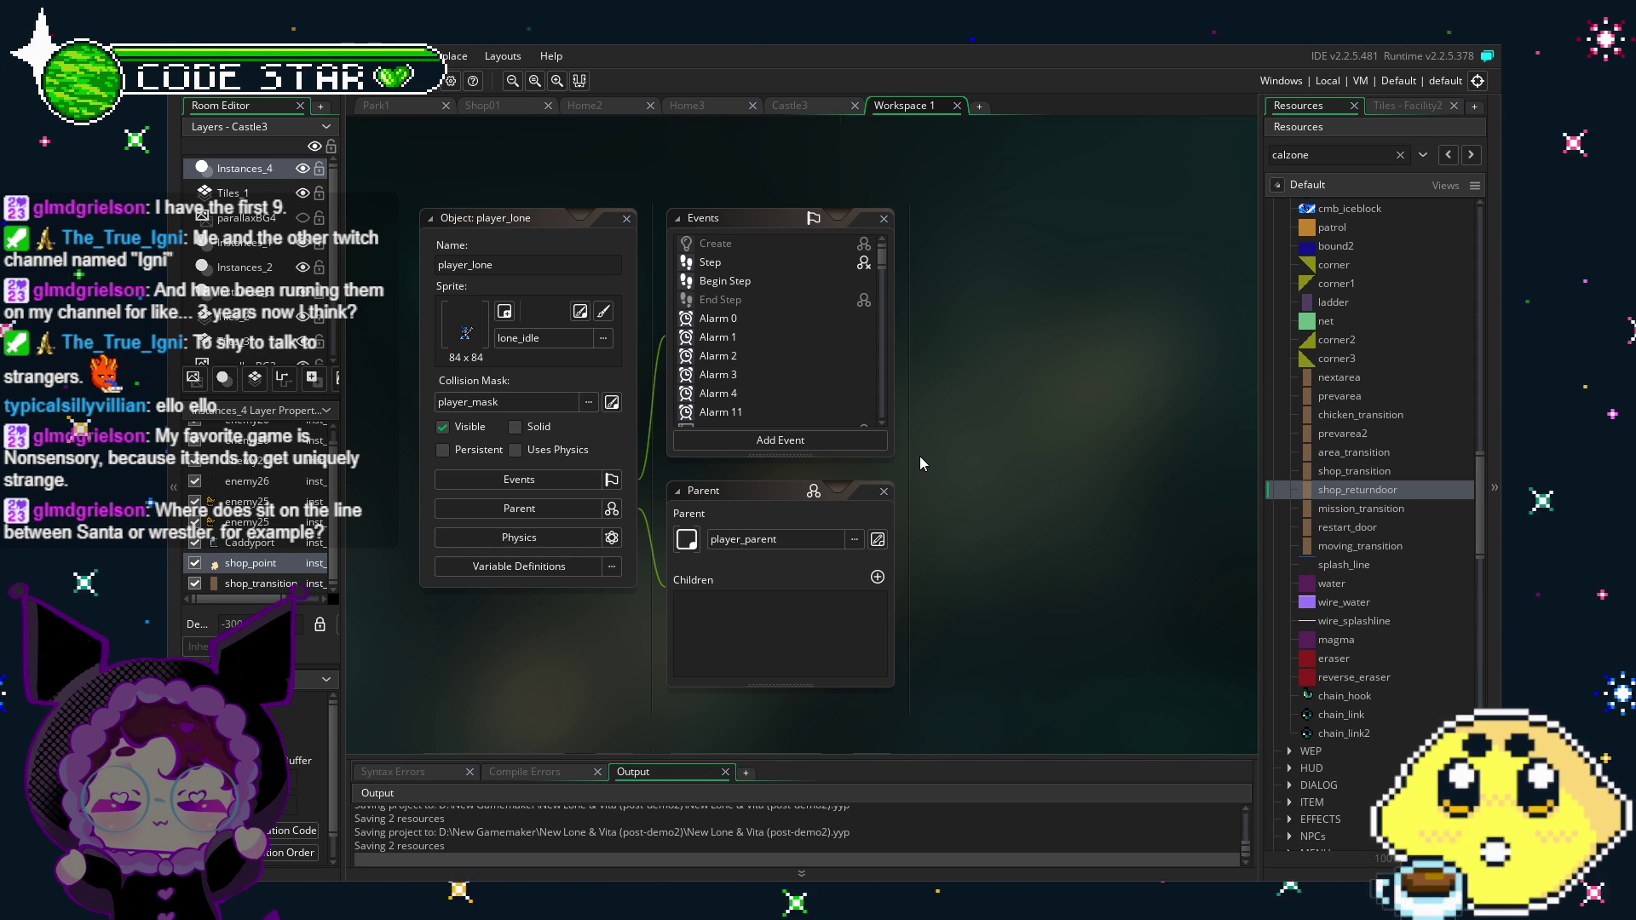
pyautogui.moveTo(919, 457); pyautogui.dragTo(850, 403)
pyautogui.moveTo(580, 499); pyautogui.dragTo(648, 460)
pyautogui.scroll(2, 648, 562)
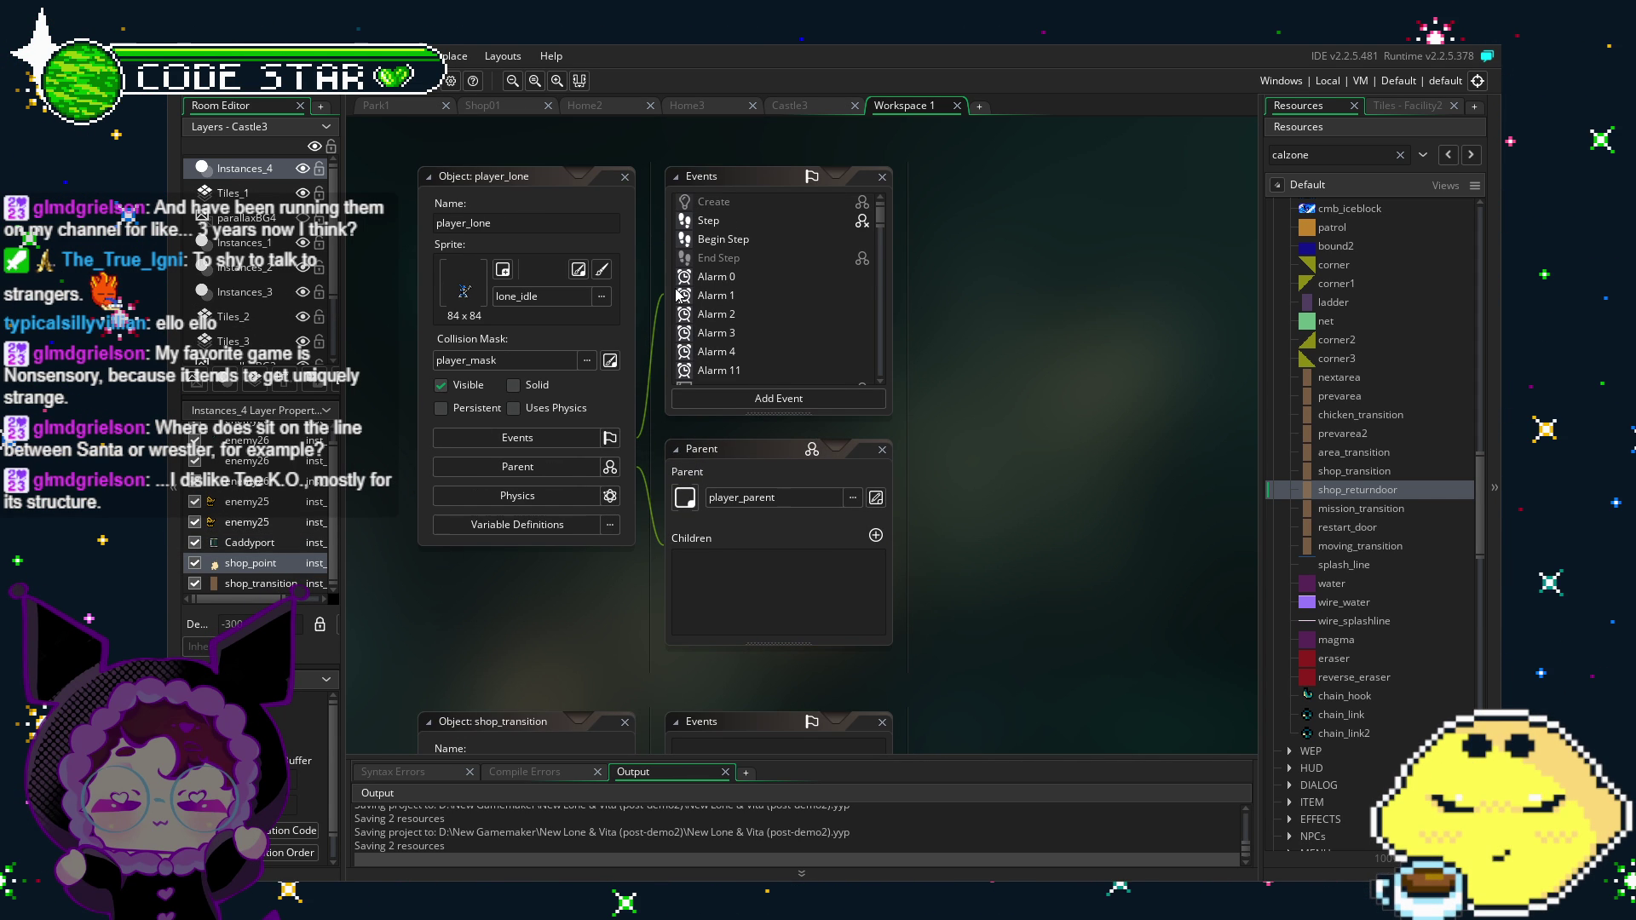
# Step: Open player_lone's Step event code and scroll through it
pyautogui.click(708, 220)
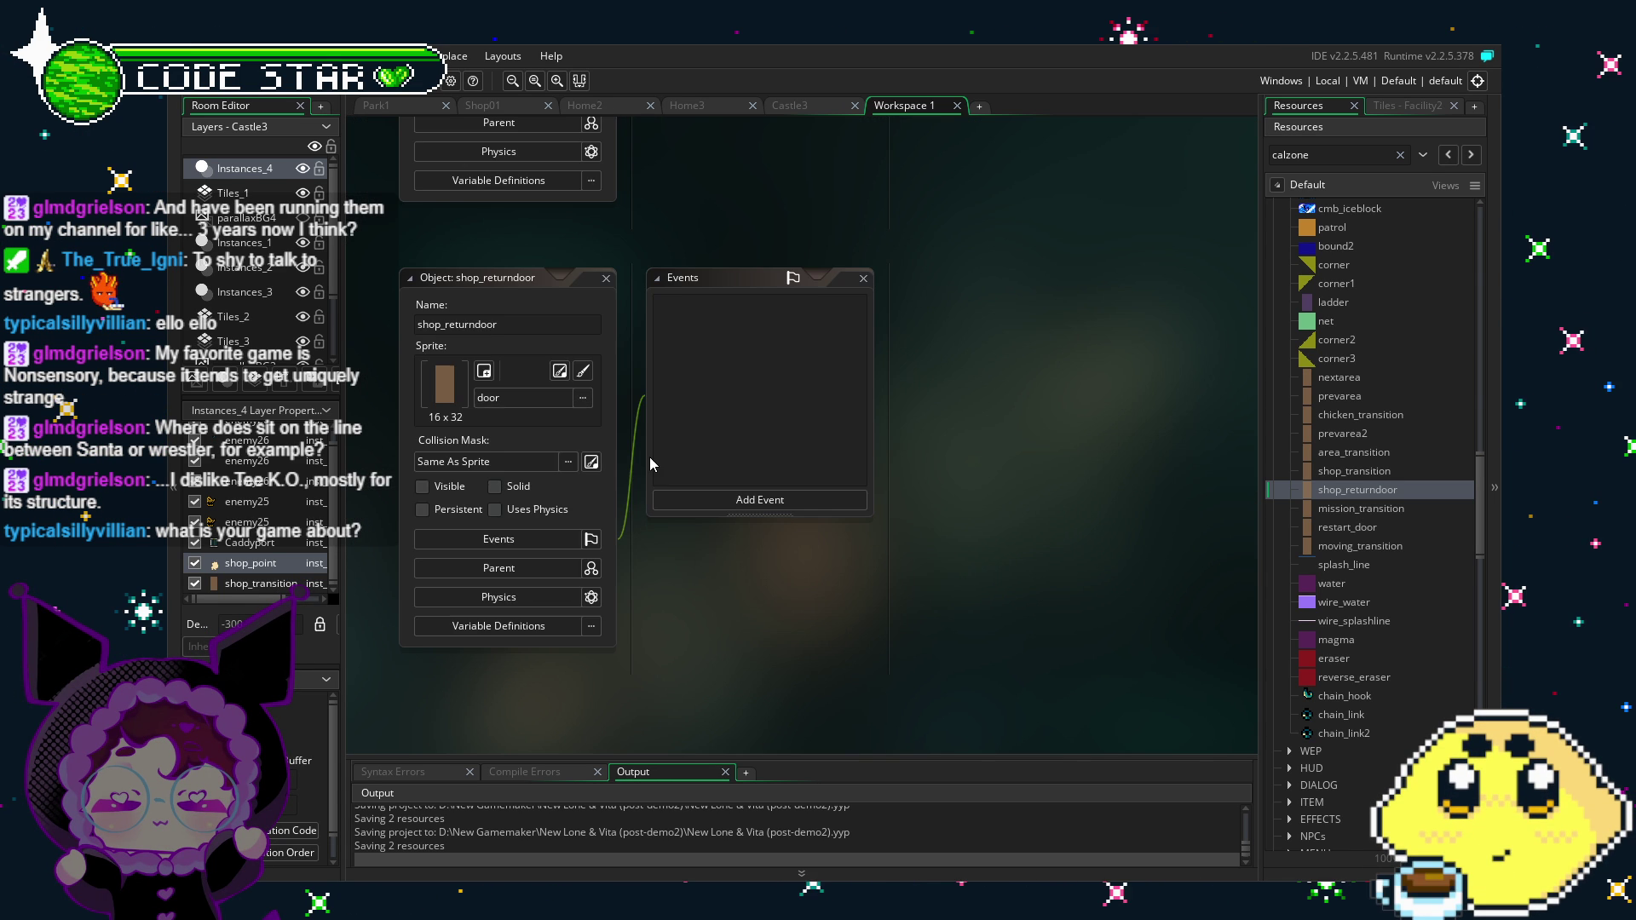
pyautogui.scroll(5, 649, 457)
pyautogui.scroll(-10, 748, 295)
pyautogui.scroll(-15, 1392, 518)
pyautogui.scroll(2, 1392, 518)
pyautogui.click(1289, 615)
pyautogui.scroll(-2, 1295, 580)
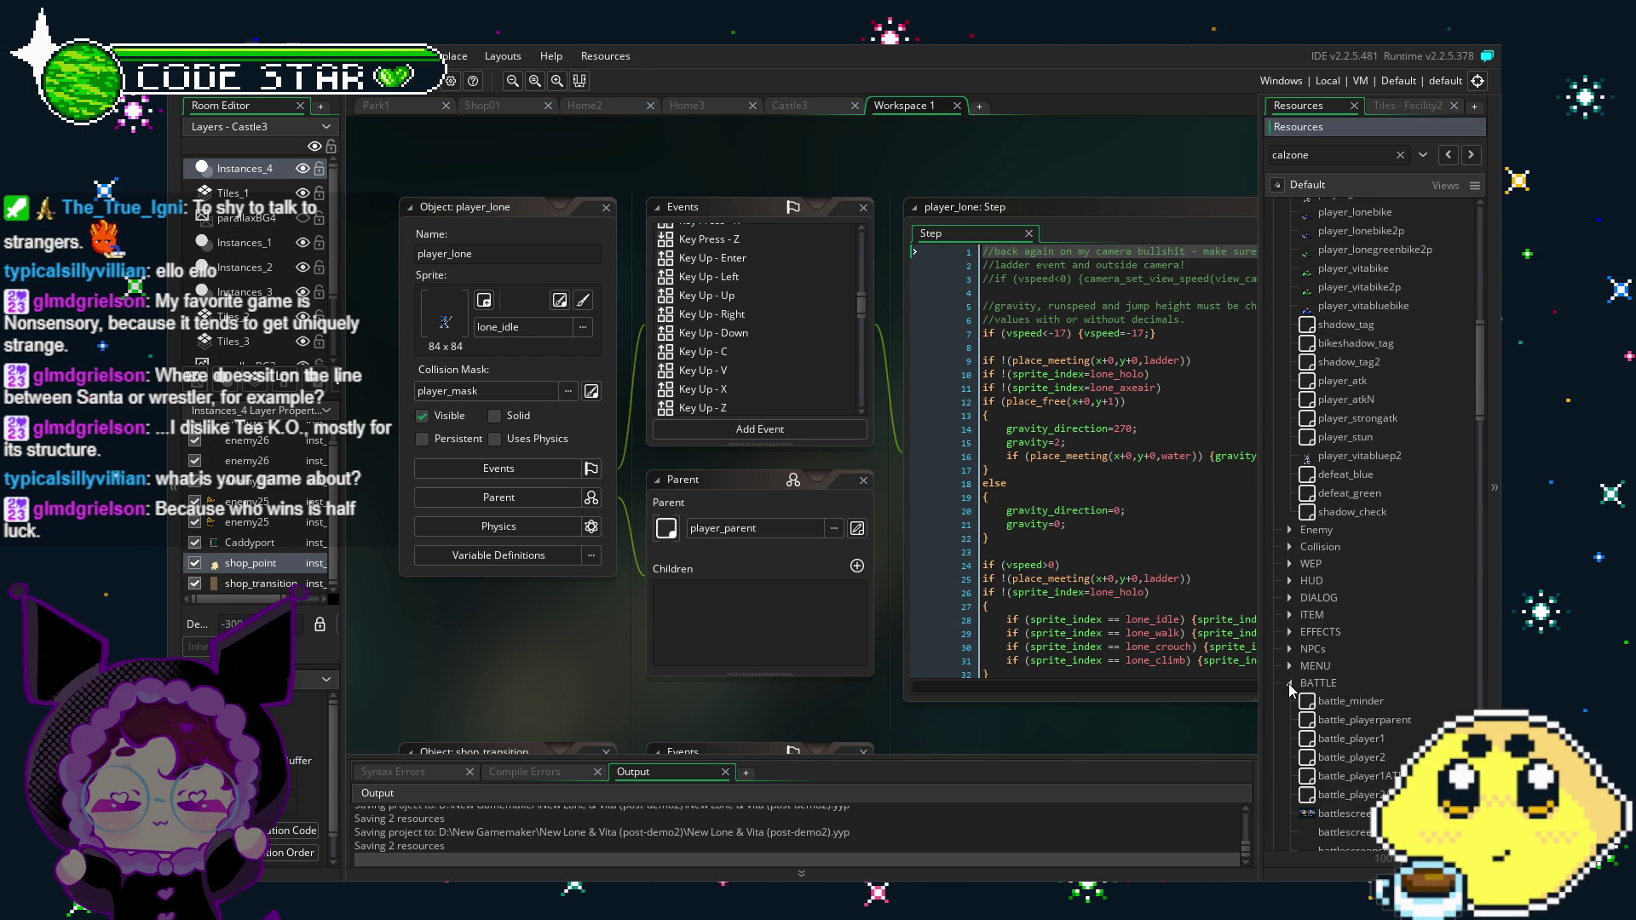
pyautogui.scroll(-4, 1290, 687)
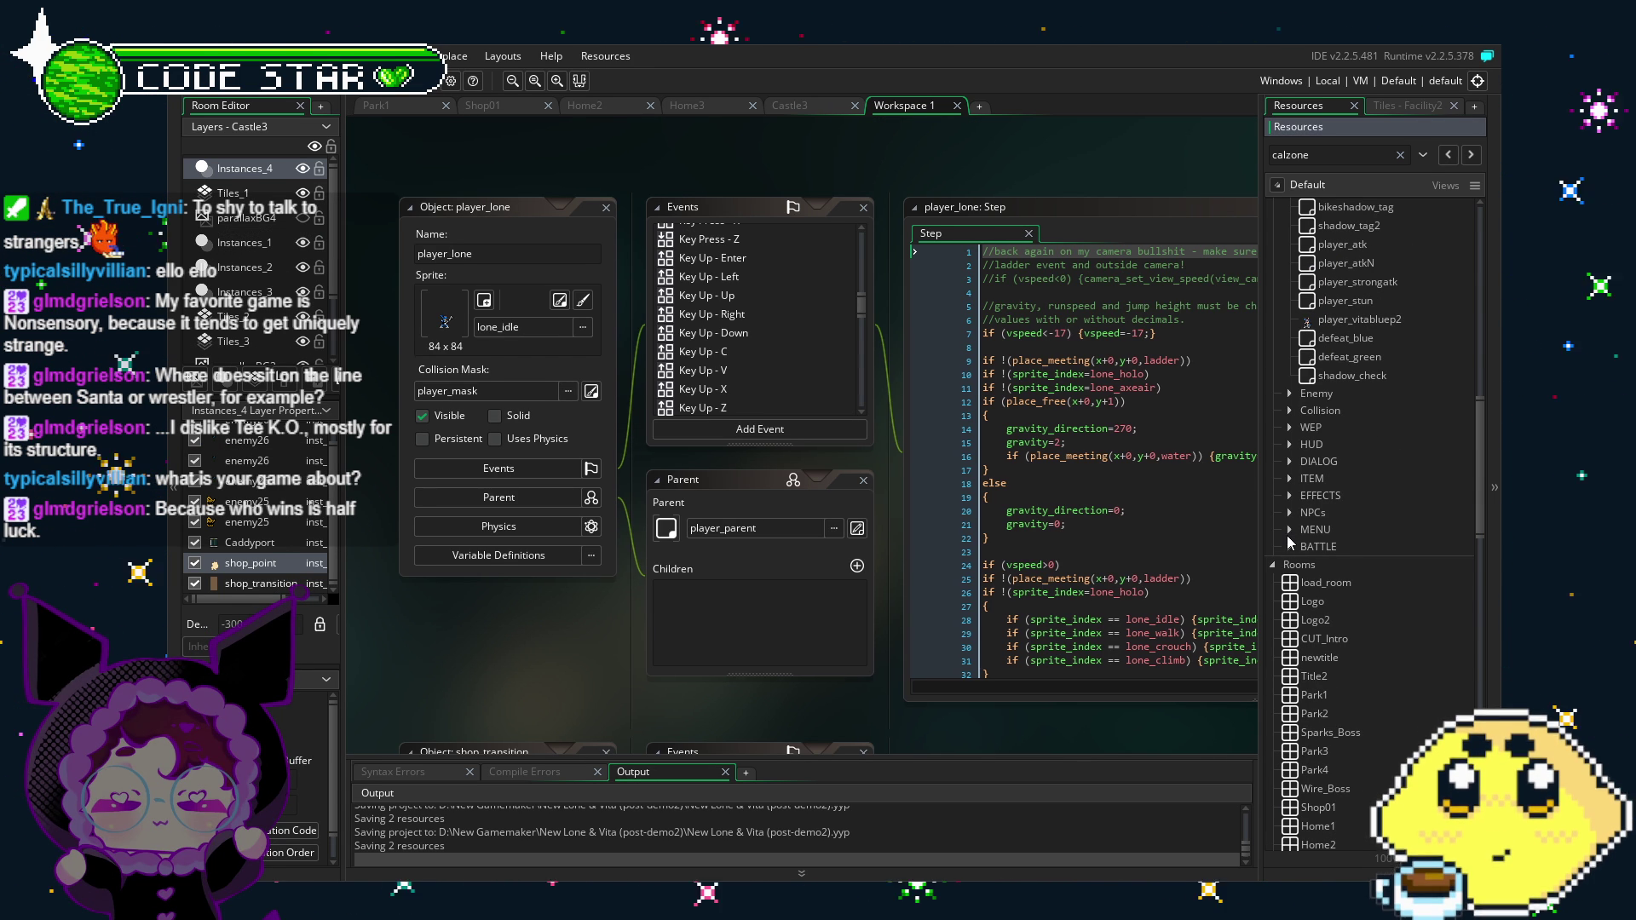
pyautogui.moveTo(678, 711); pyautogui.dragTo(603, 693)
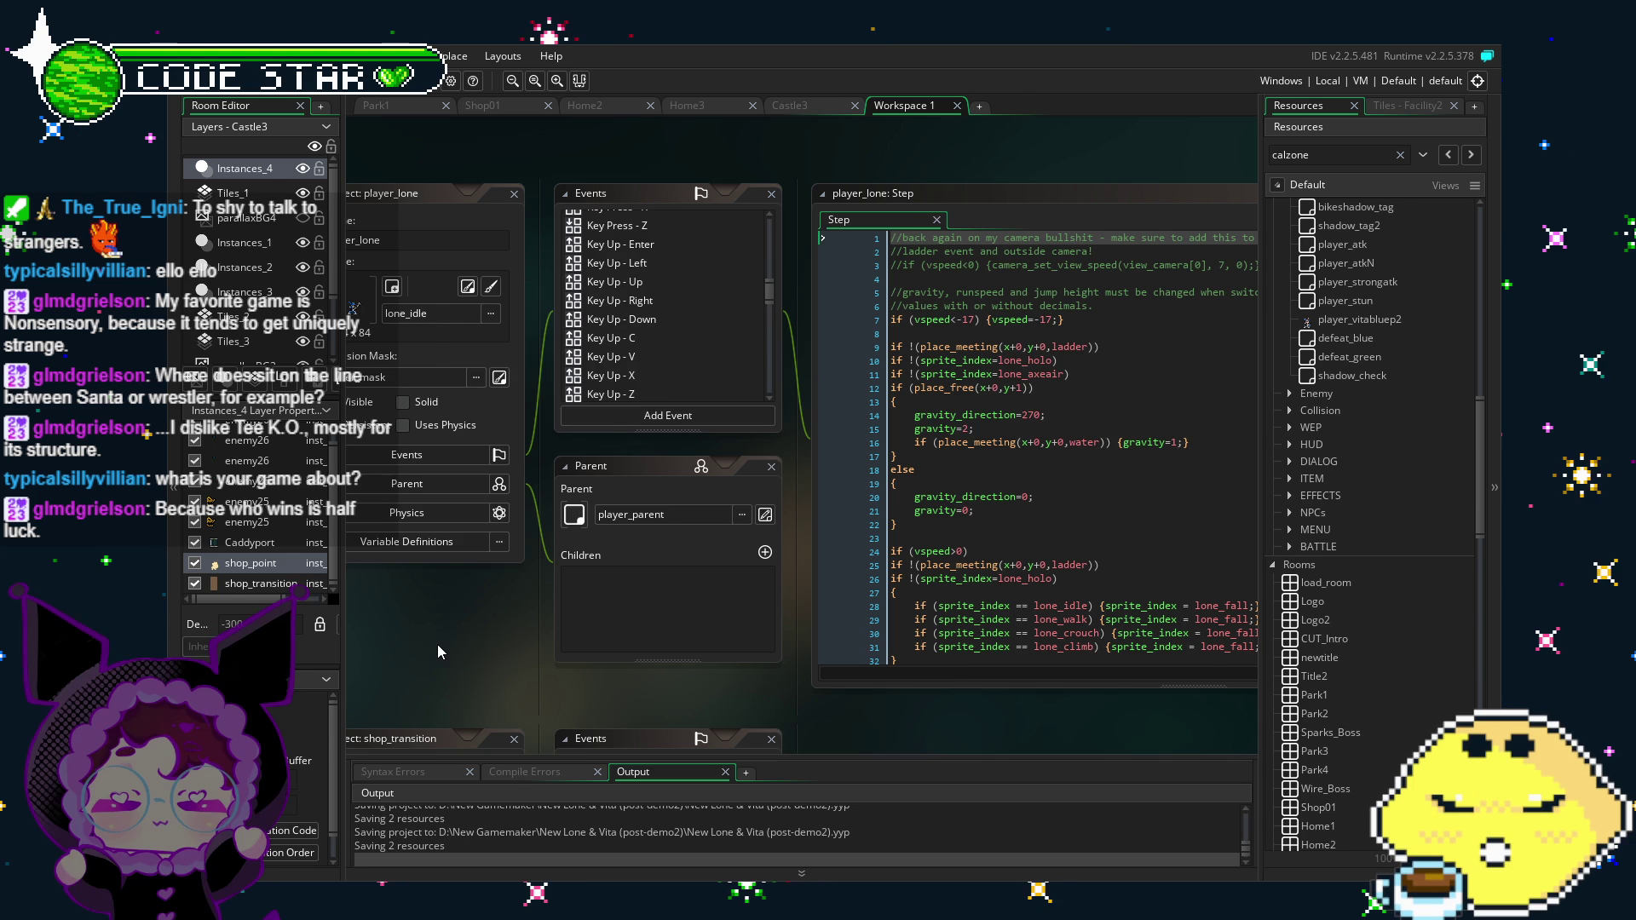
pyautogui.moveTo(437, 644); pyautogui.dragTo(535, 646)
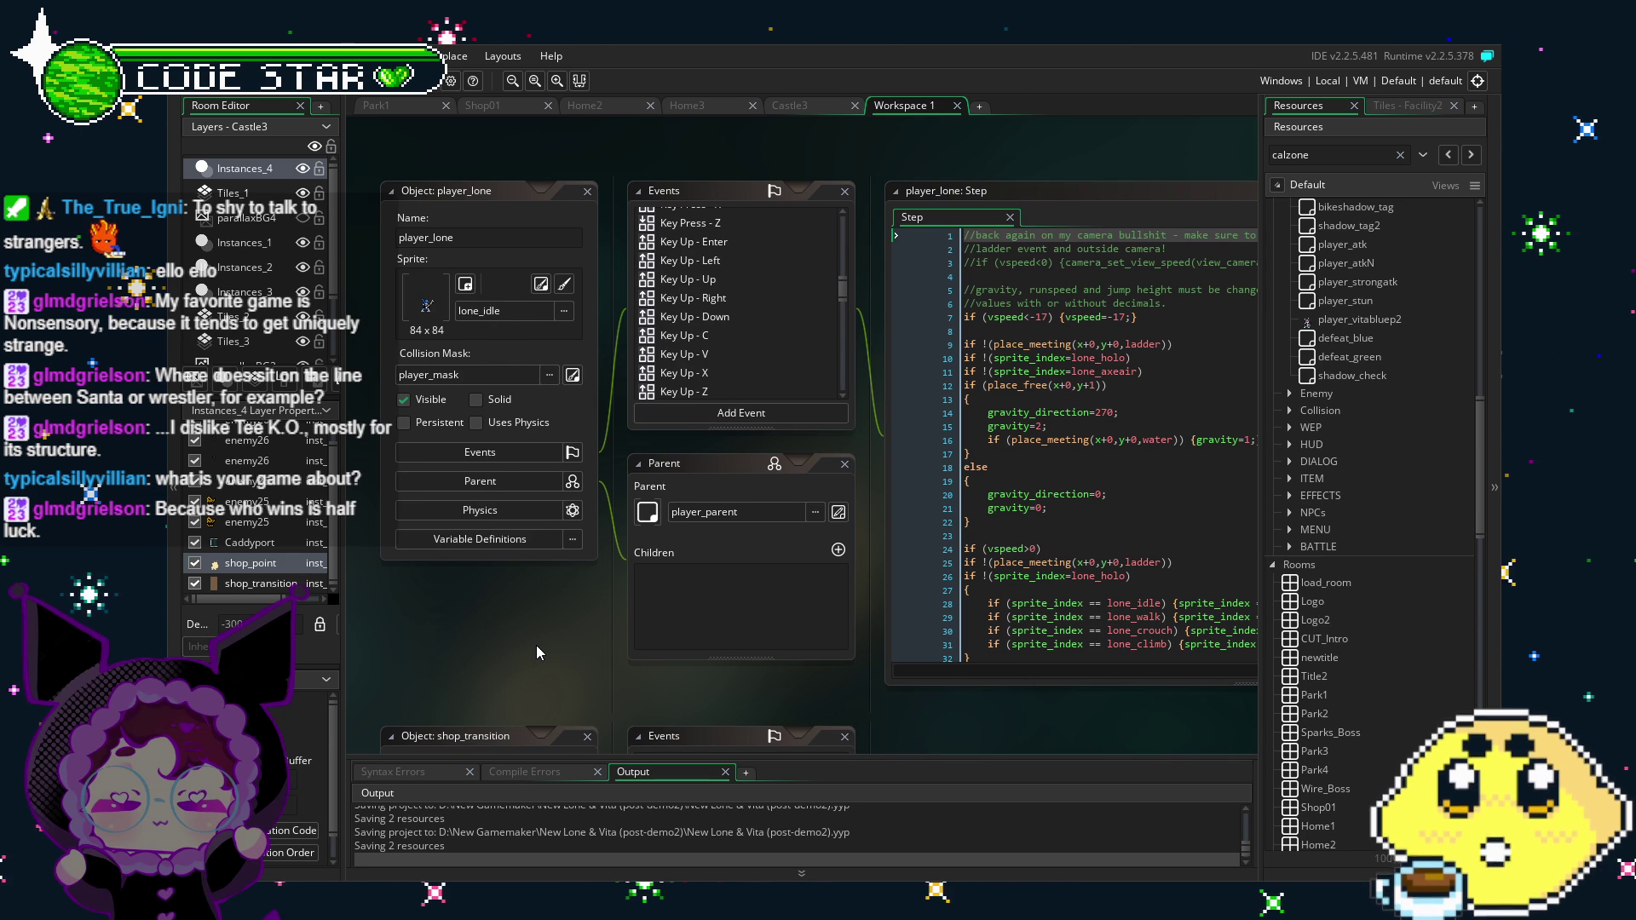
pyautogui.moveTo(511, 651); pyautogui.dragTo(547, 670)
pyautogui.scroll(2, 1331, 635)
pyautogui.scroll(2, 1327, 630)
pyautogui.moveTo(843, 713); pyautogui.dragTo(745, 697)
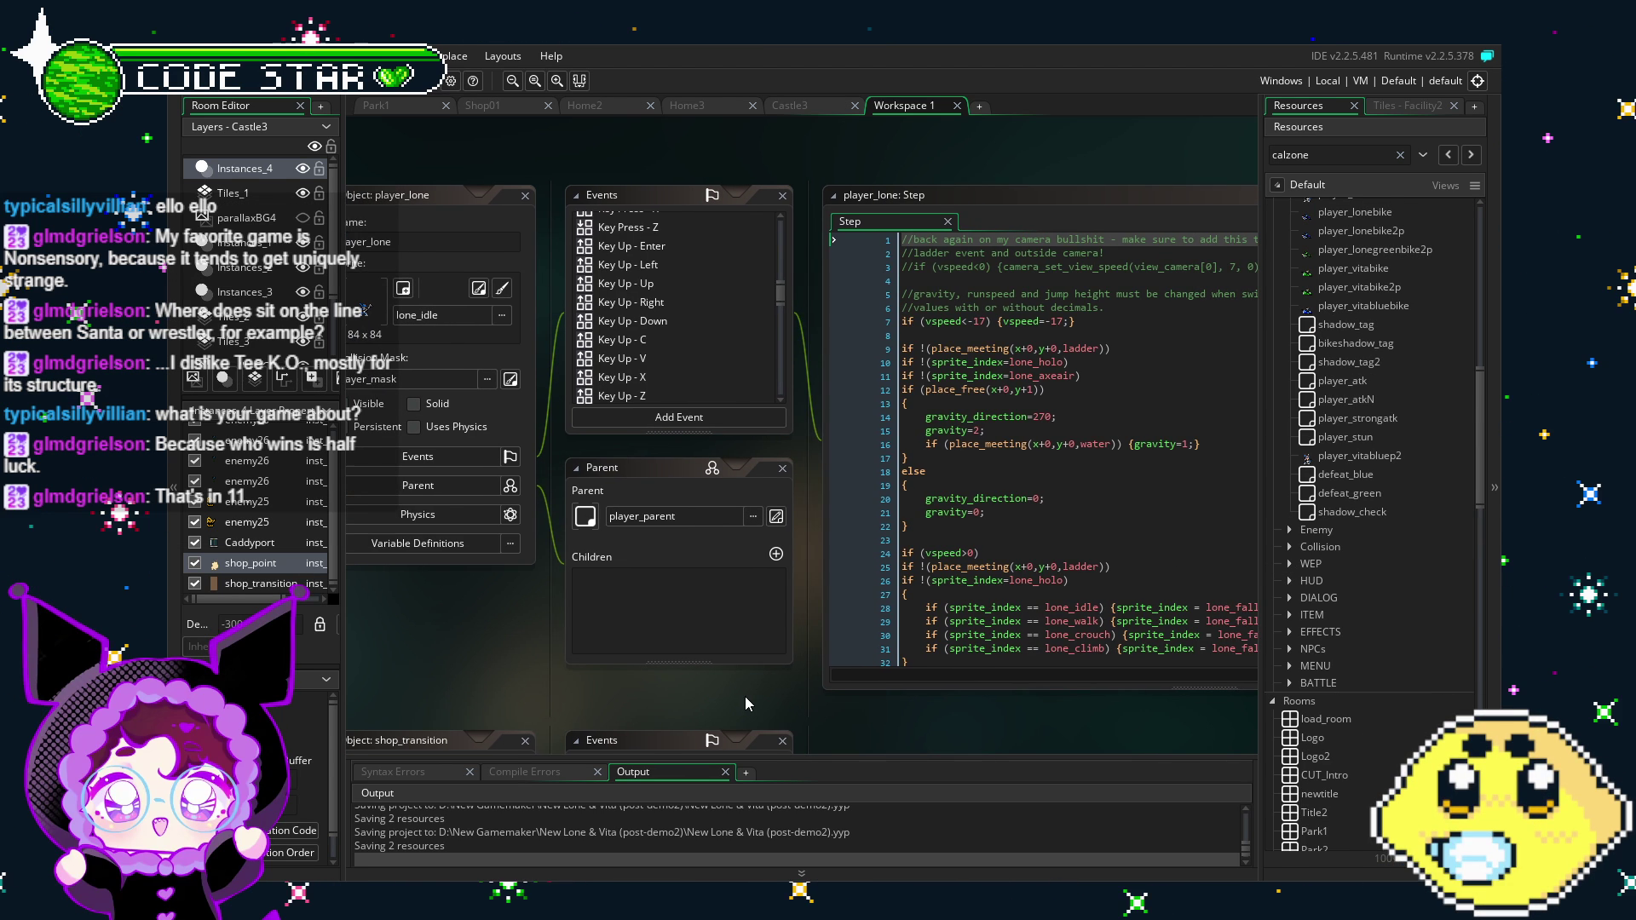
# Step: Scroll player_lone's Events list to area_transition and open its room_goto_next() collision code
pyautogui.hscroll(-2, 625, 676)
pyautogui.scroll(-5, 743, 283)
pyautogui.scroll(5, 734, 303)
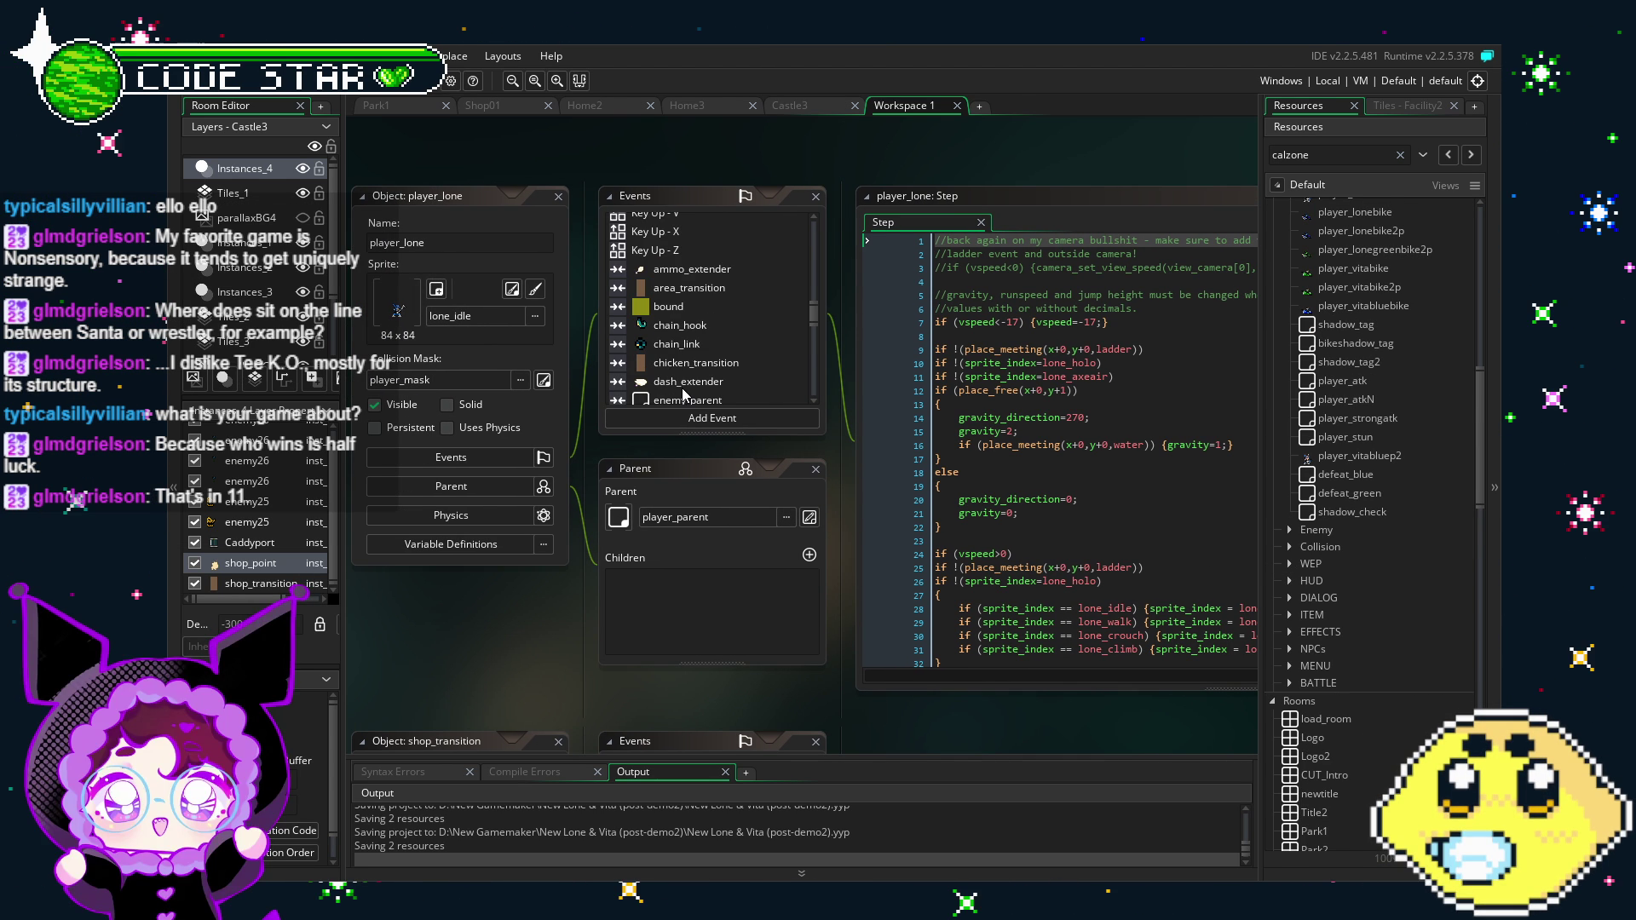
pyautogui.scroll(-1, 688, 384)
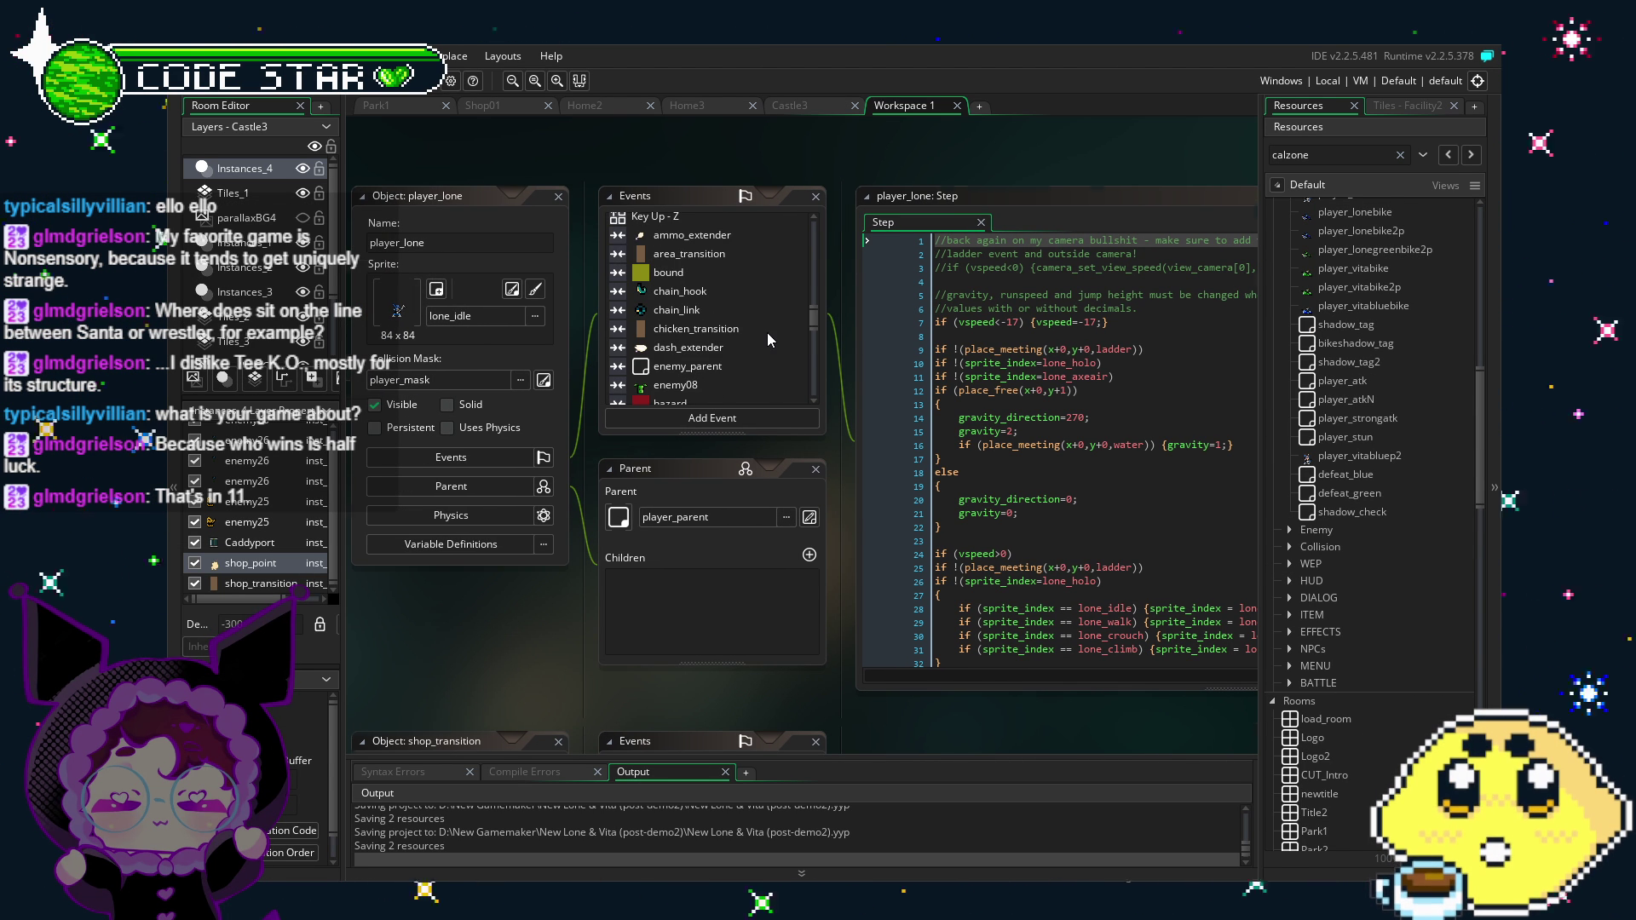
pyautogui.scroll(2, 503, 659)
pyautogui.scroll(-2, 676, 481)
pyautogui.scroll(-8, 676, 482)
pyautogui.scroll(-2, 673, 474)
pyautogui.scroll(3, 678, 460)
pyautogui.scroll(2, 680, 438)
pyautogui.scroll(-5, 681, 439)
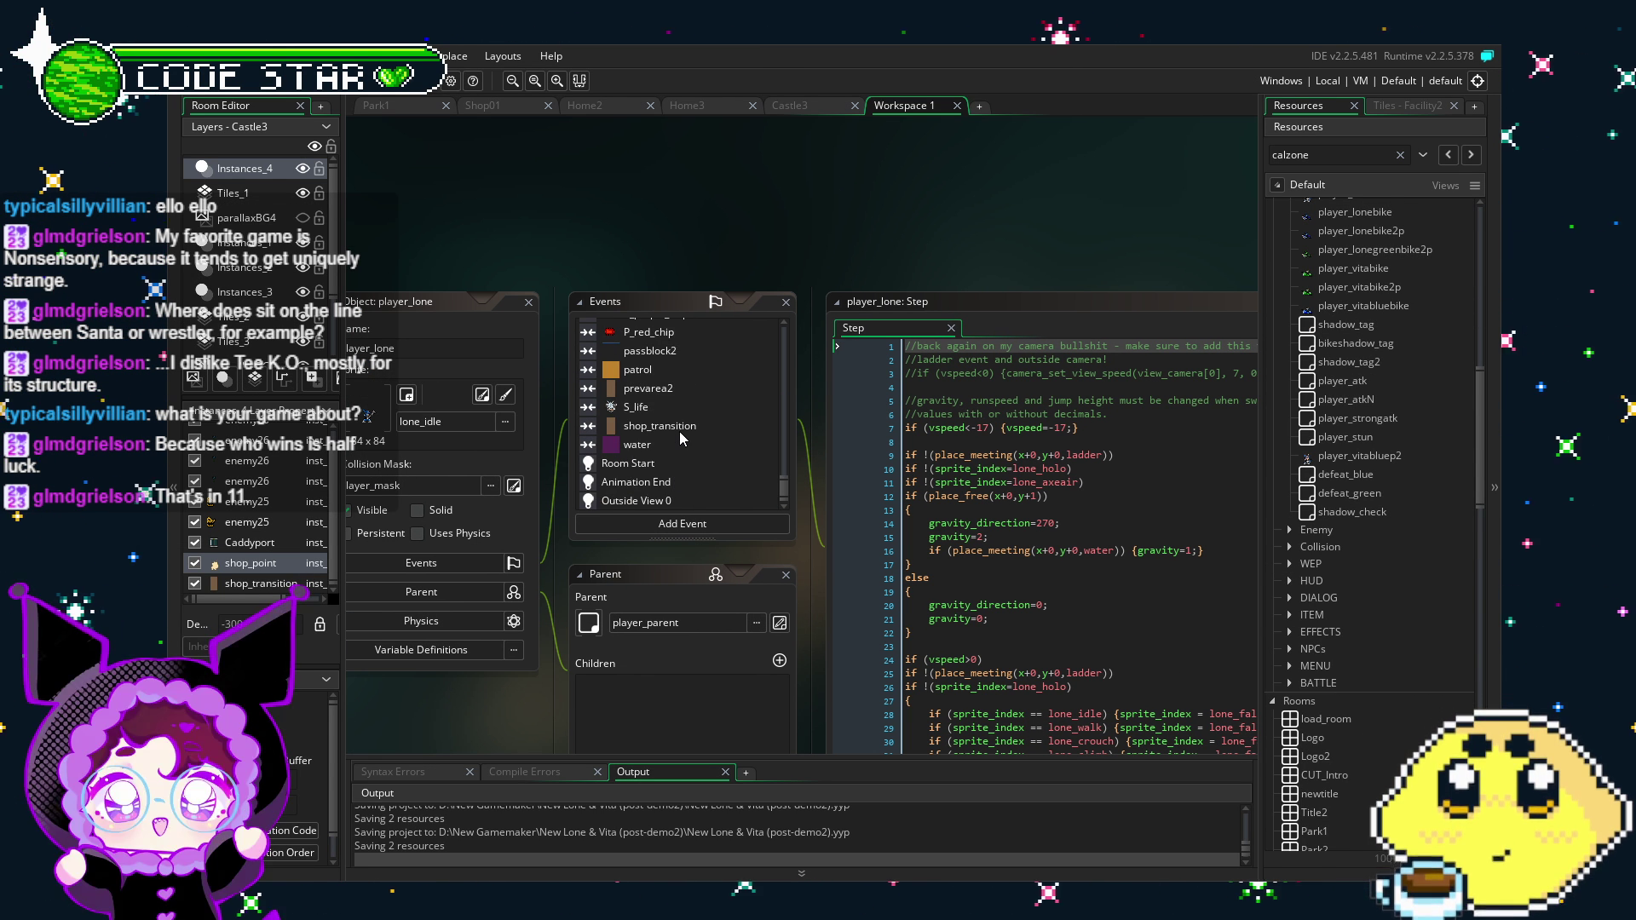
pyautogui.scroll(3, 698, 407)
pyautogui.scroll(5, 688, 453)
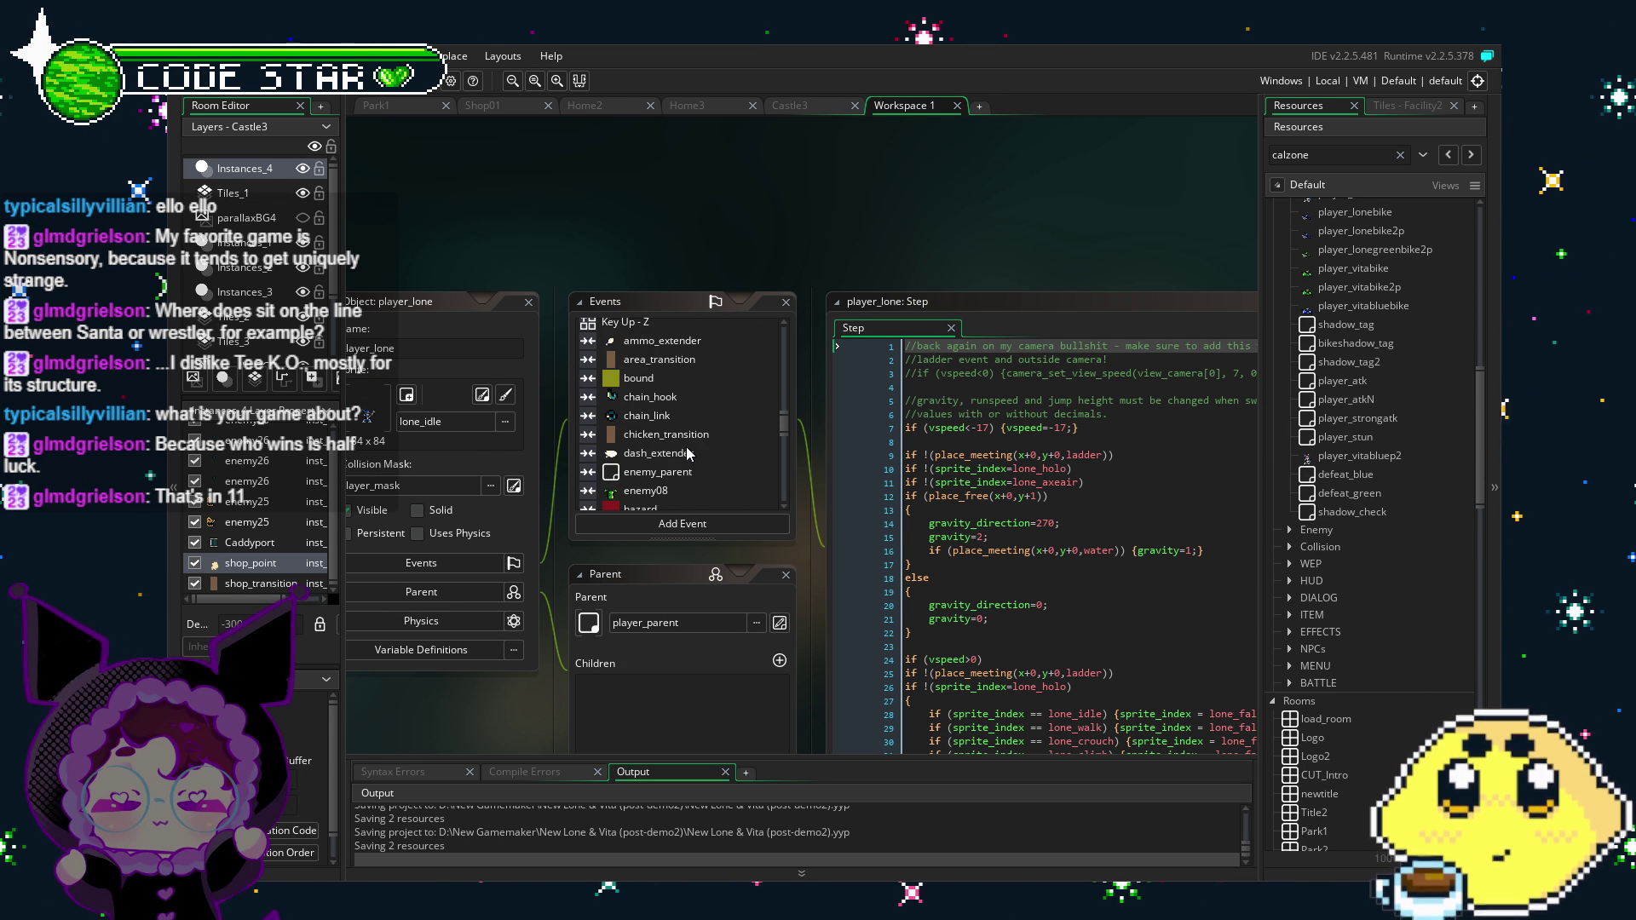
pyautogui.scroll(-3, 688, 454)
pyautogui.scroll(2, 684, 444)
pyautogui.scroll(-2, 687, 452)
pyautogui.scroll(3, 684, 445)
pyautogui.click(673, 359)
# Step: Scroll through the area_transition code reviewing its sprite and HUD reset
pyautogui.click(1087, 565)
pyautogui.scroll(-4, 452, 613)
pyautogui.scroll(5, 519, 614)
pyautogui.scroll(-1, 641, 411)
pyautogui.scroll(-5, 640, 409)
pyautogui.scroll(3, 640, 409)
pyautogui.scroll(3, 660, 411)
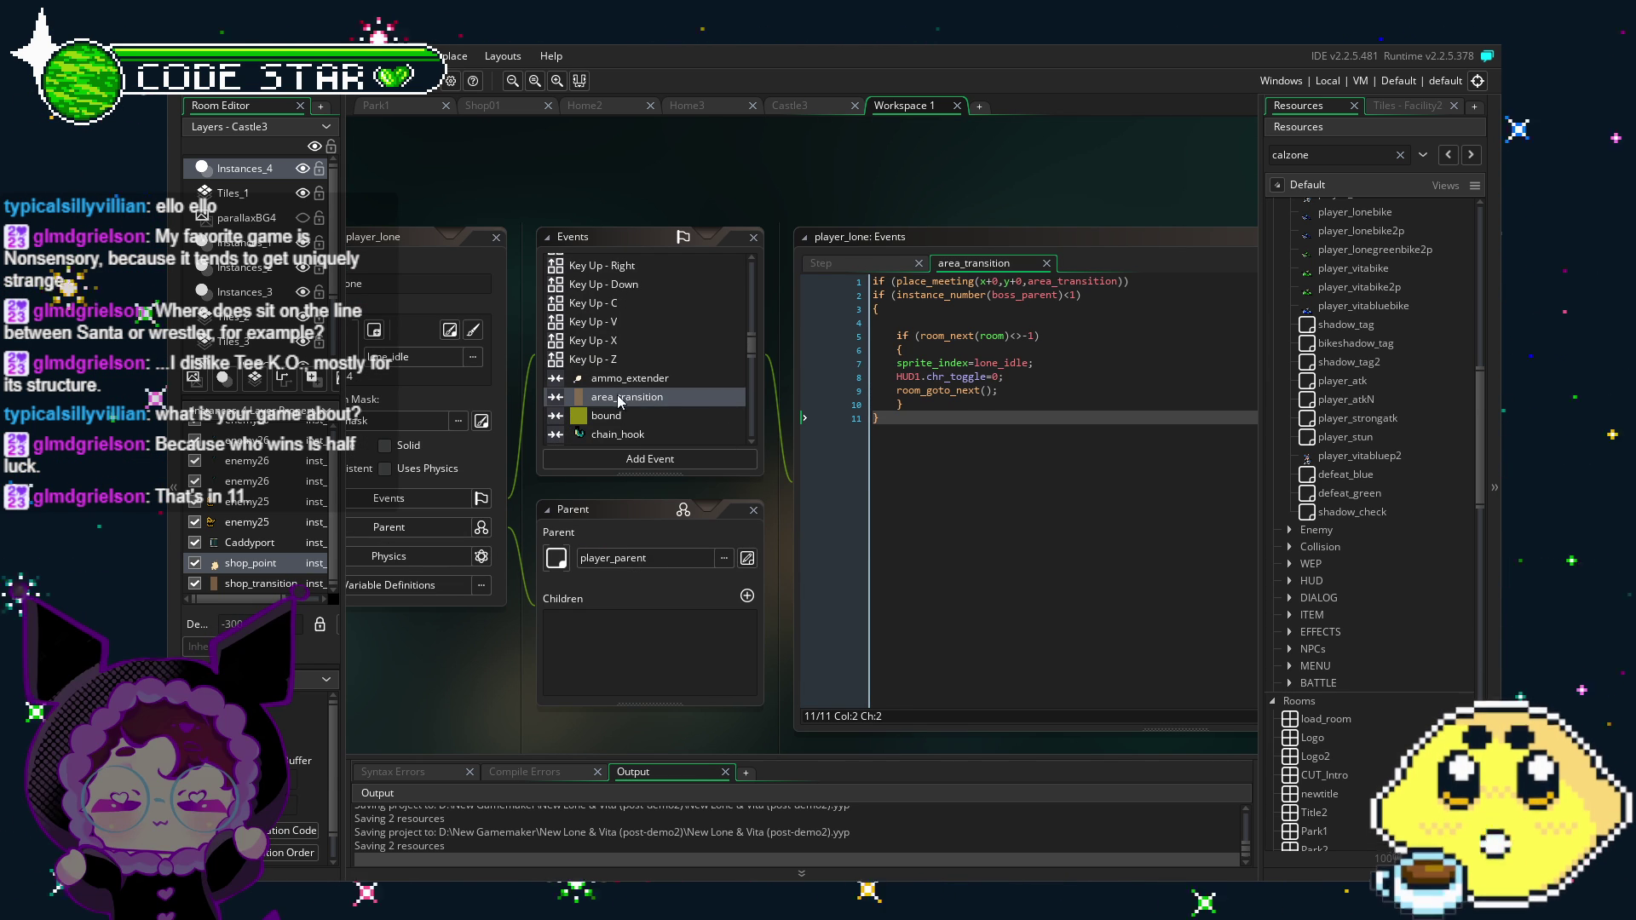
pyautogui.scroll(-2, 646, 423)
pyautogui.scroll(-10, 646, 424)
pyautogui.moveTo(752, 404); pyautogui.dragTo(758, 418)
# Step: Review the shop_transition code (current_spawn=3 before room_goto(12)), then open the shop_transition object editor
pyautogui.click(654, 440)
pyautogui.click(845, 489)
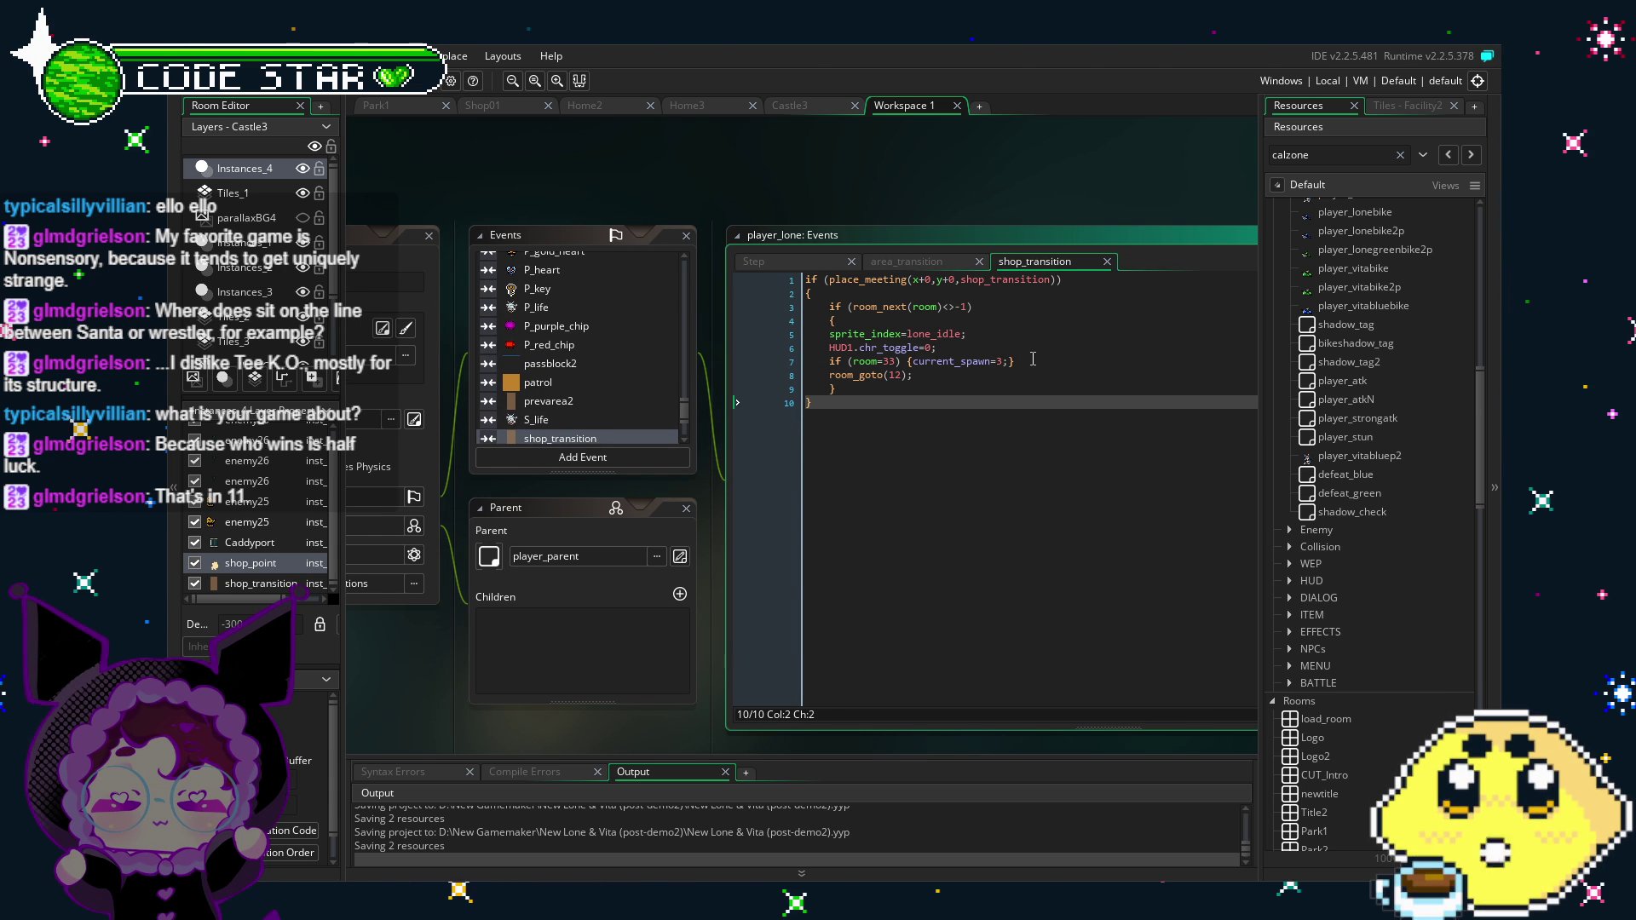
pyautogui.scroll(-1, 610, 736)
pyautogui.scroll(-5, 665, 698)
pyautogui.scroll(3, 734, 652)
pyautogui.scroll(4, 752, 642)
pyautogui.scroll(-1, 641, 469)
pyautogui.doubleClick(601, 435)
pyautogui.scroll(5, 597, 541)
# Step: Duplicate the shop_transition event in player_lone as a Collision event with shop_returndoor
pyautogui.scroll(2, 597, 542)
pyautogui.rightClick(727, 366)
pyautogui.click(776, 479)
pyautogui.moveTo(856, 614)
pyautogui.moveTo(842, 711)
pyautogui.moveTo(929, 748)
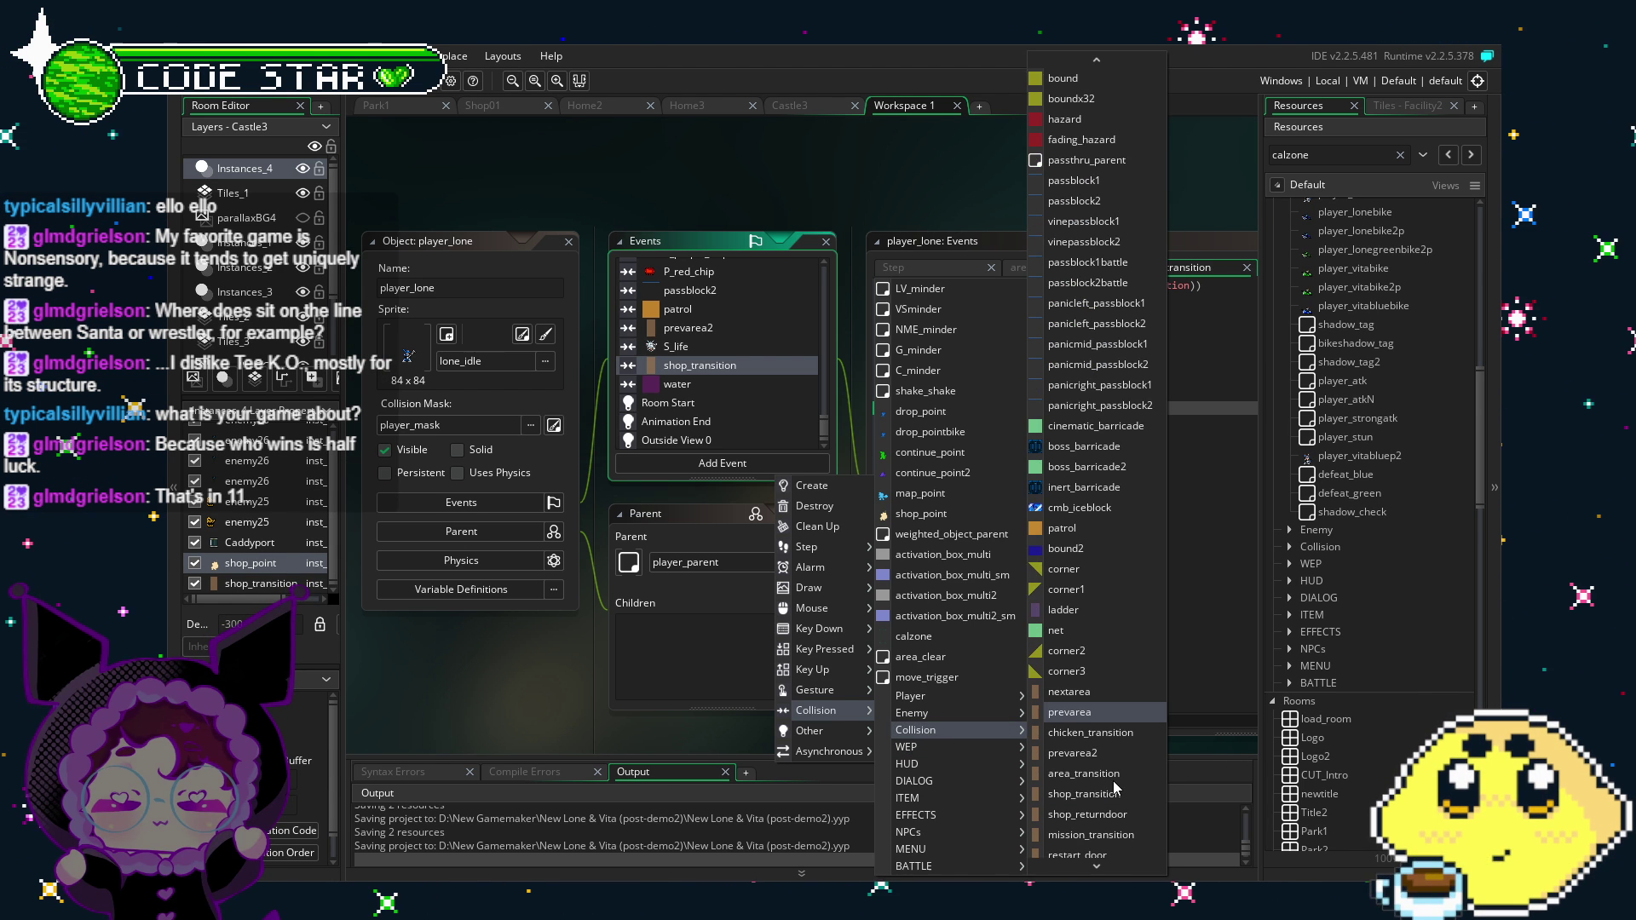
pyautogui.scroll(-1, 1110, 794)
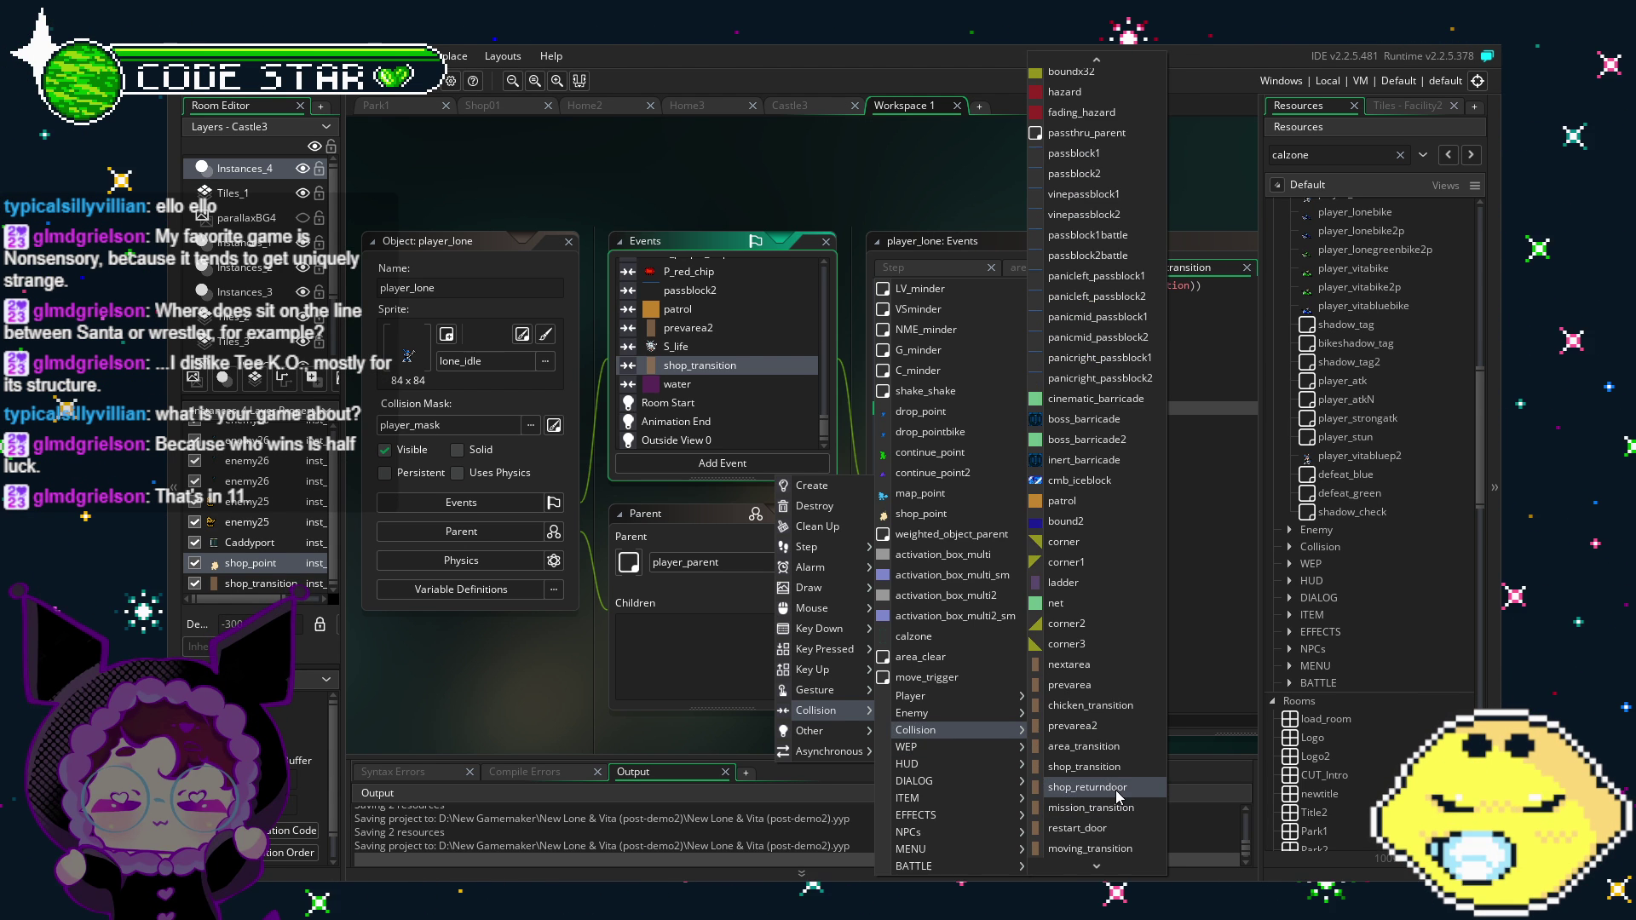
pyautogui.press('Escape')
pyautogui.scroll(5, 698, 358)
pyautogui.scroll(-5, 699, 359)
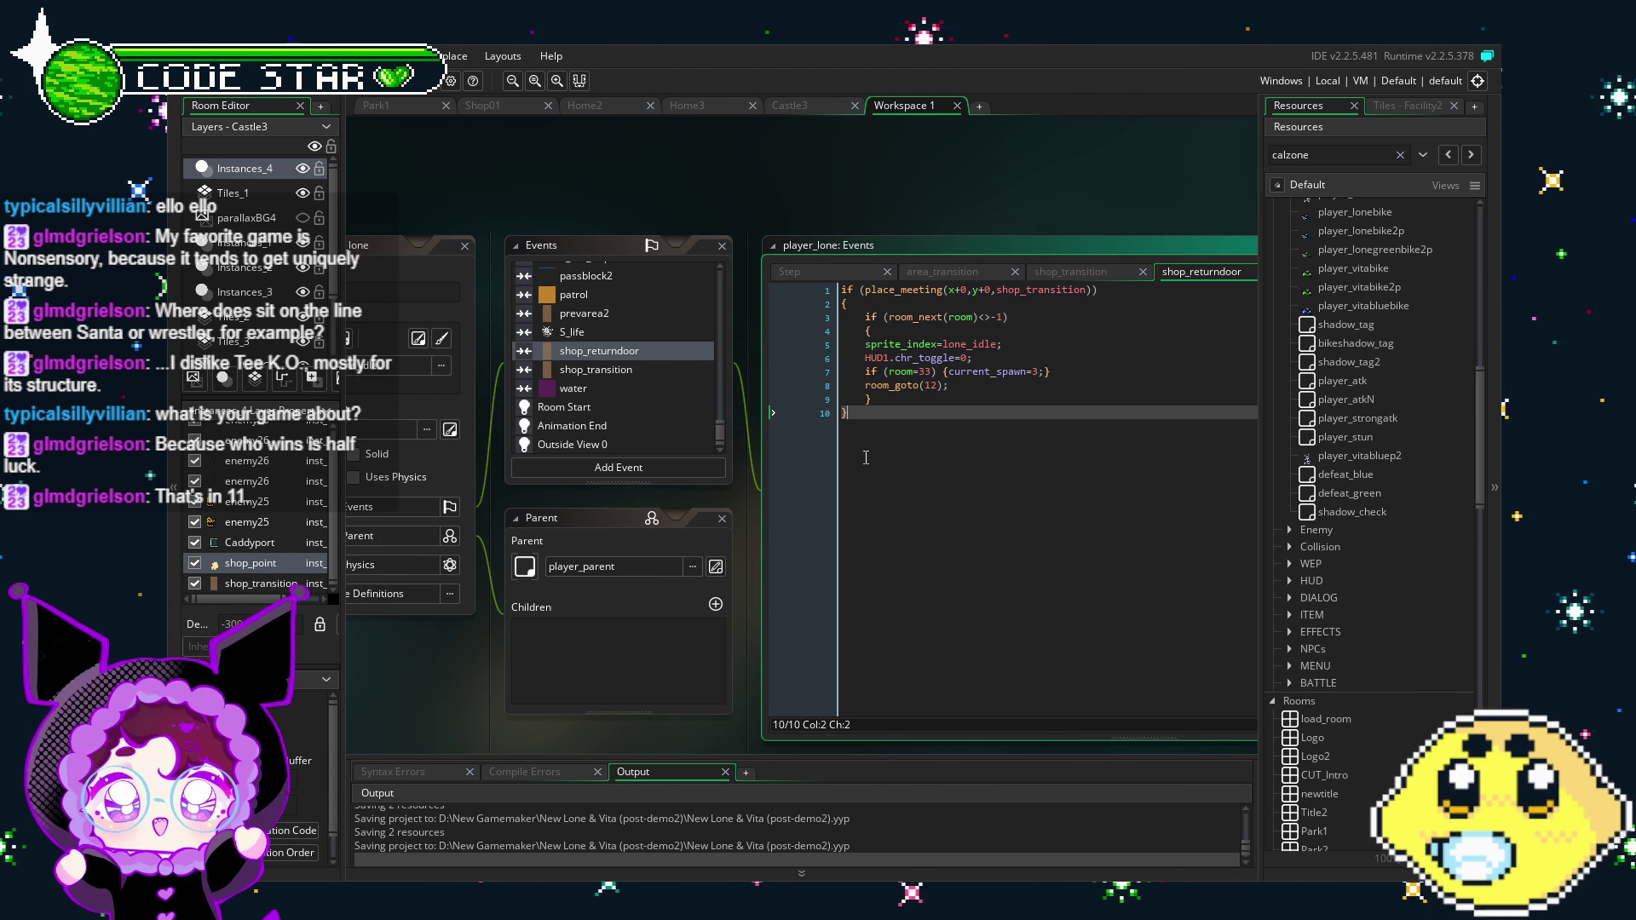
# Step: In shop_transition, replace the room 33 spawn statement on line 7 with 'LV_minder.'
pyautogui.click(596, 370)
pyautogui.click(1089, 371)
pyautogui.moveTo(1090, 370); pyautogui.dragTo(865, 372)
pyautogui.press('Delete')
pyautogui.write('LV_minder.')
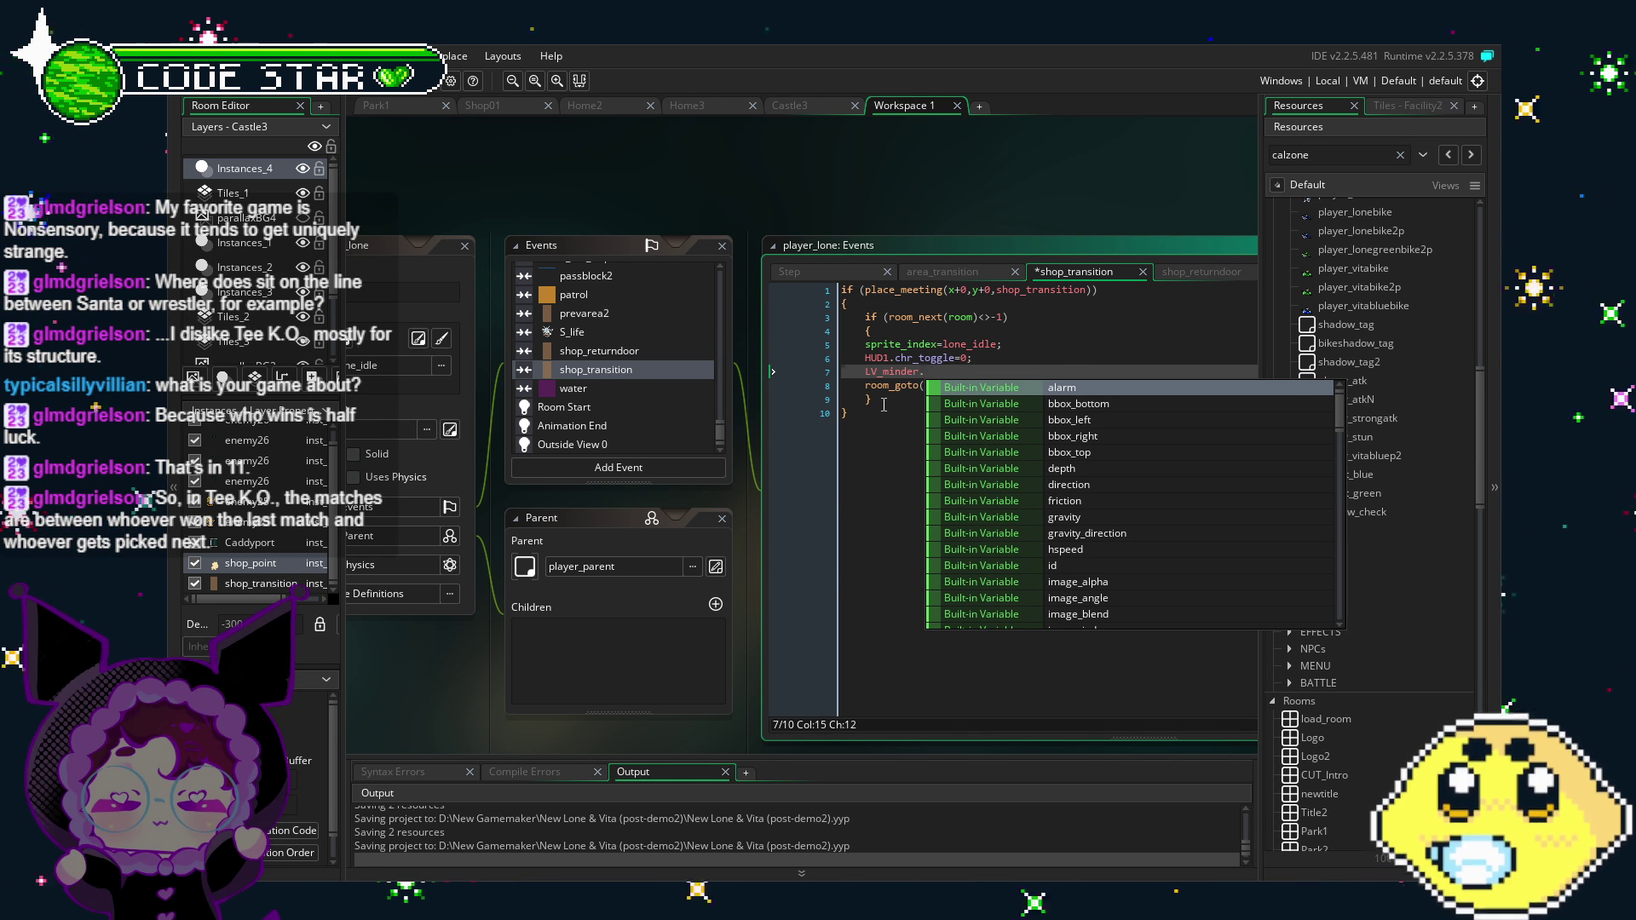
# Step: Dismiss the code suggestions and bring up the shop_returndoor event's code
pyautogui.click(882, 413)
pyautogui.click(643, 351)
pyautogui.click(641, 369)
pyautogui.click(964, 372)
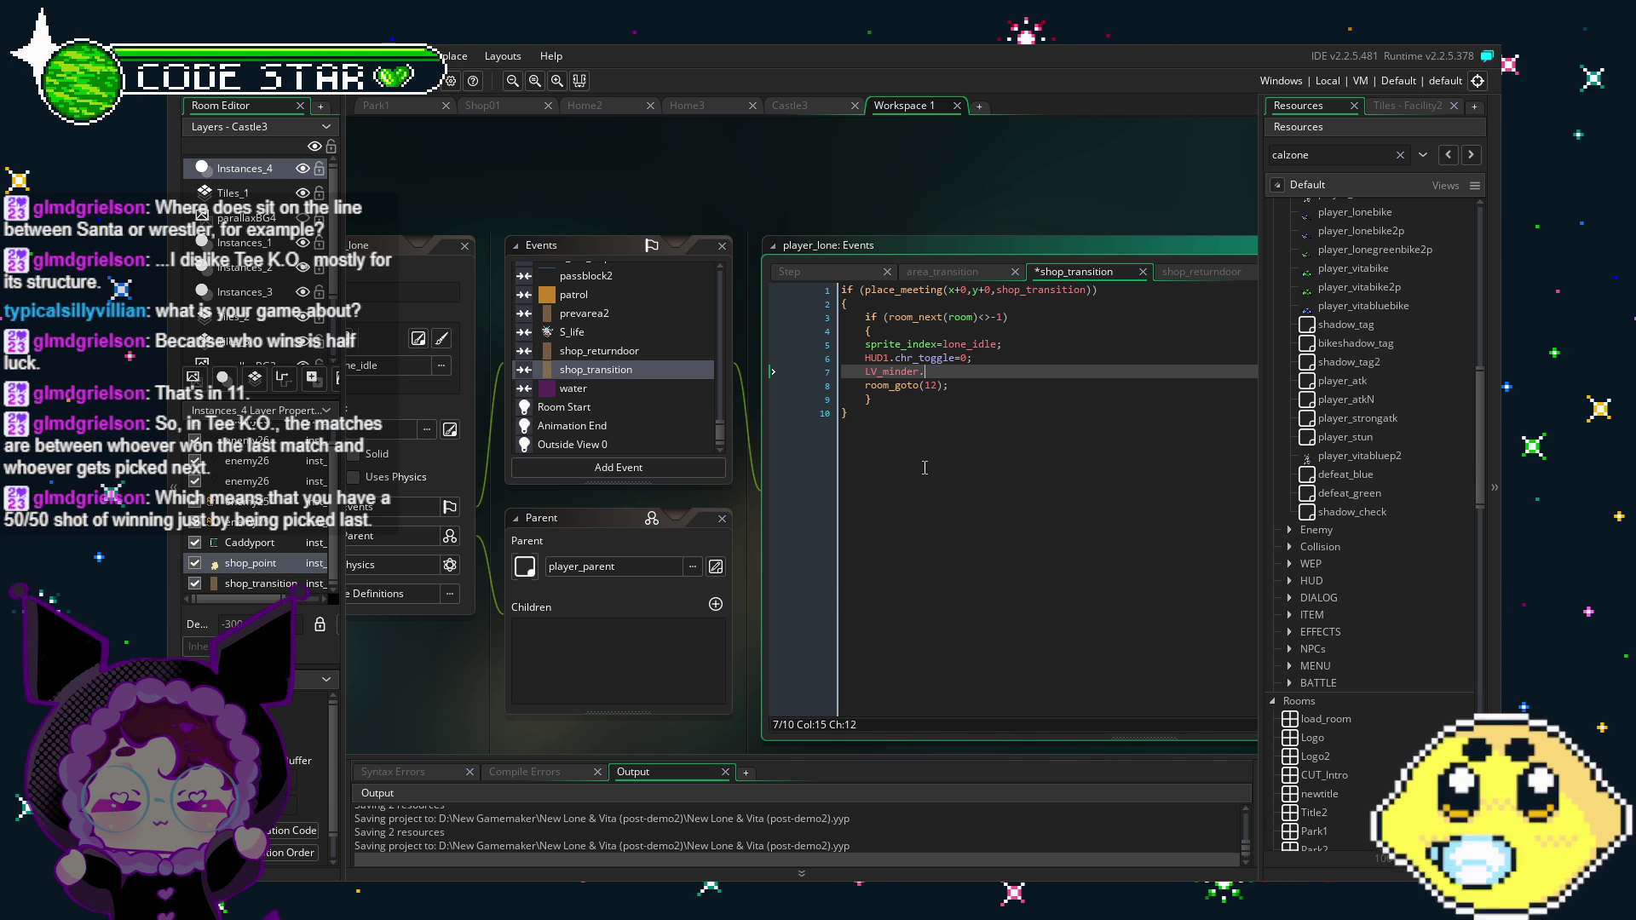
pyautogui.click(588, 352)
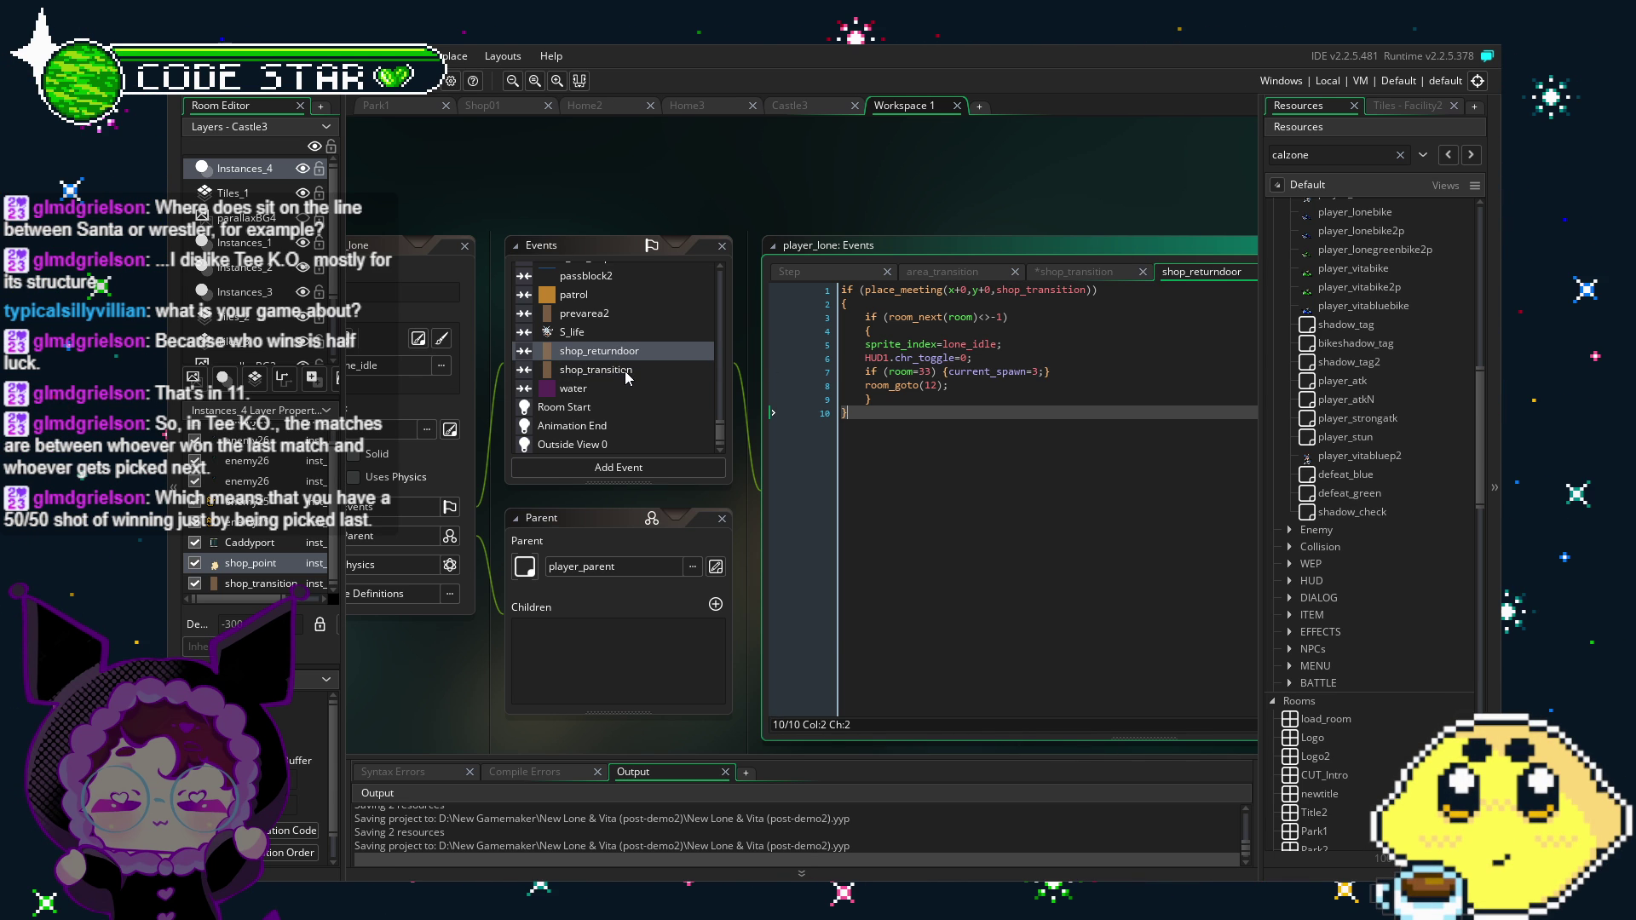
# Step: Replace the 'if (room=33) {' condition on line 7 with 'LV_minder.' so current_spawn=3 always applies
pyautogui.moveTo(932, 372); pyautogui.dragTo(880, 378)
pyautogui.write('LVL')
pyautogui.press('BackSpace')
pyautogui.write('Lminder.')
pyautogui.click(1042, 380)
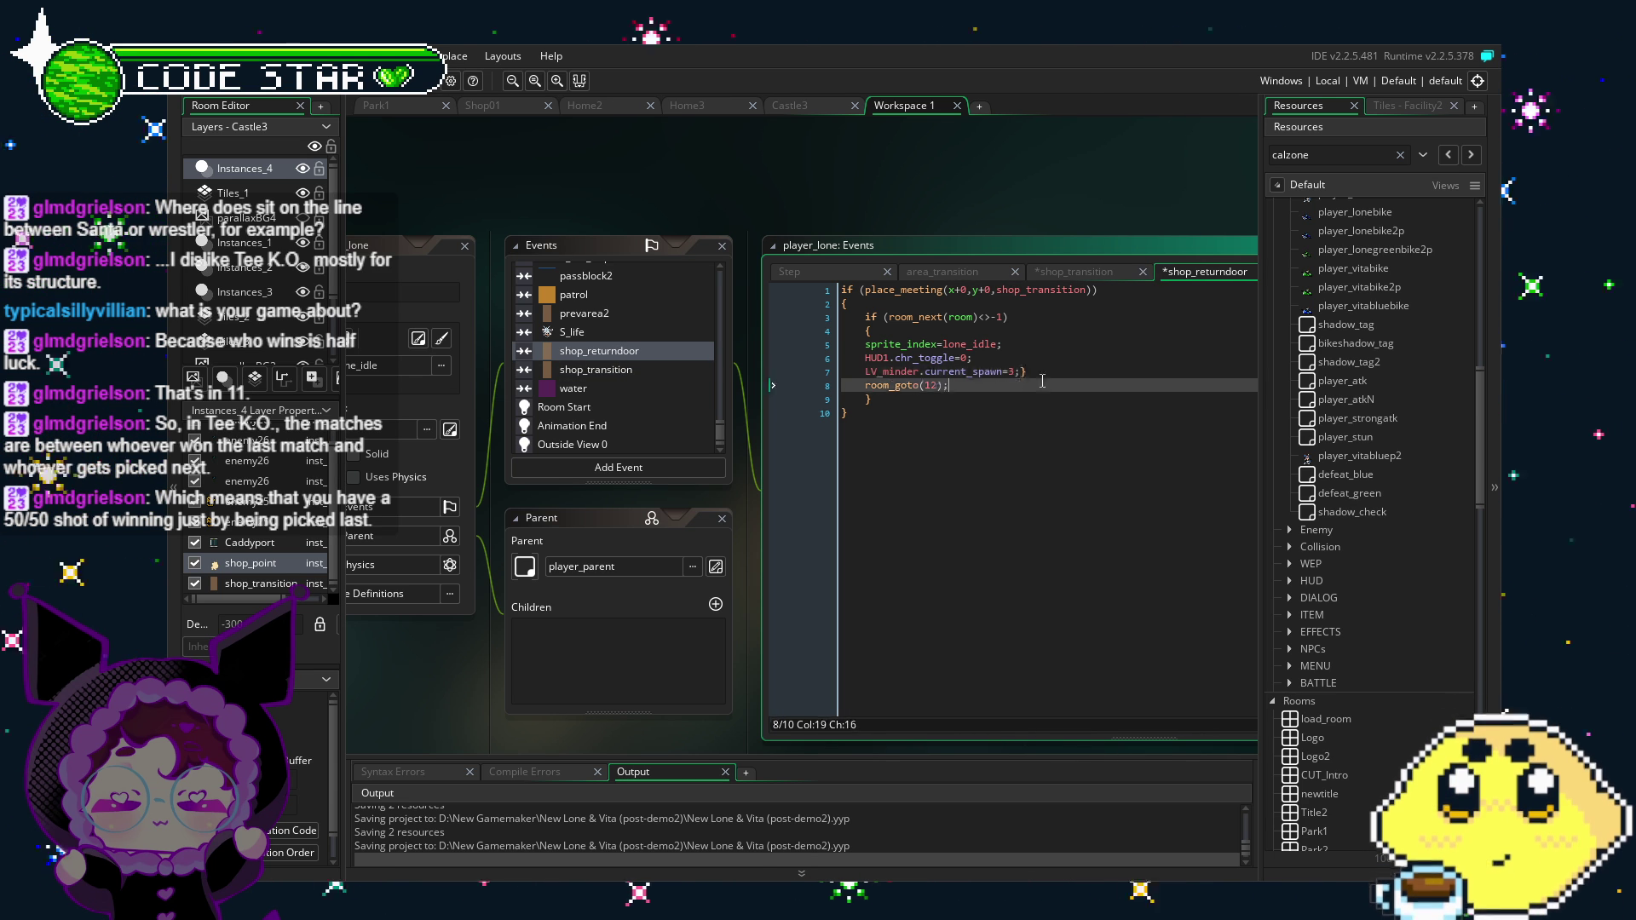
# Step: Compare shop_returndoor against shop_transition, then reopen the shop_transition code
pyautogui.click(590, 375)
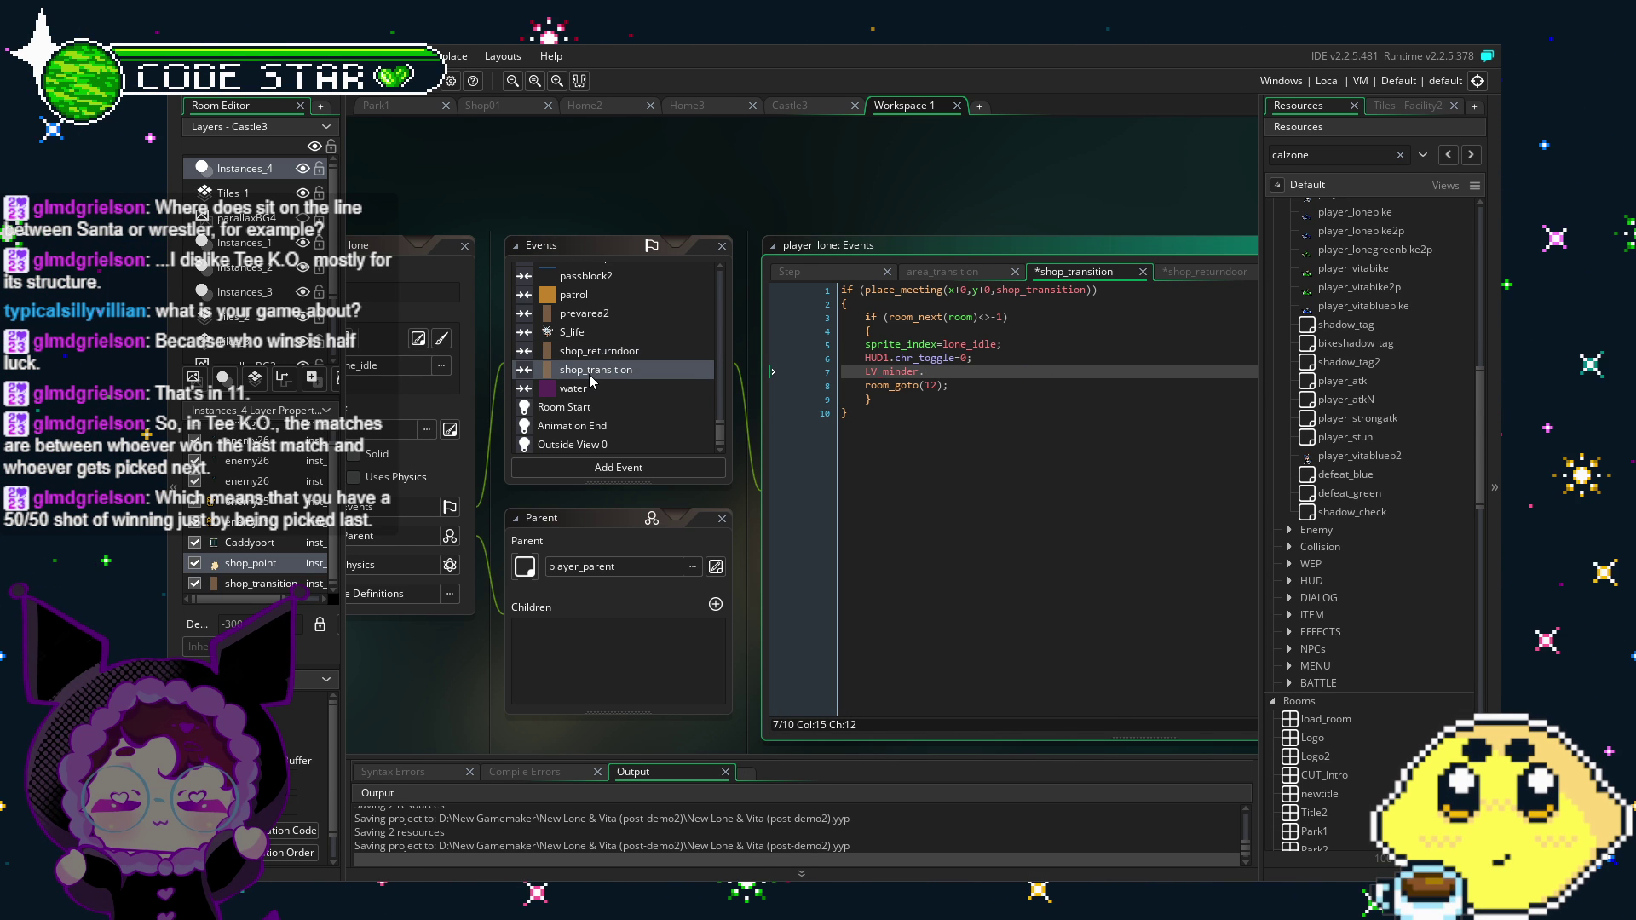
pyautogui.click(616, 351)
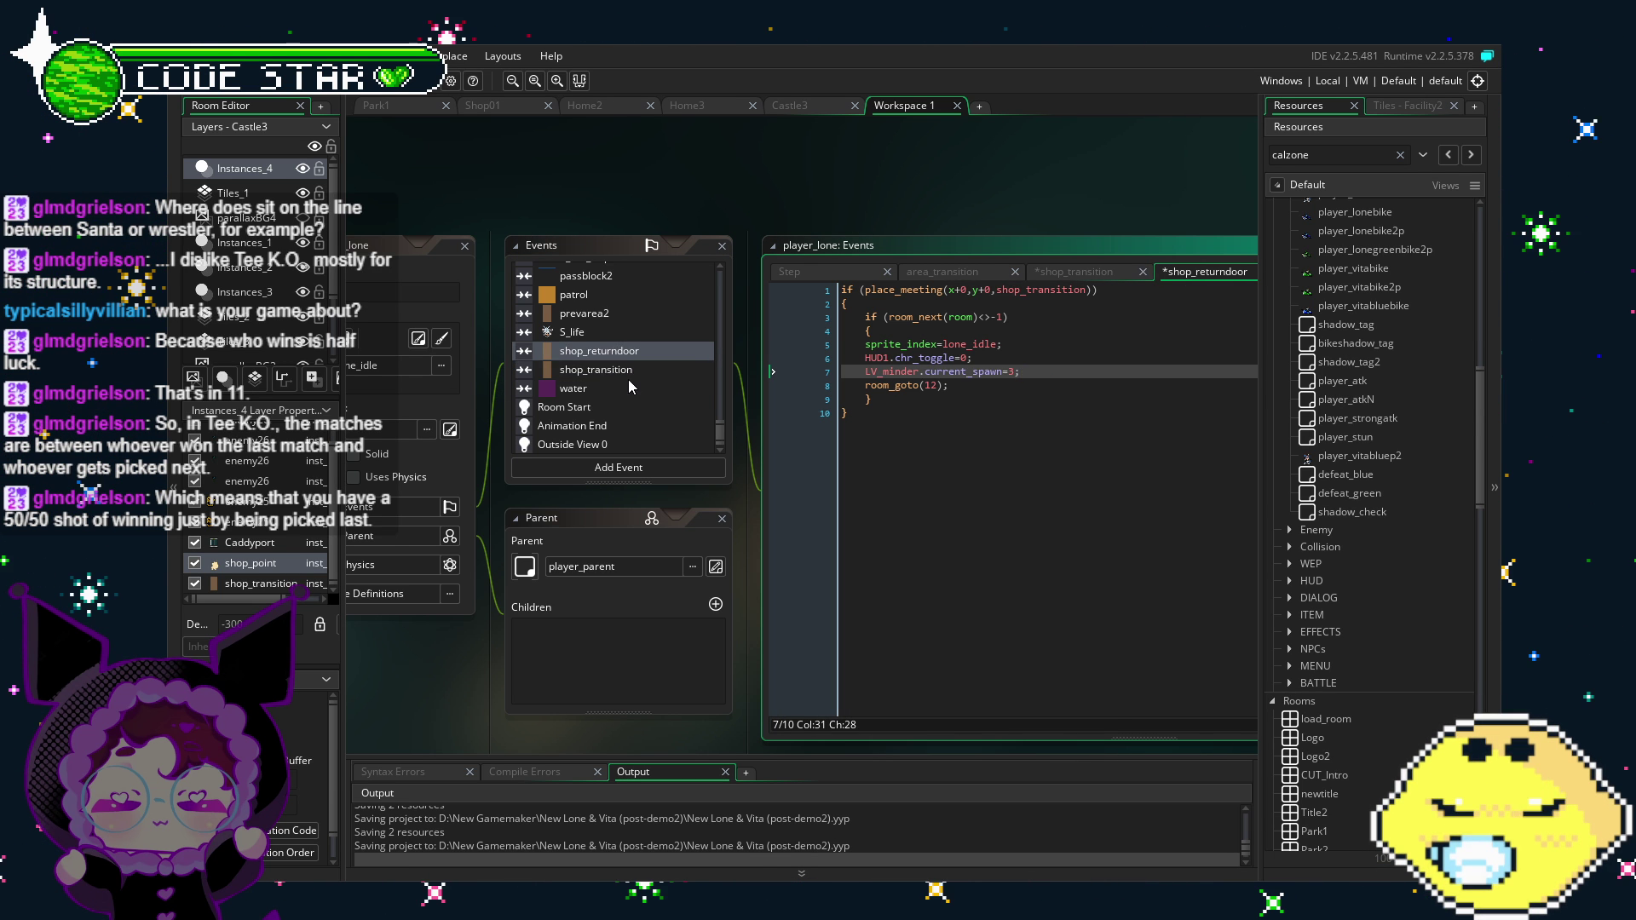
pyautogui.click(611, 372)
pyautogui.doubleClick(610, 371)
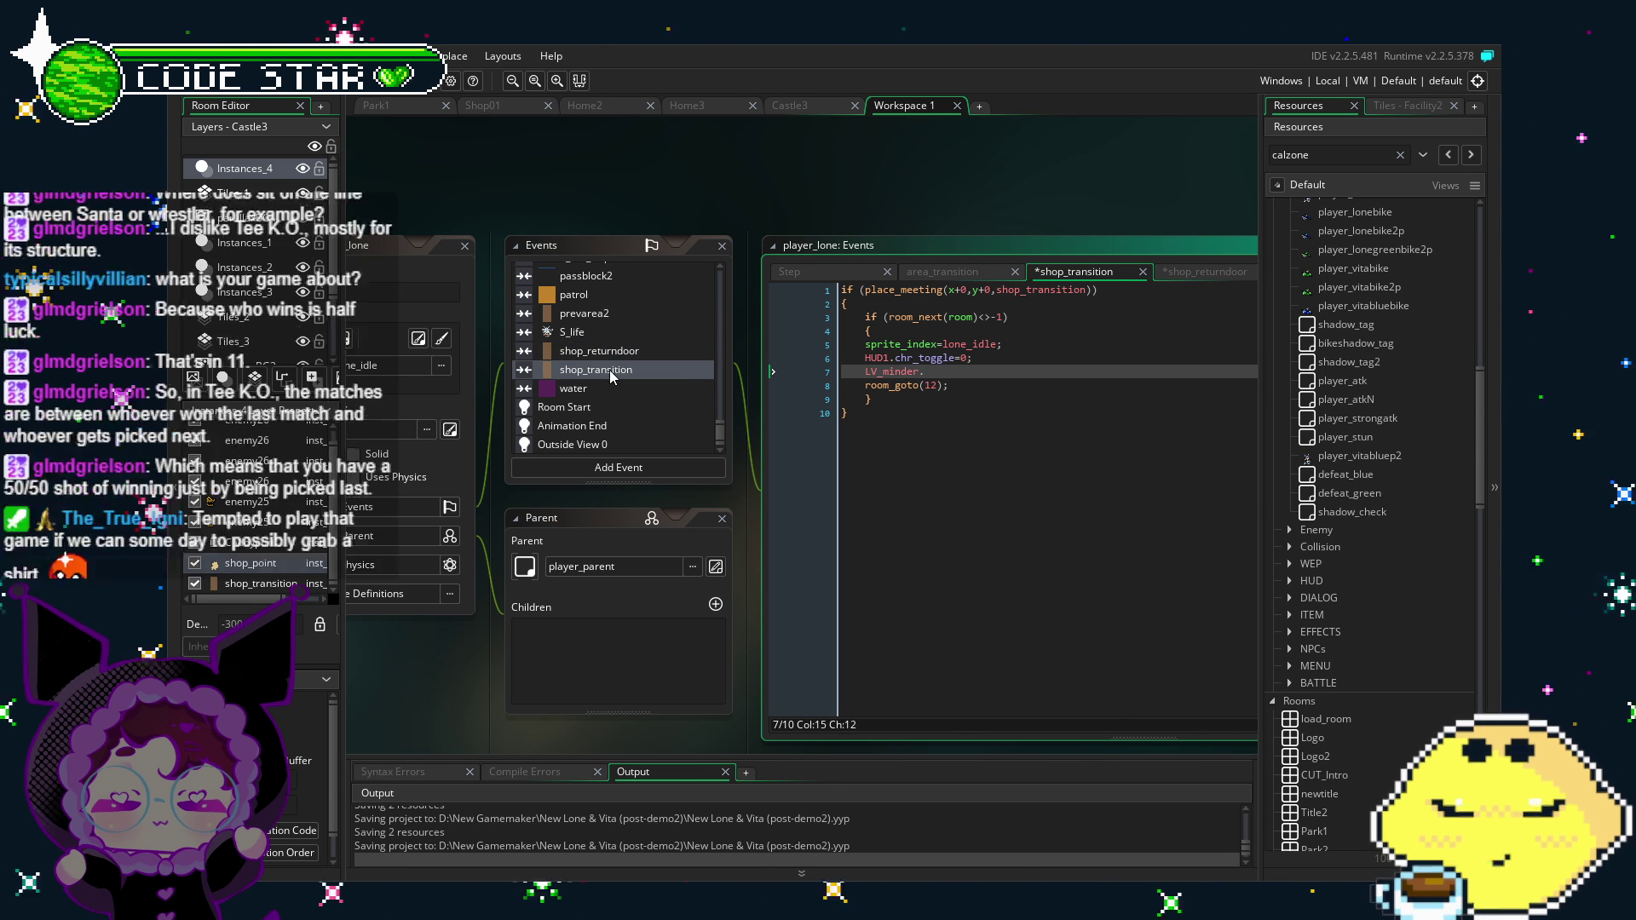